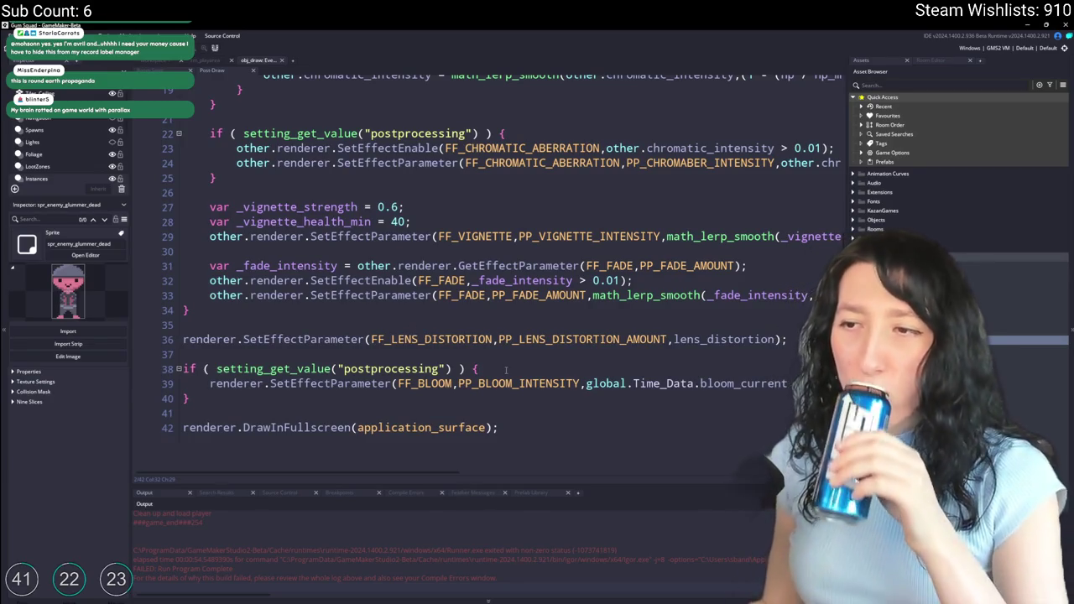
Step: Close the obj_draw Draw event code editor and bring up the asset search
scroll(506, 370, up, 6)
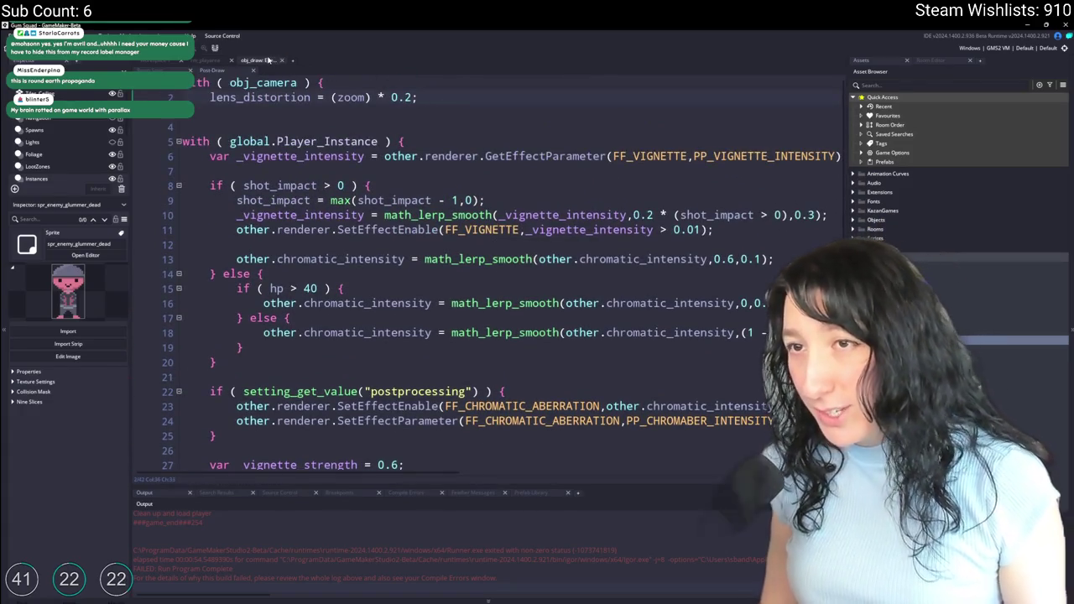
middle_click(267, 60)
key(ctrl+t)
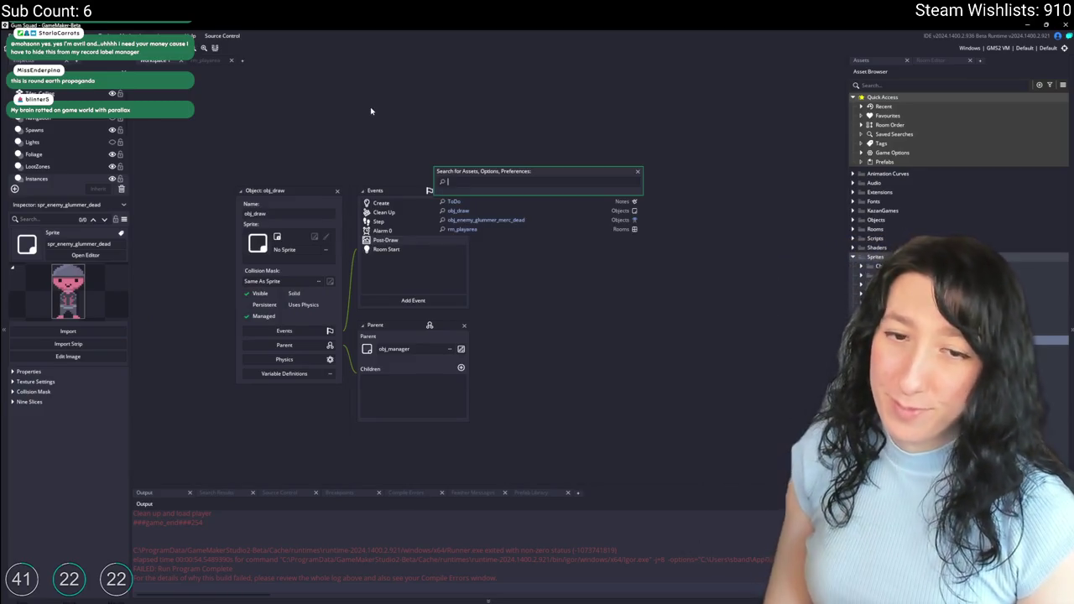
text(tod)
key(Return)
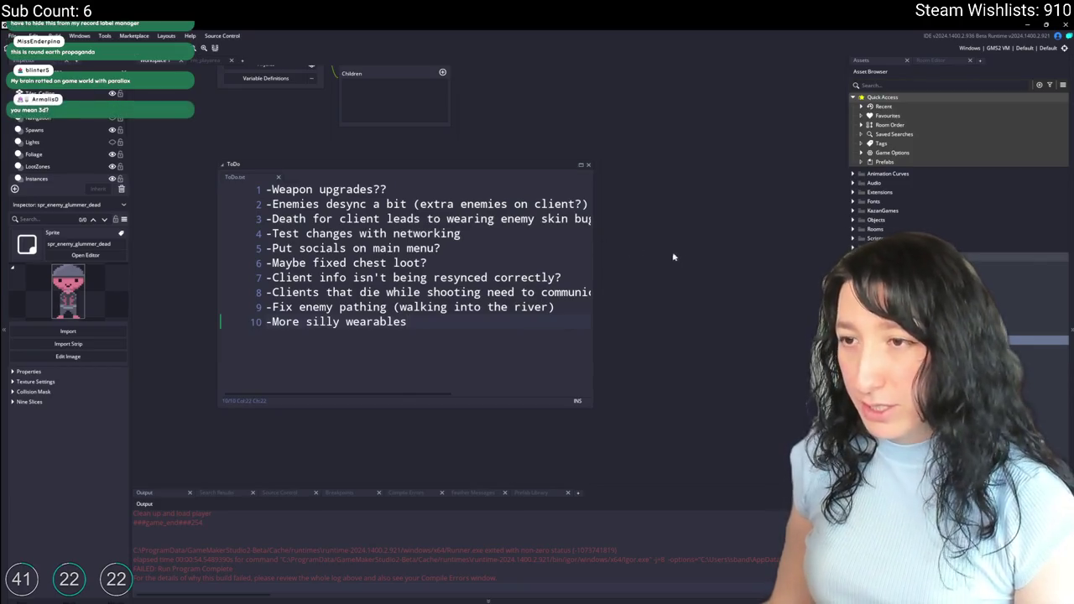
drag(594, 238, 780, 241)
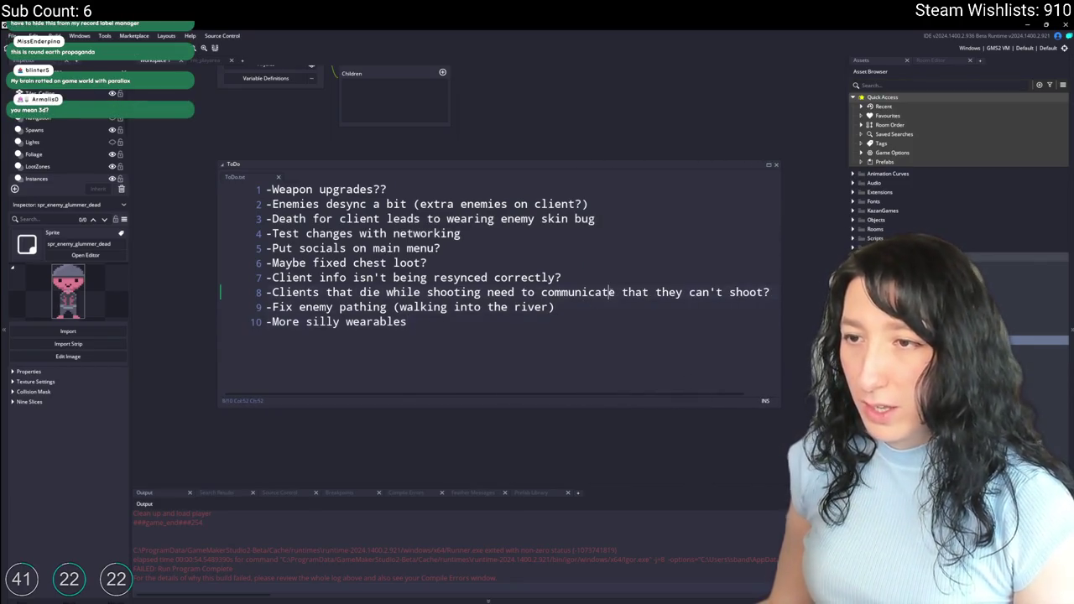
drag(611, 292, 772, 292)
click(775, 292)
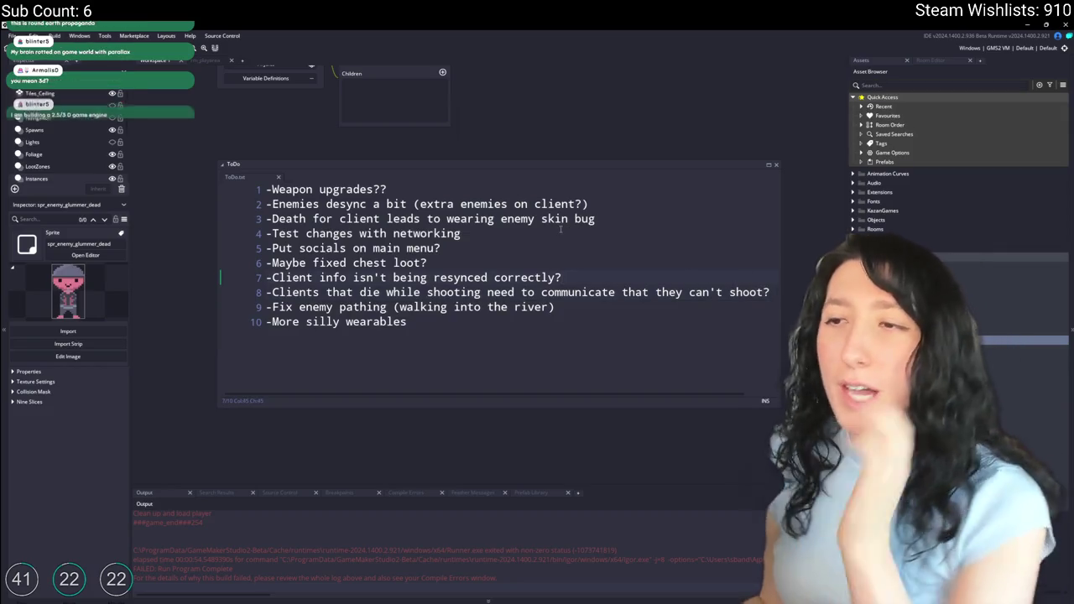
middle_click(234, 174)
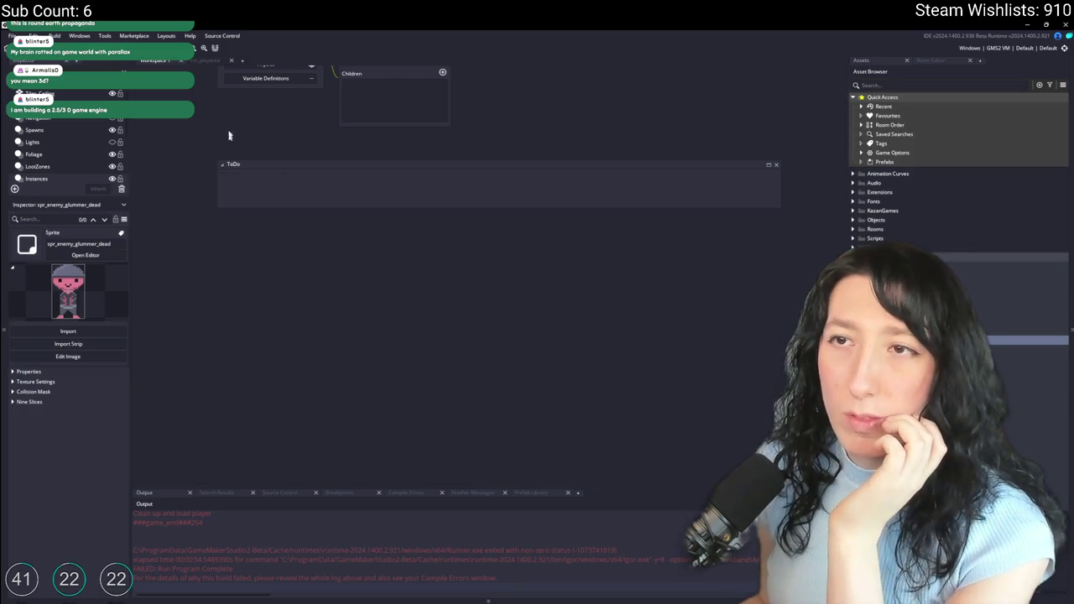
Step: Switch to the rm_playarea room editor and select a wall piece of the base
click(212, 65)
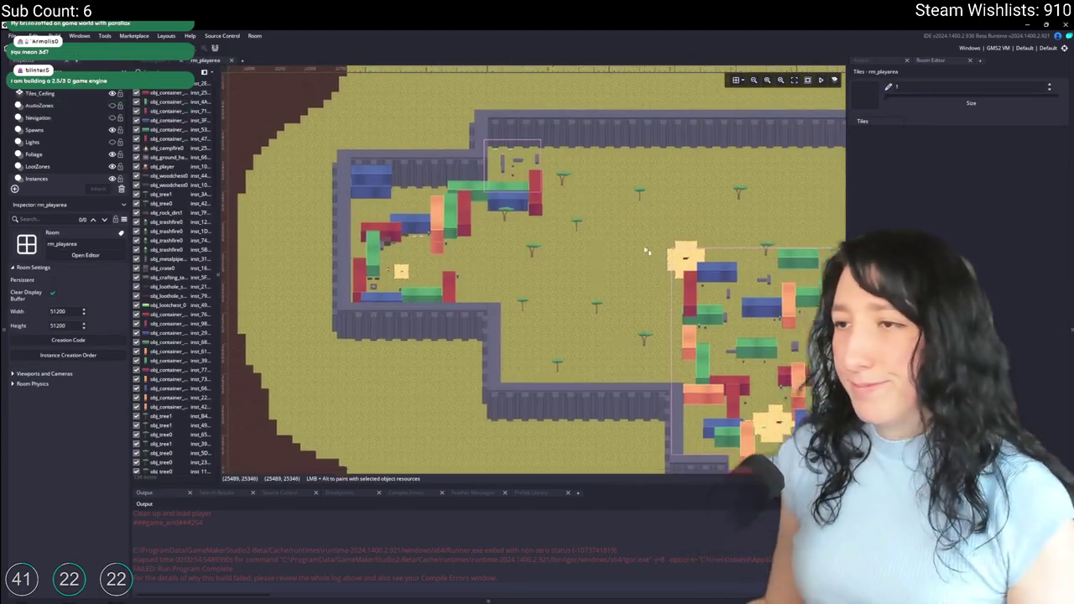
scroll(424, 273, down, 5)
scroll(424, 273, down, 3)
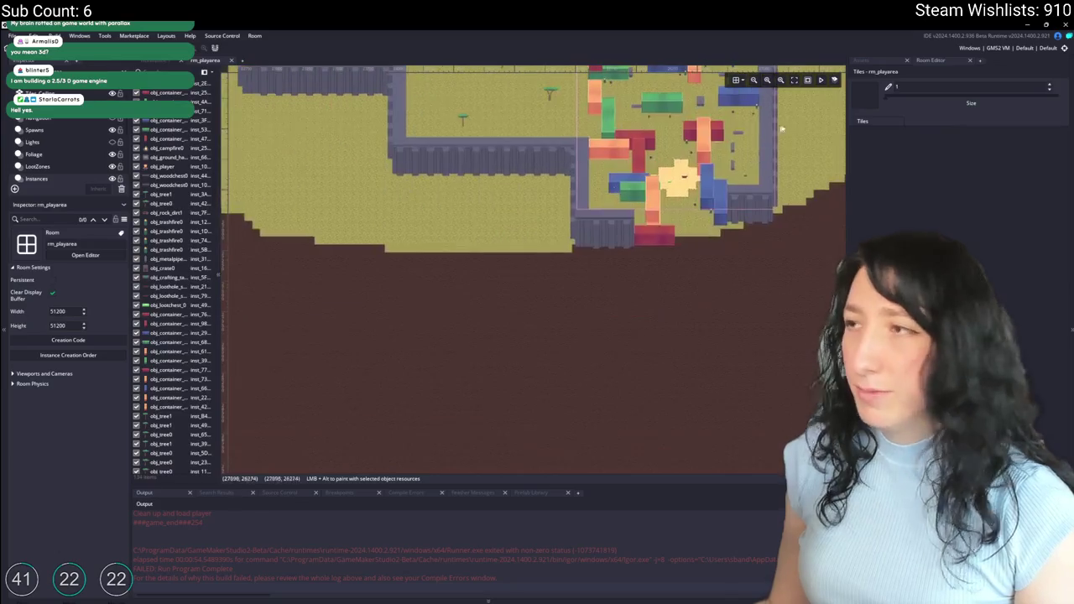
click(873, 61)
click(600, 233)
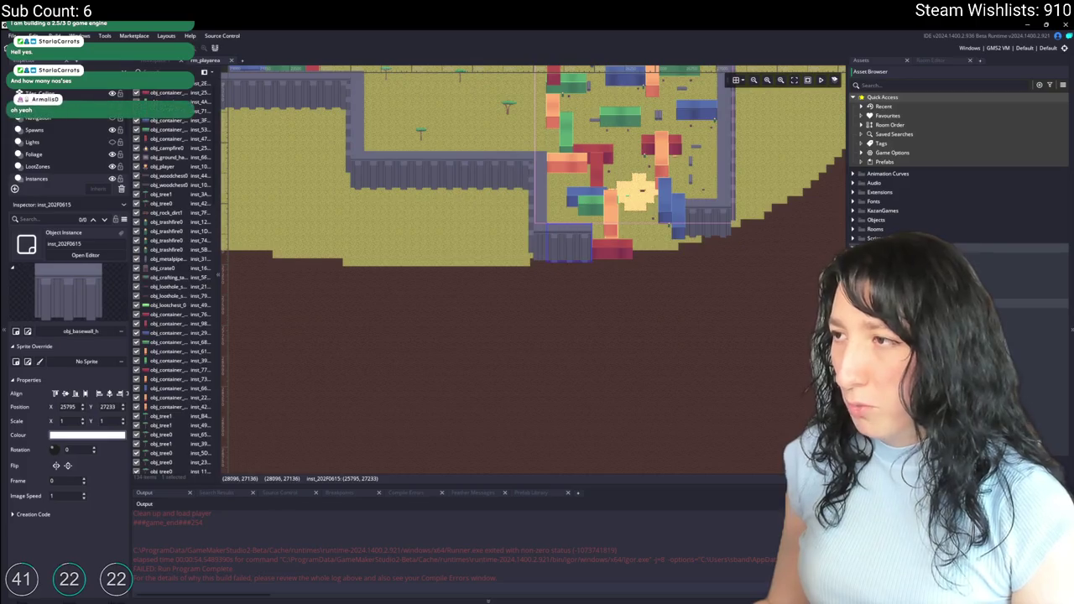
Step: Show obj_basewall_h's properties from the Objects folder in the Asset Browser
click(854, 220)
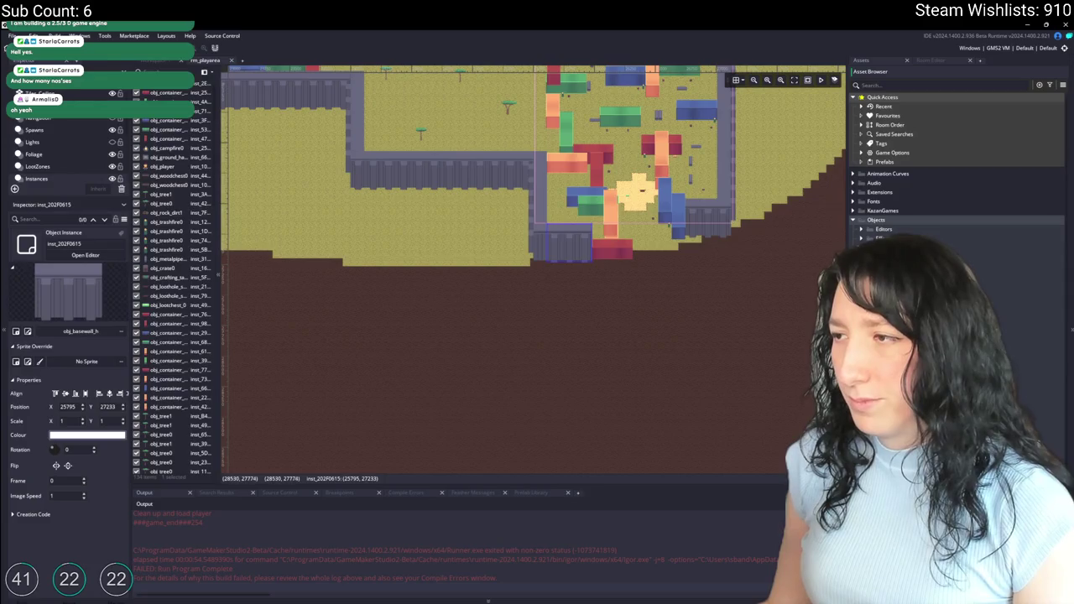
click(890, 322)
scroll(624, 293, up, 2)
scroll(485, 377, down, 2)
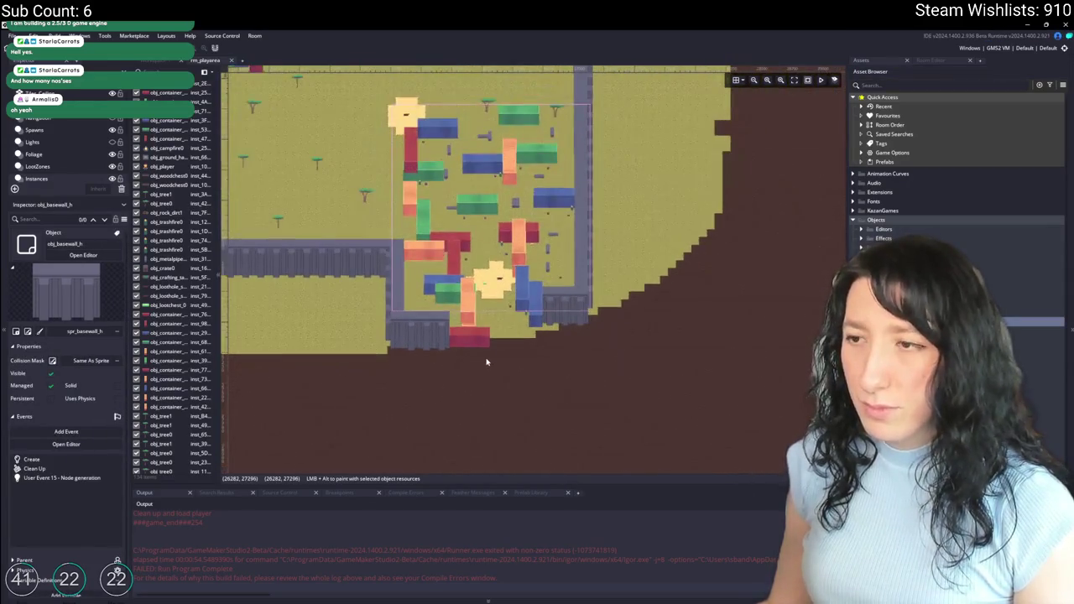
scroll(496, 341, up, 1)
scroll(496, 342, down, 4)
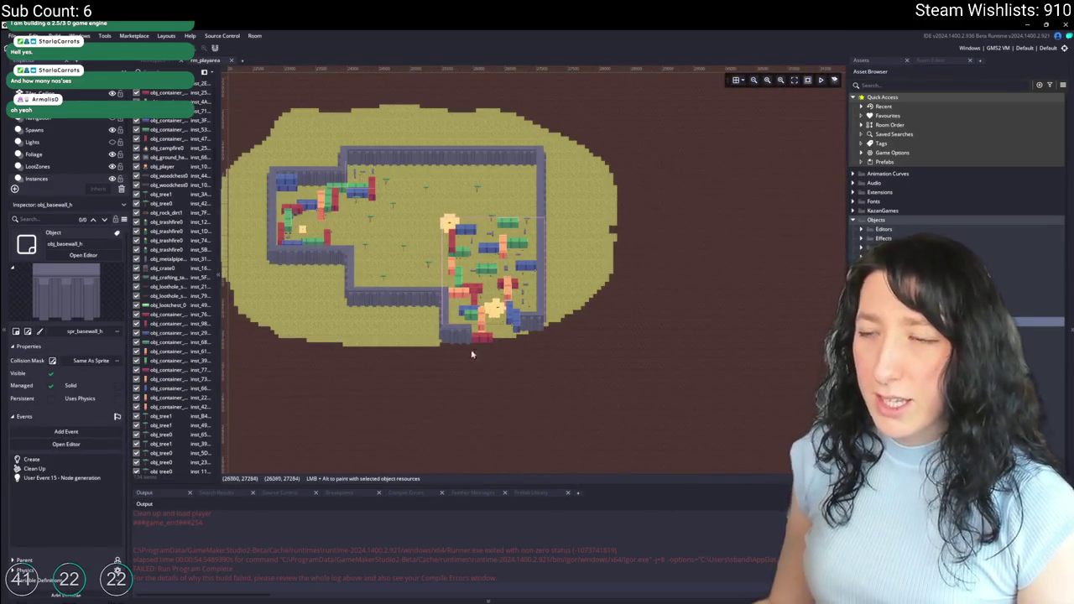
scroll(464, 250, up, 3)
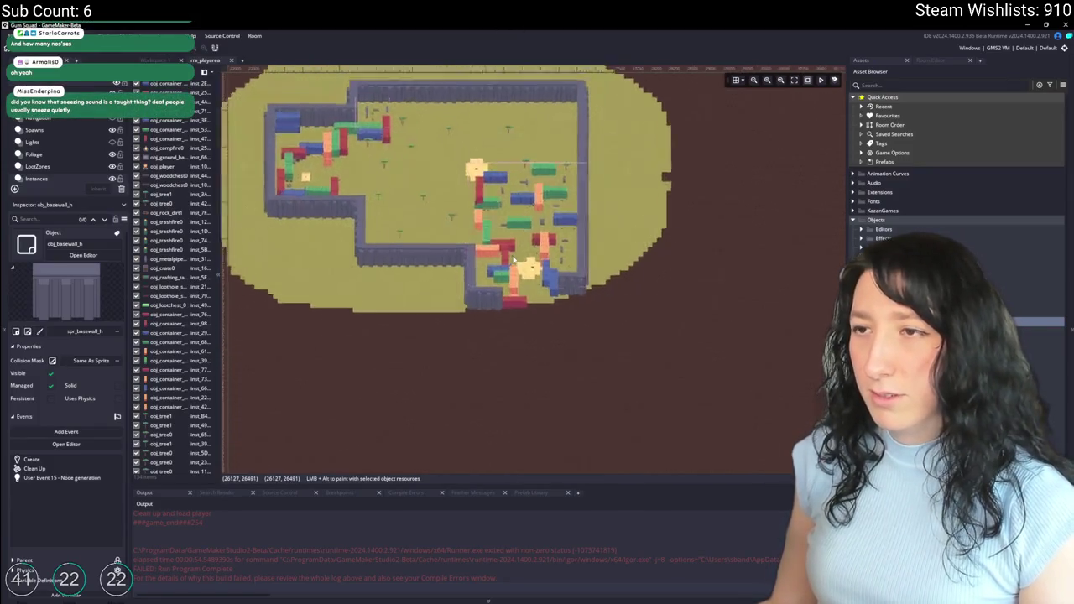
scroll(464, 249, down, 4)
scroll(464, 249, up, 3)
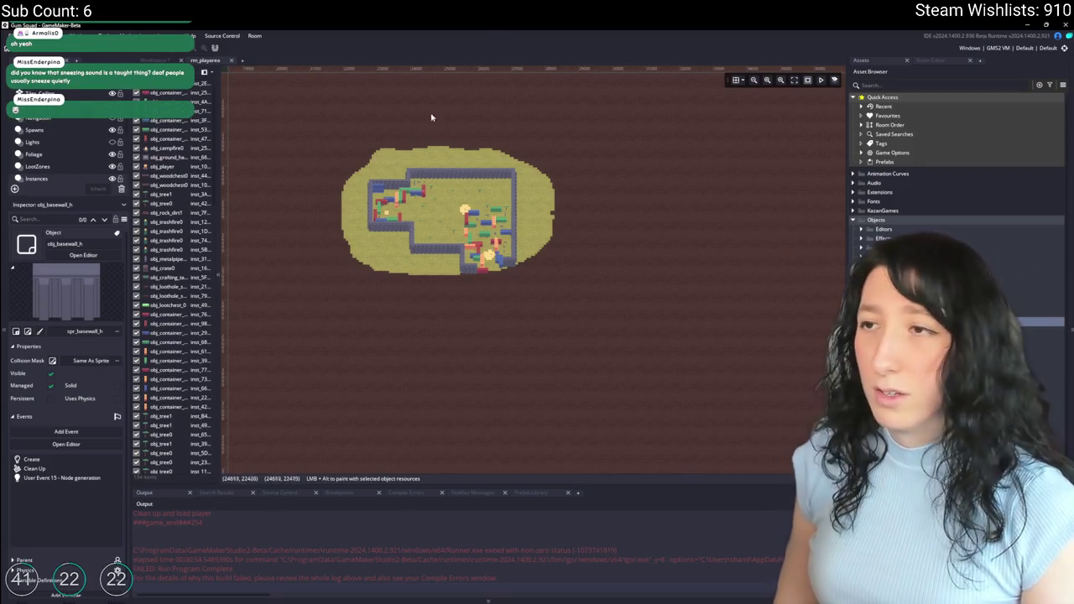
scroll(412, 188, up, 4)
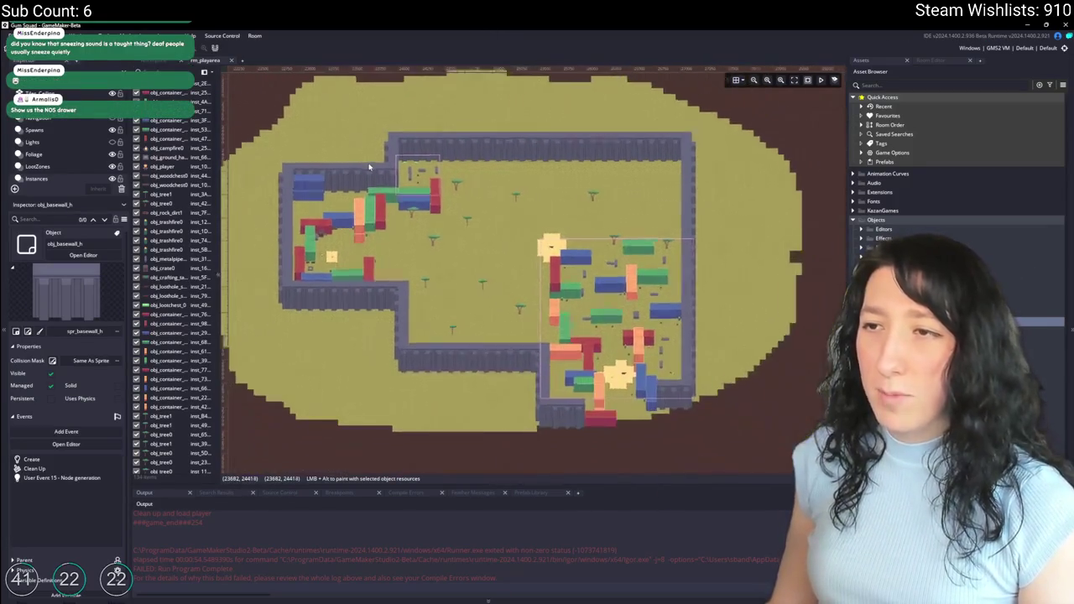
Step: Marquee-select the base's top wall row of obj_basewall_h pieces
drag(307, 131, 470, 250)
key(ctrl+a)
scroll(686, 332, down, 2)
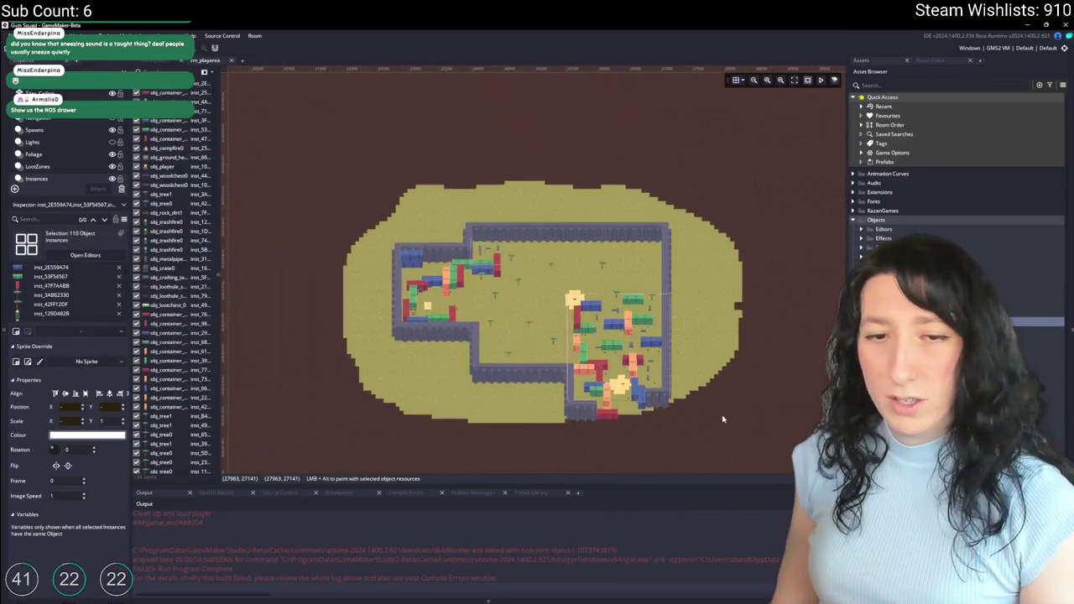
scroll(686, 331, down, 2)
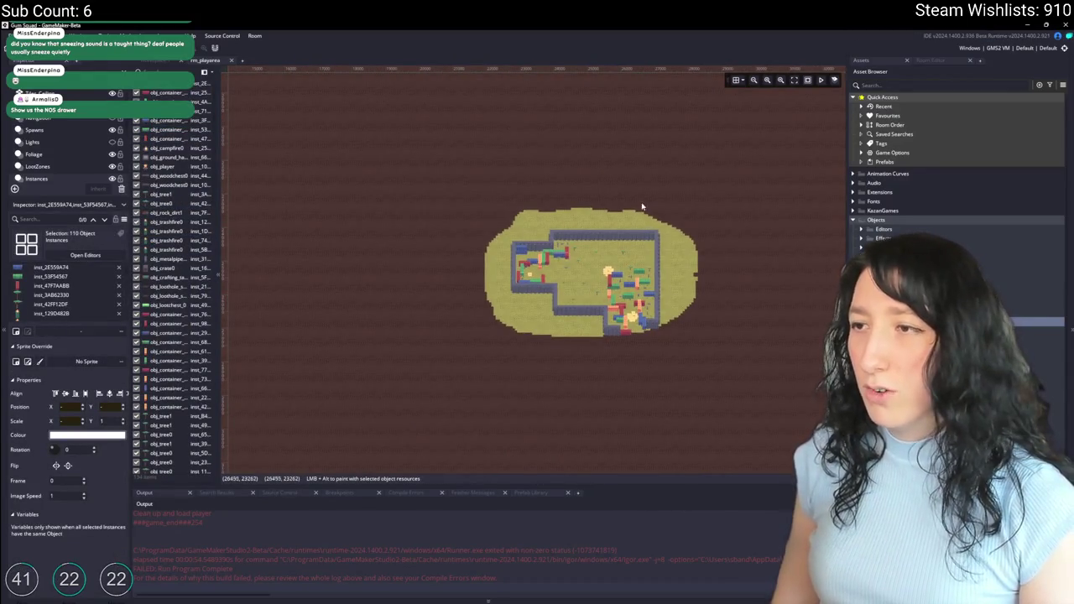
drag(667, 247, 573, 230)
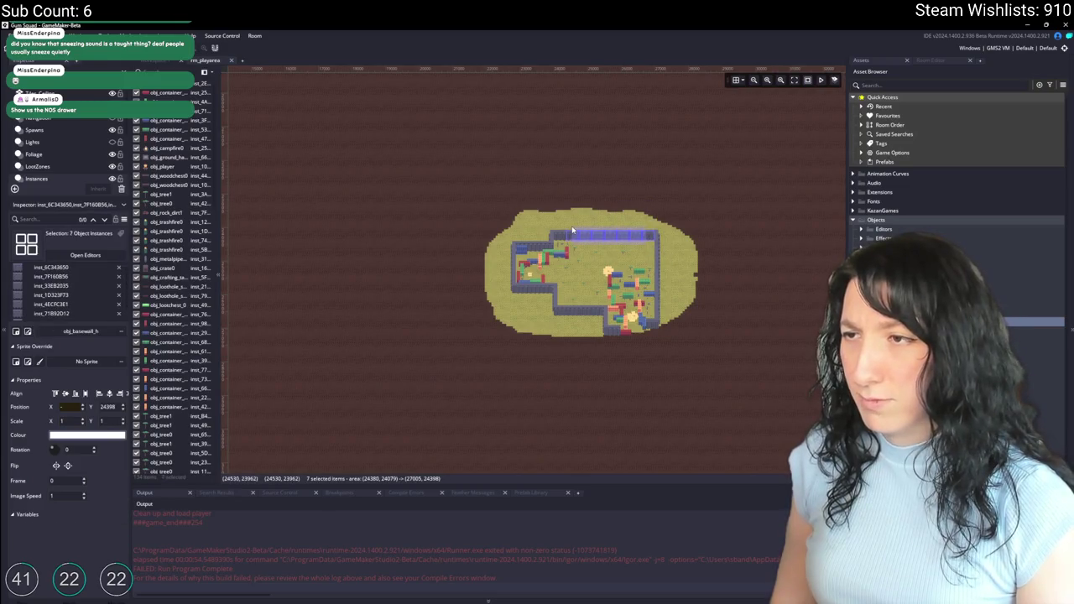
scroll(579, 227, up, 4)
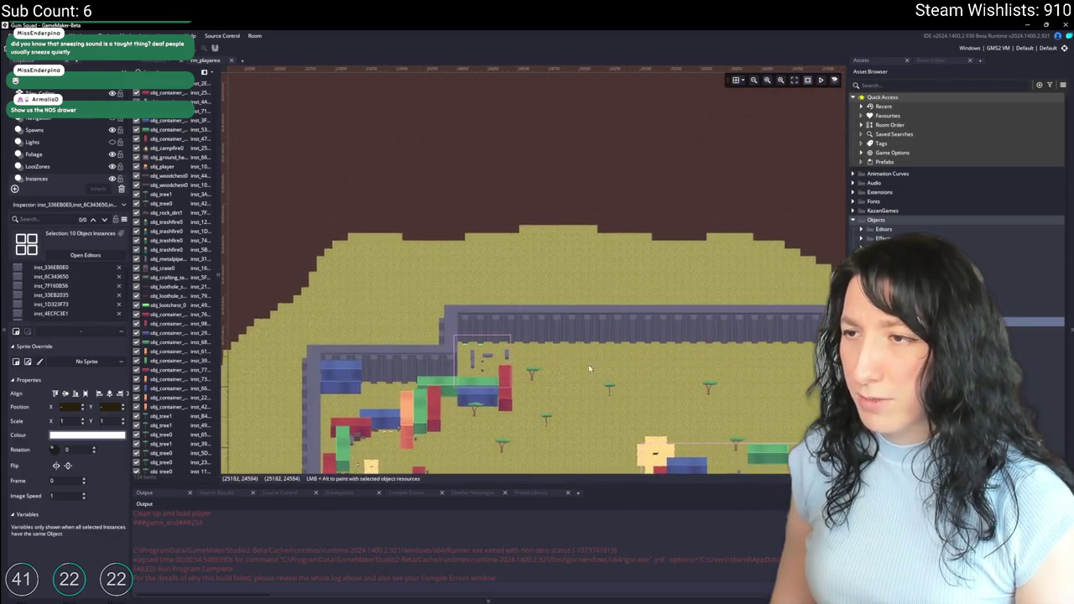
Step: Copy the eight top-wall pieces up into the empty area above the base
mouse_move(392, 272)
mouse_down()
mouse_move(547, 300)
mouse_move(664, 291)
mouse_move(712, 307)
mouse_move(702, 179)
mouse_up()
scroll(713, 307, down, 5)
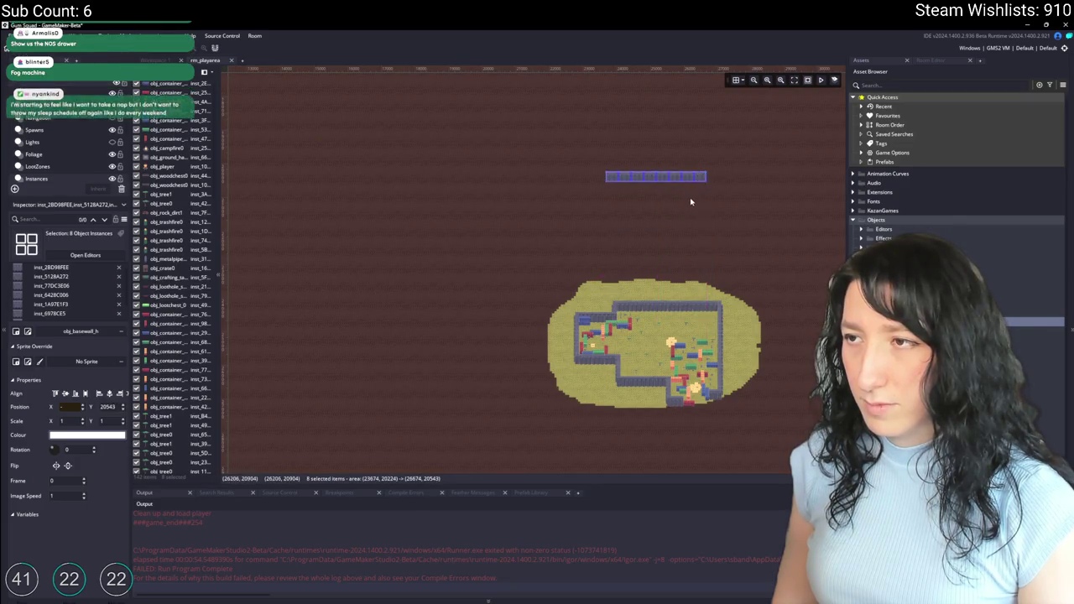
scroll(691, 201, down, 5)
scroll(530, 109, up, 5)
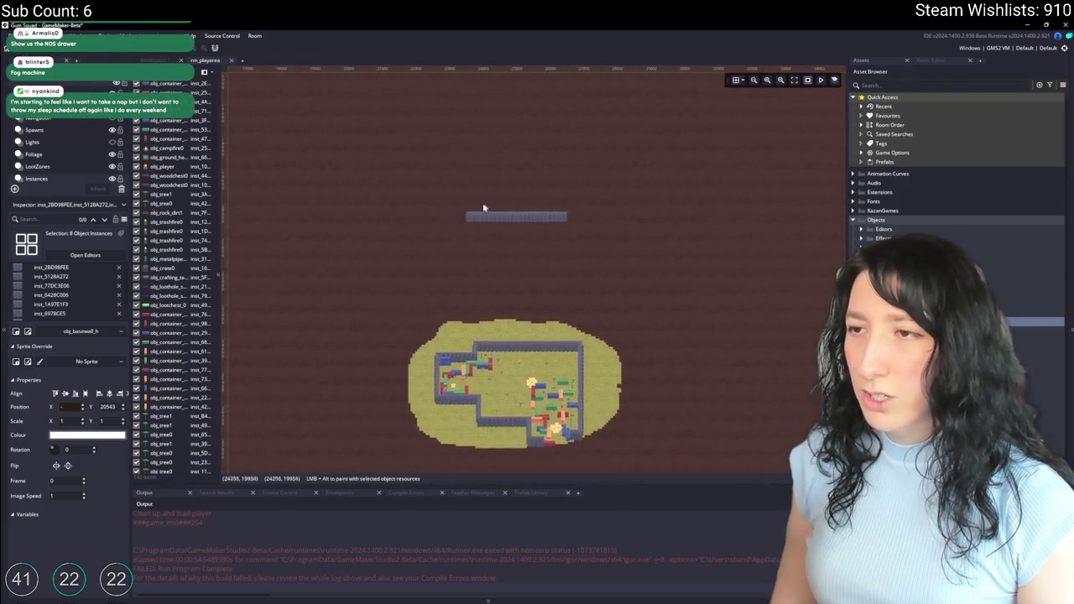
scroll(484, 208, up, 5)
drag(415, 182, 725, 251)
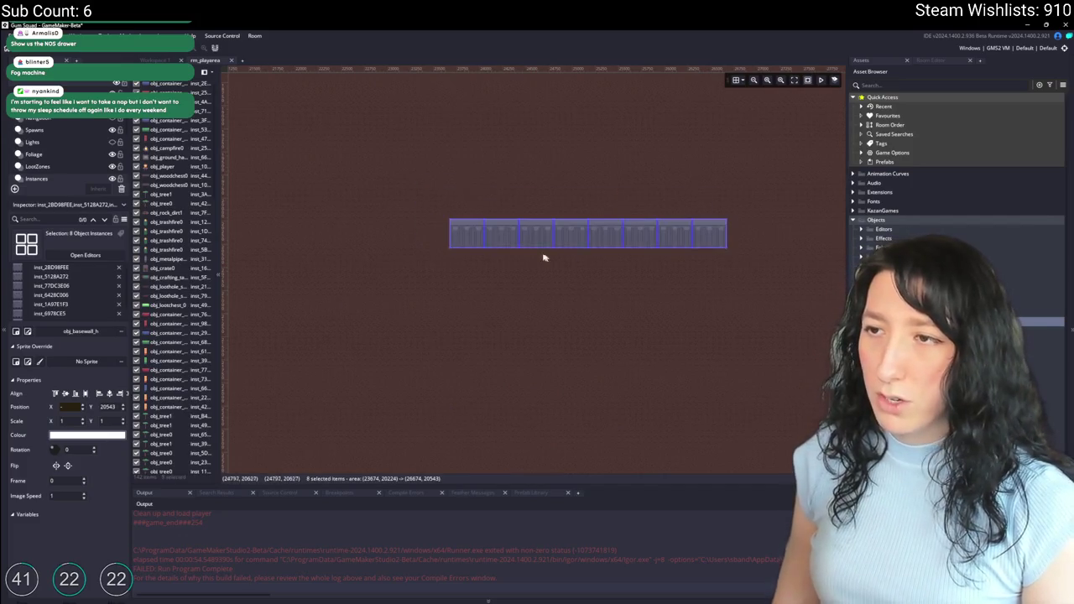
click(468, 232)
scroll(468, 232, up, 1)
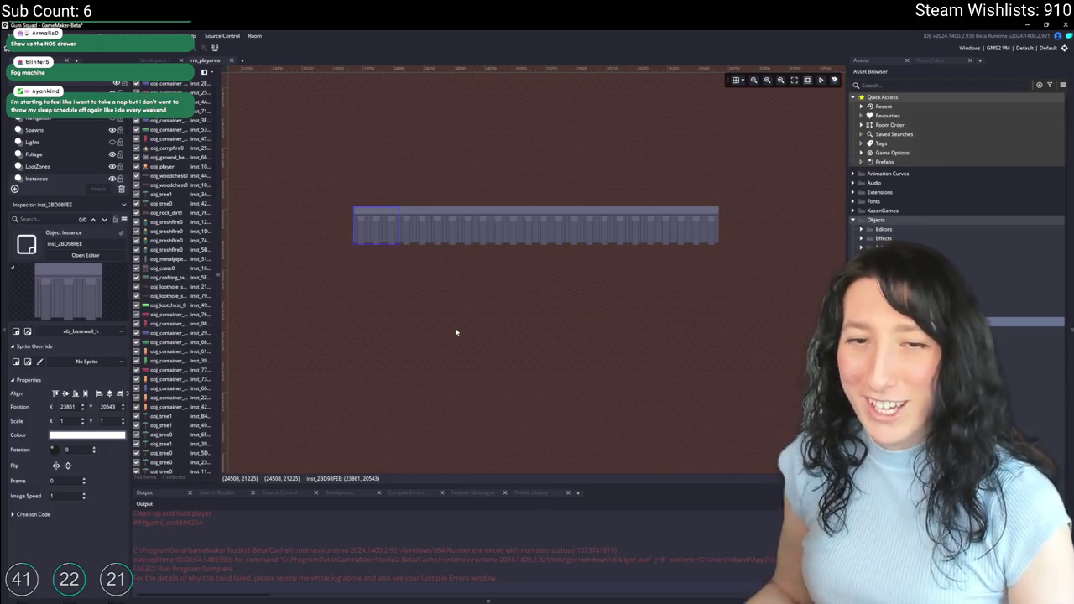
Step: Frame the detached row and base, then select and paste the eight top-wall pieces
scroll(455, 332, down, 1)
scroll(456, 261, down, 3)
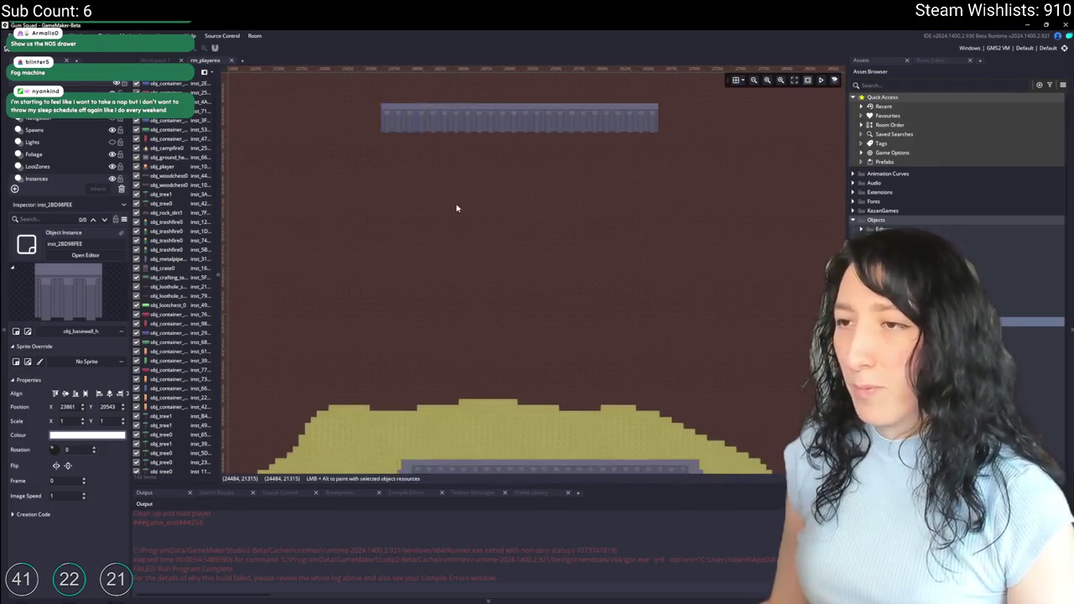
scroll(434, 207, down, 1)
scroll(454, 229, down, 2)
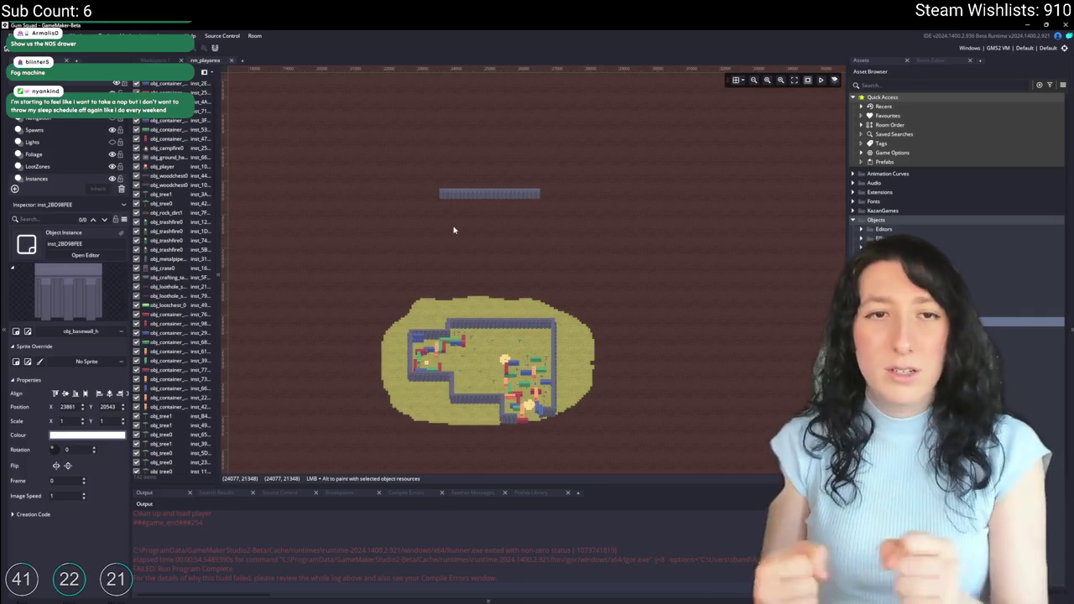
drag(409, 255, 422, 187)
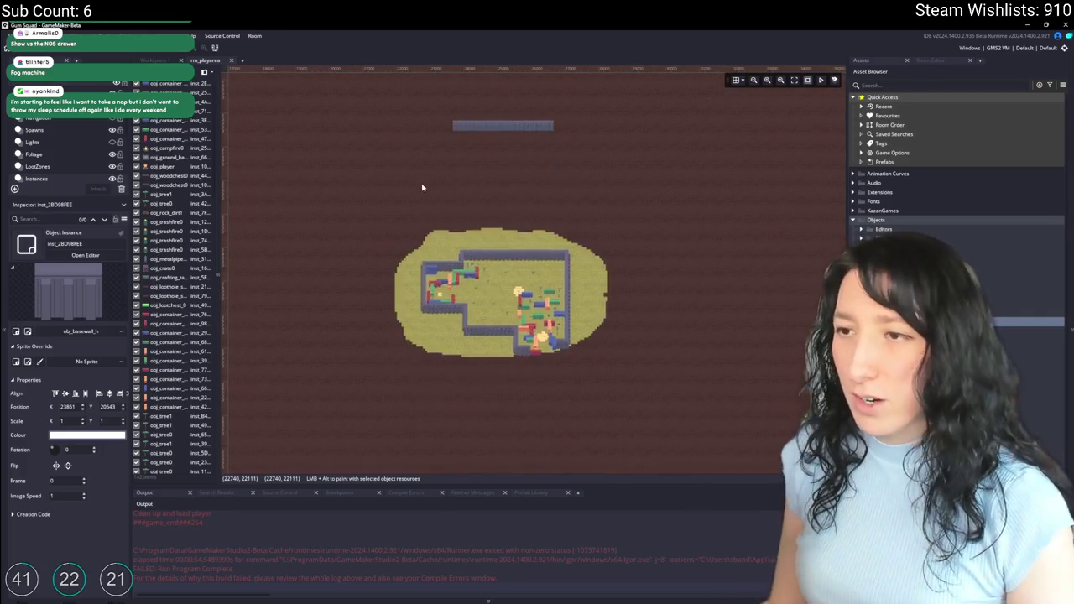
drag(525, 135, 450, 101)
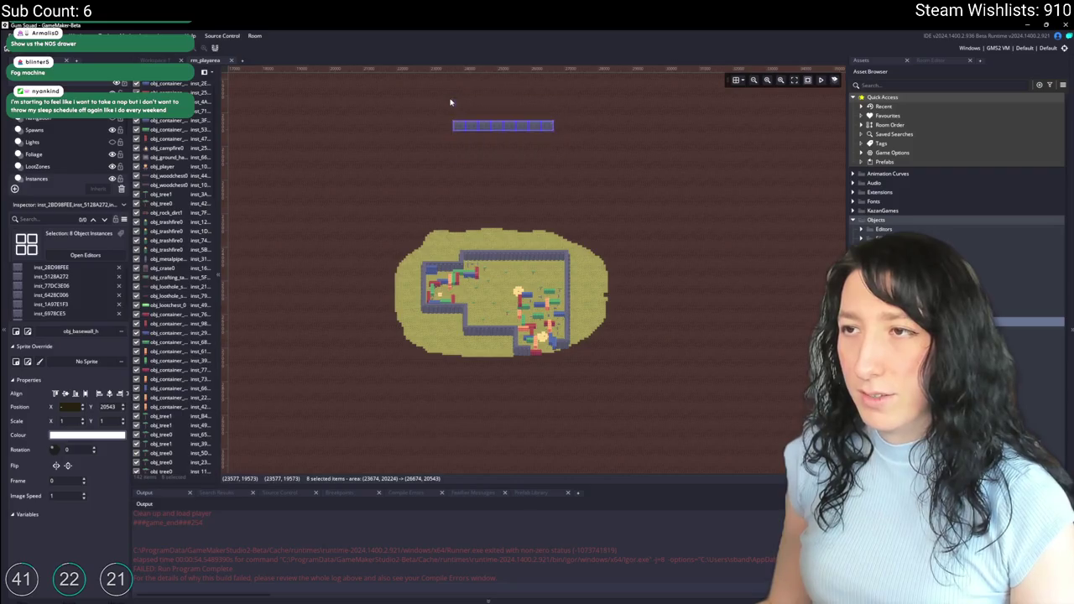
drag(435, 139, 484, 184)
key(ctrl+v)
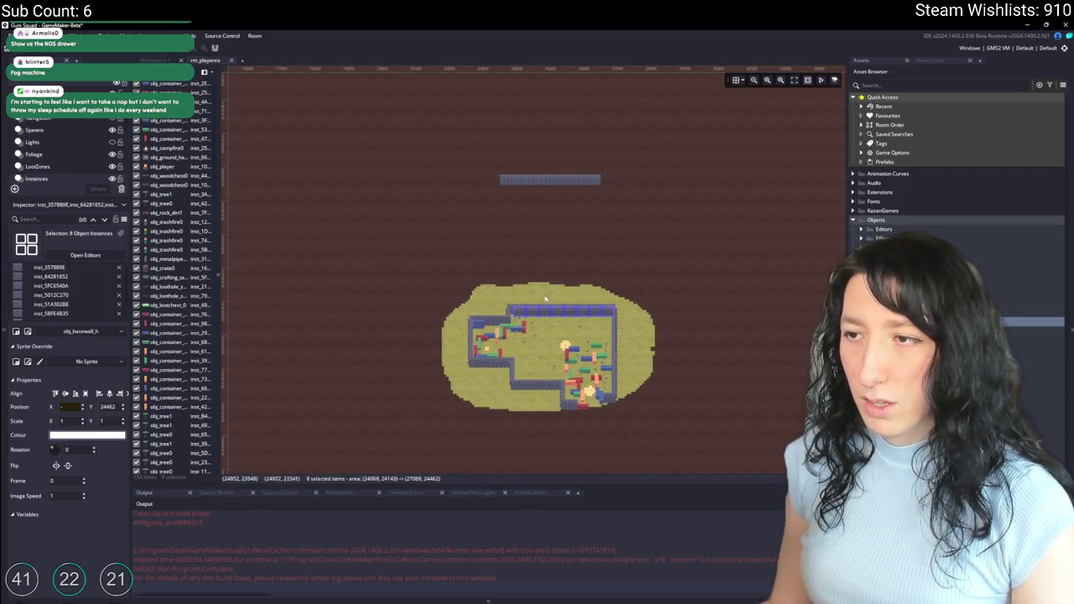
Step: Line the pasted row up gap-free beside the detached row, forming a 16-piece strip
mouse_move(545, 298)
mouse_down()
mouse_move(479, 247)
mouse_move(422, 180)
mouse_up()
scroll(527, 192, up, 5)
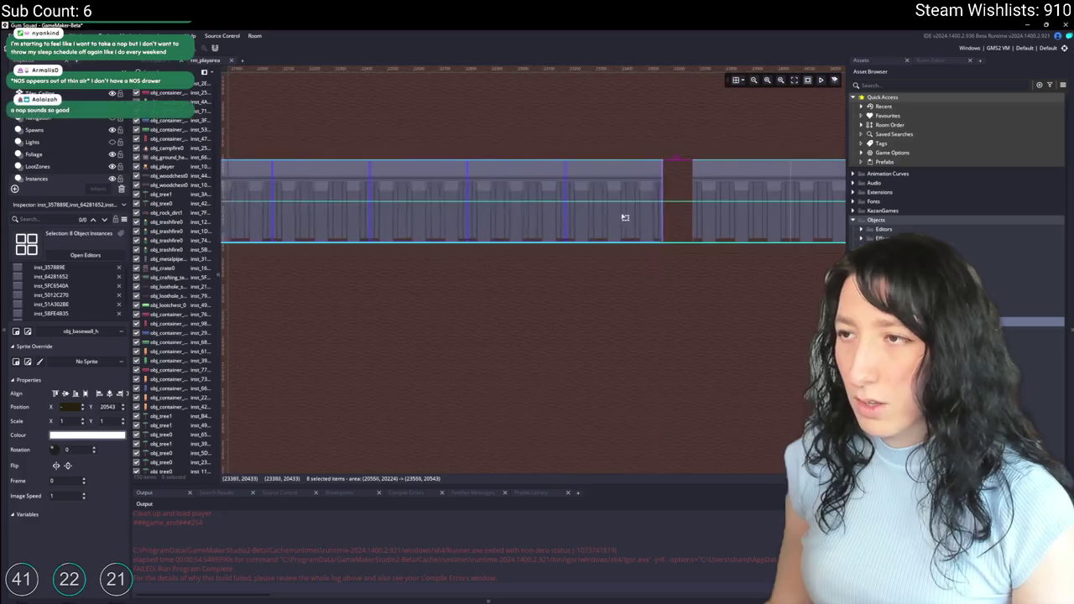
drag(625, 218, 647, 218)
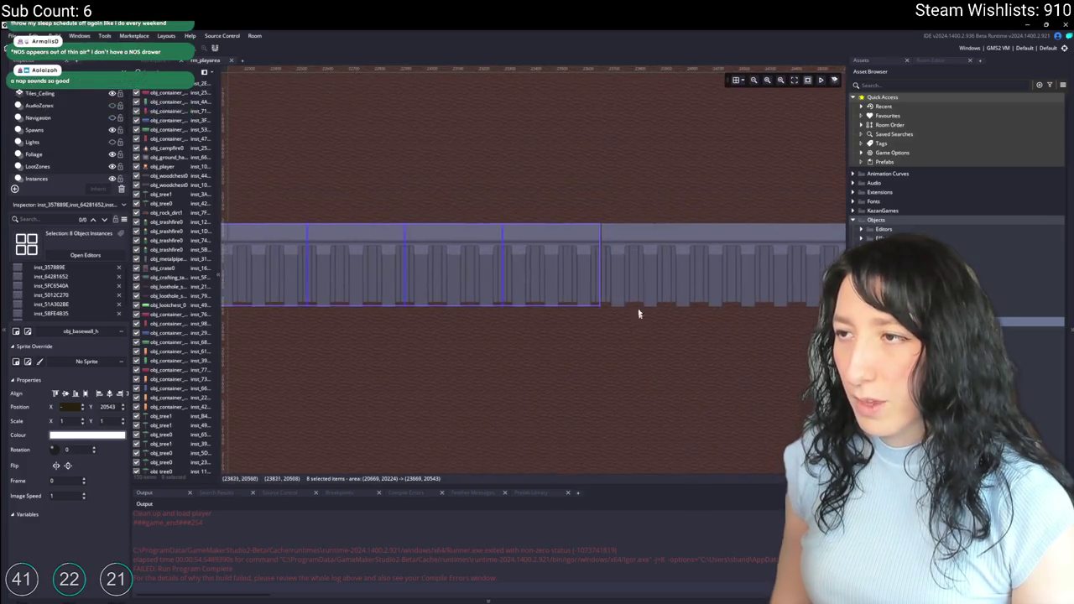
scroll(614, 226, up, 2)
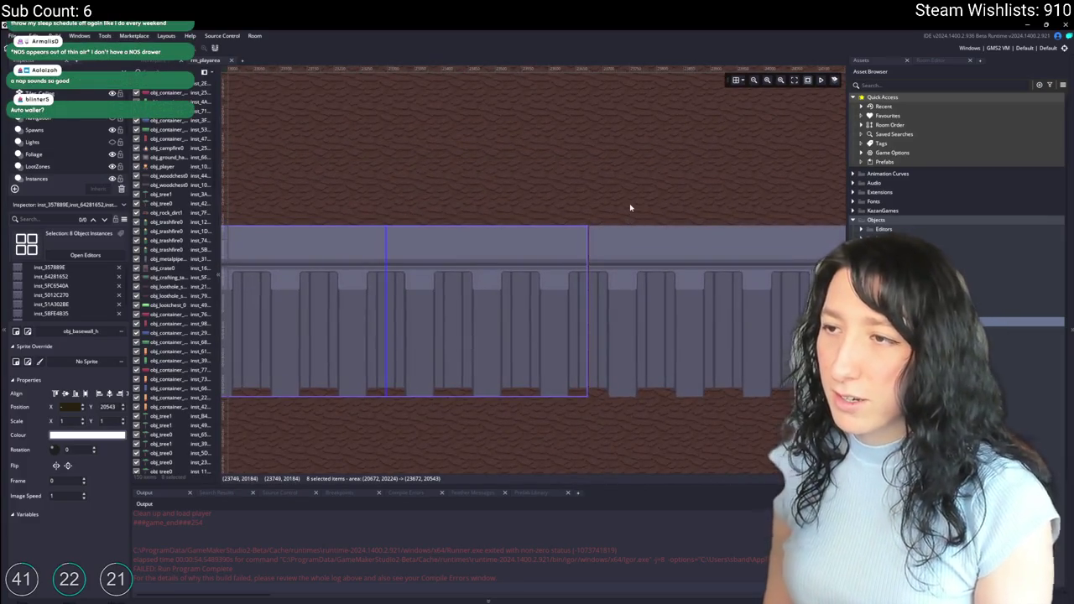
click(617, 209)
scroll(588, 220, down, 5)
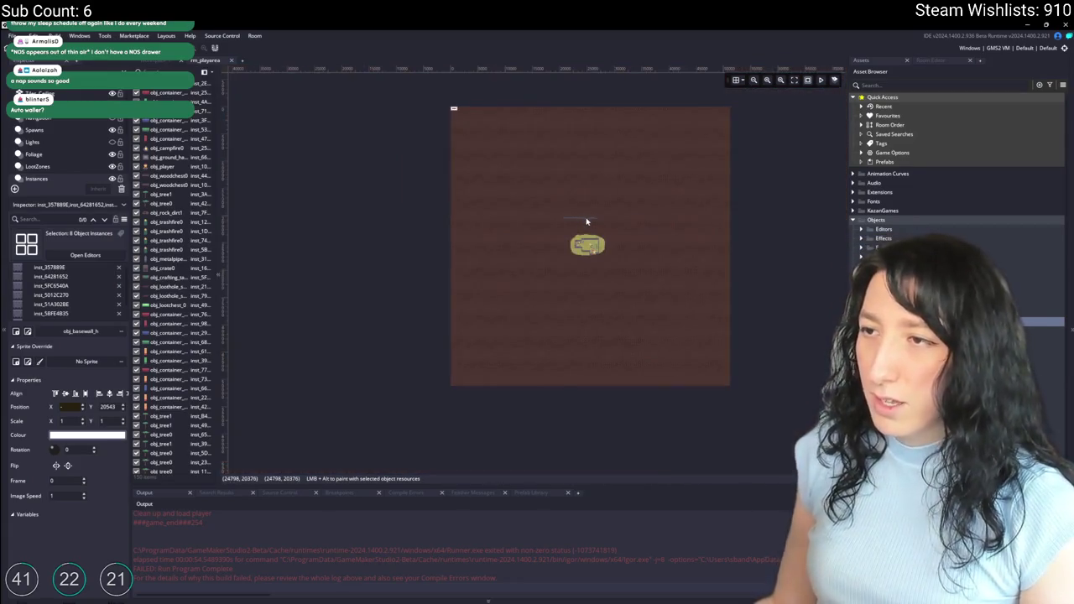
scroll(555, 225, up, 2)
drag(583, 231, 350, 197)
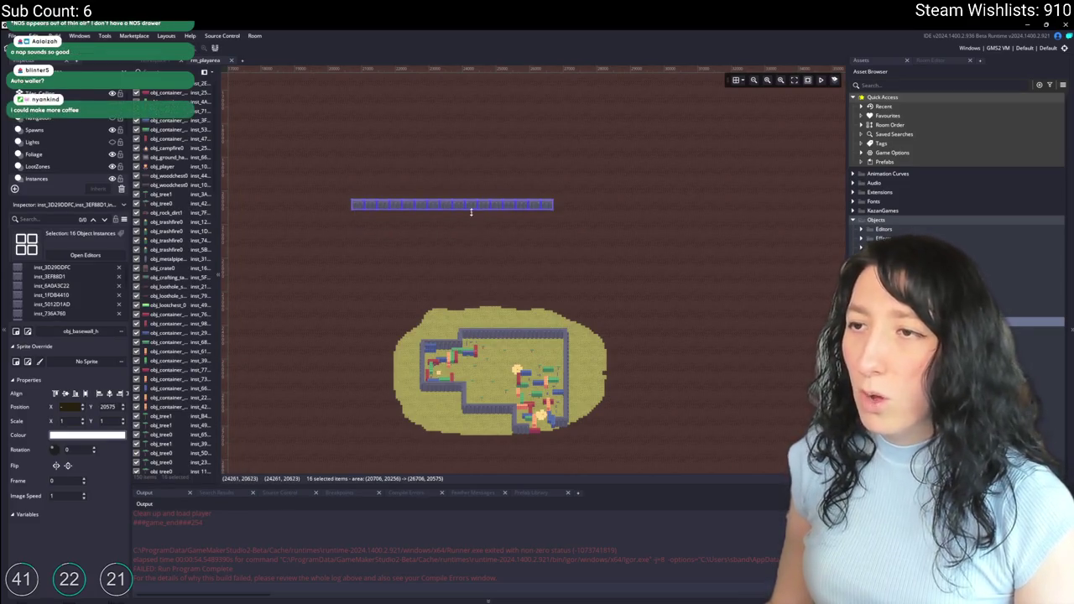
Step: Alt-drag the 16-piece wall strip to the right, extending it to 32 pieces
mouse_move(475, 206)
alt+mouse_down()
mouse_move(694, 209)
mouse_move(565, 201)
mouse_move(566, 211)
alt+mouse_up()
scroll(559, 206, up, 6)
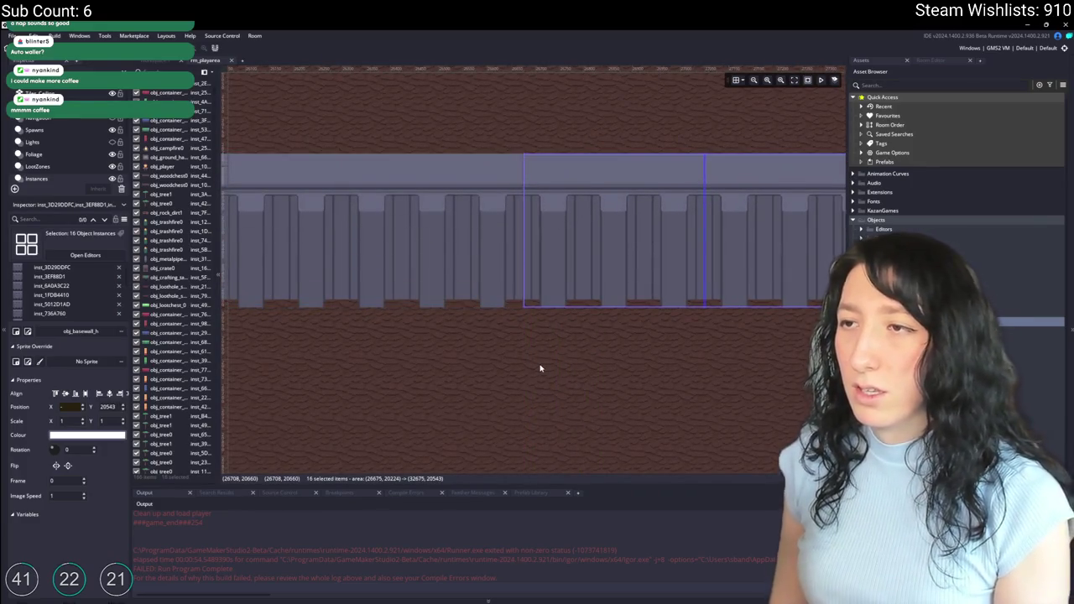
scroll(496, 316, down, 5)
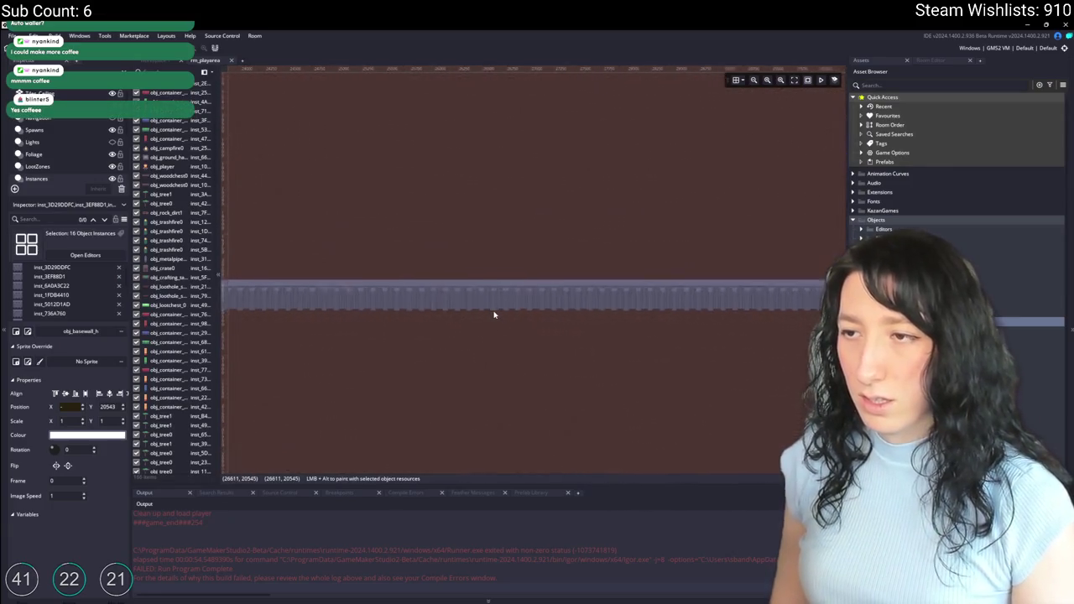
scroll(494, 315, down, 3)
Step: Select all 32 wall pieces and nudge the strip slightly left to Y 20568
drag(719, 242, 377, 202)
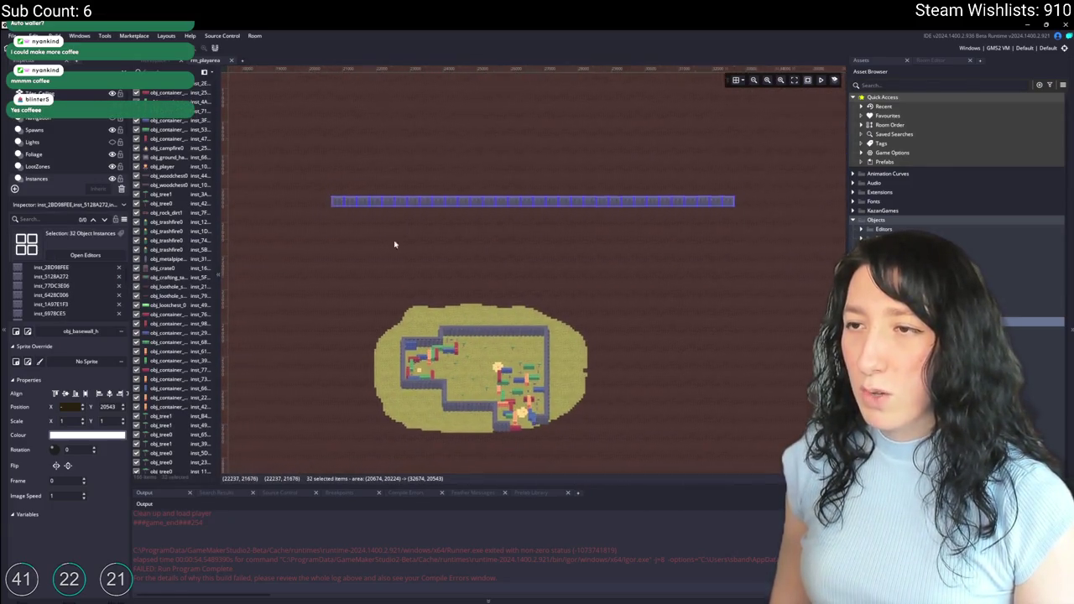
drag(395, 244, 448, 228)
drag(557, 191, 549, 188)
scroll(541, 193, down, 2)
scroll(537, 198, up, 1)
scroll(537, 201, up, 2)
scroll(548, 225, down, 4)
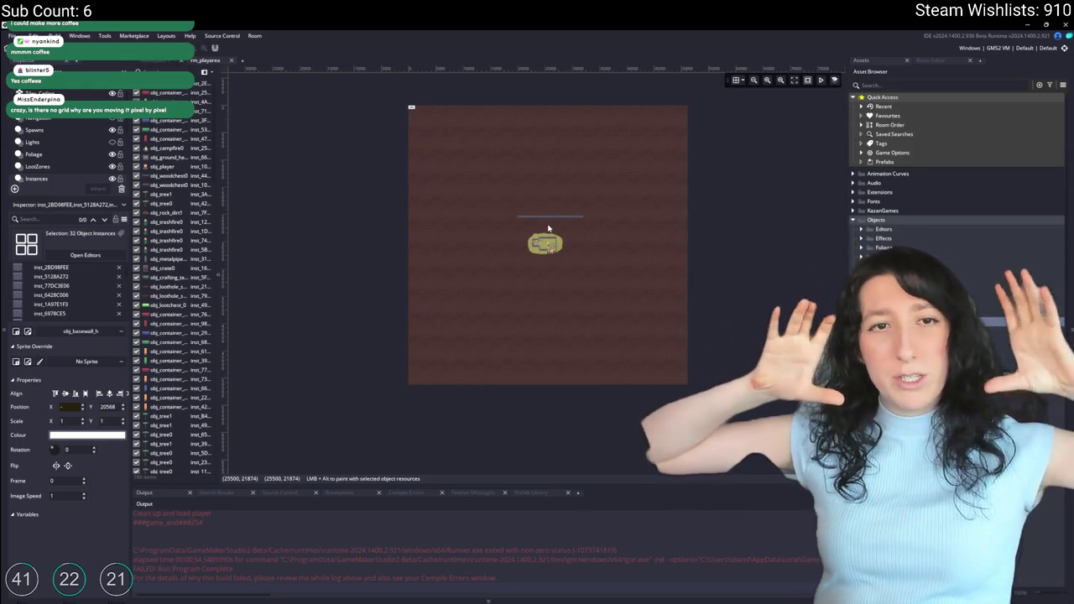
scroll(548, 237, up, 2)
scroll(548, 238, up, 5)
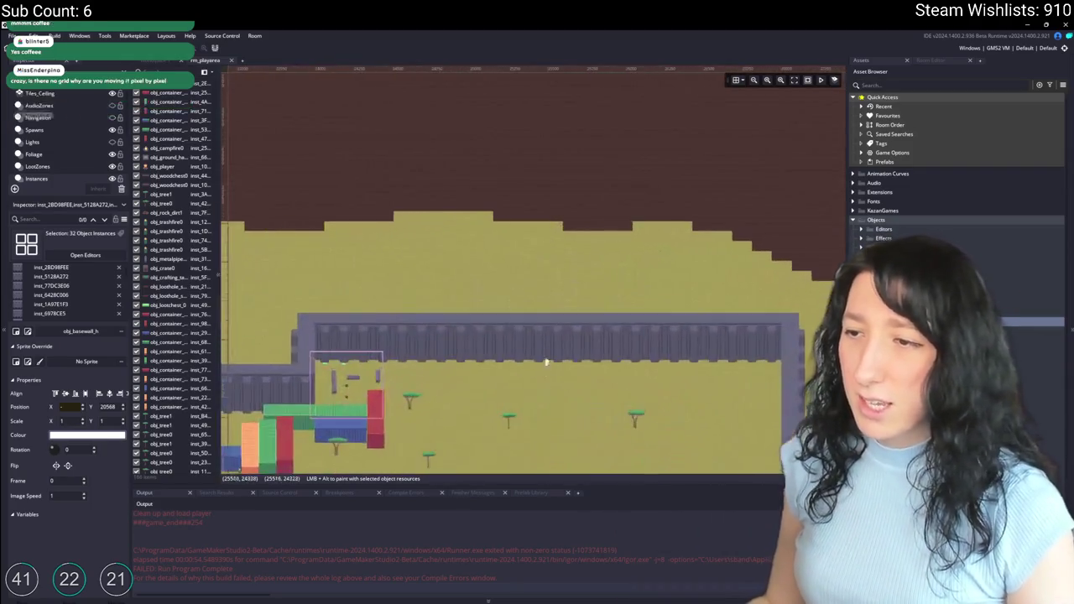
scroll(520, 175, down, 2)
scroll(470, 275, up, 2)
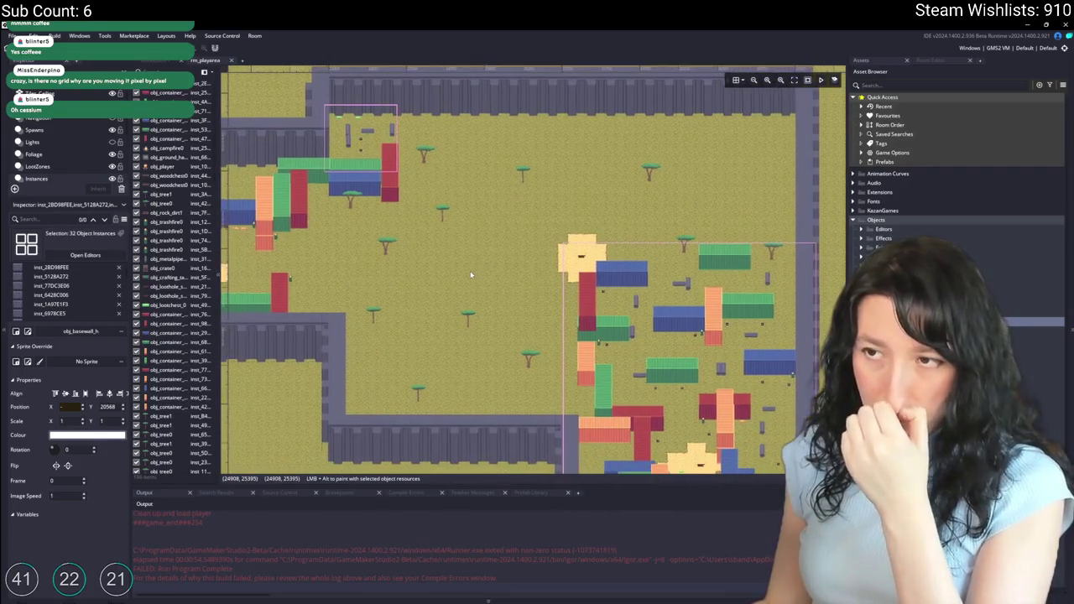
scroll(470, 270, down, 2)
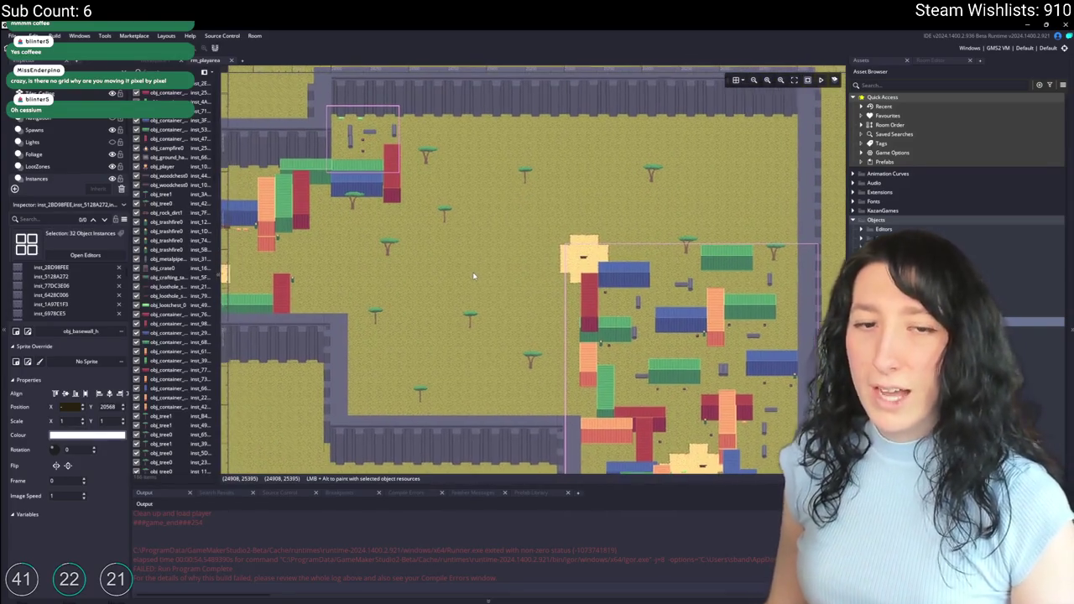
scroll(461, 278, up, 2)
scroll(481, 301, down, 5)
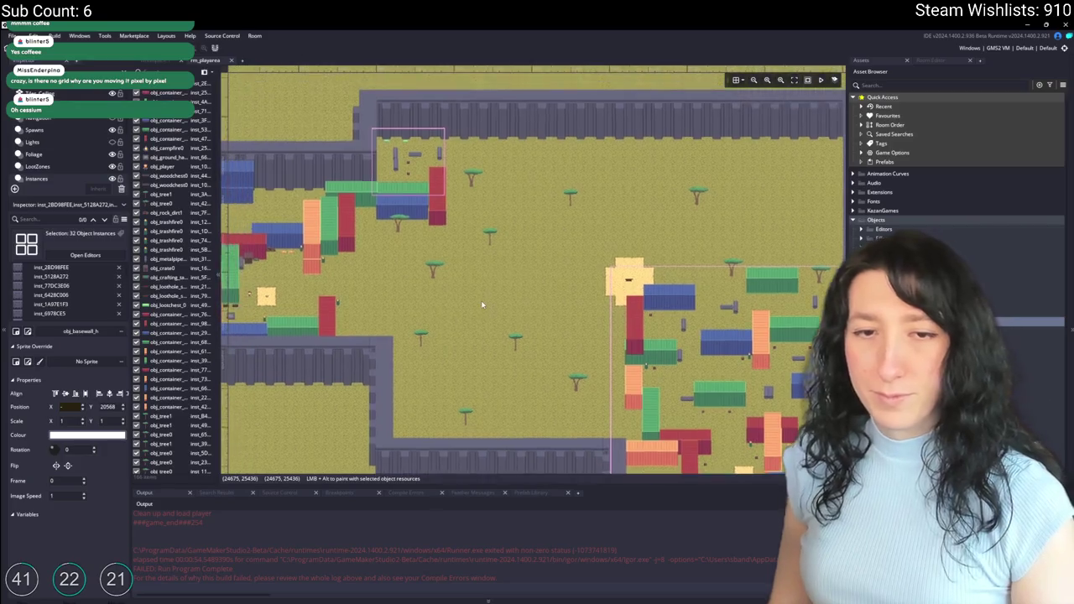
drag(462, 313, 601, 300)
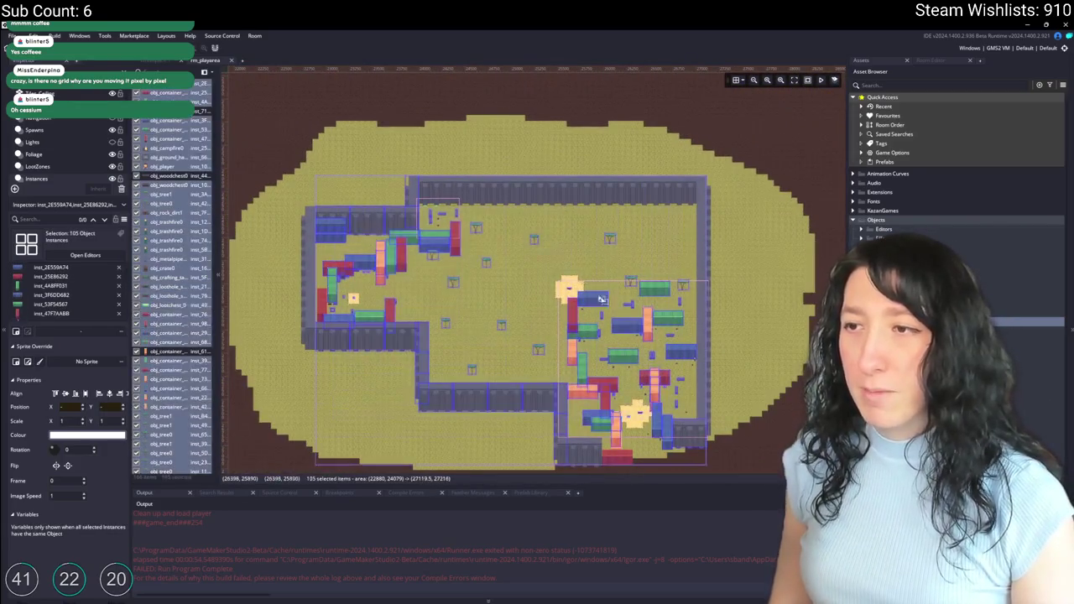
scroll(534, 275, down, 7)
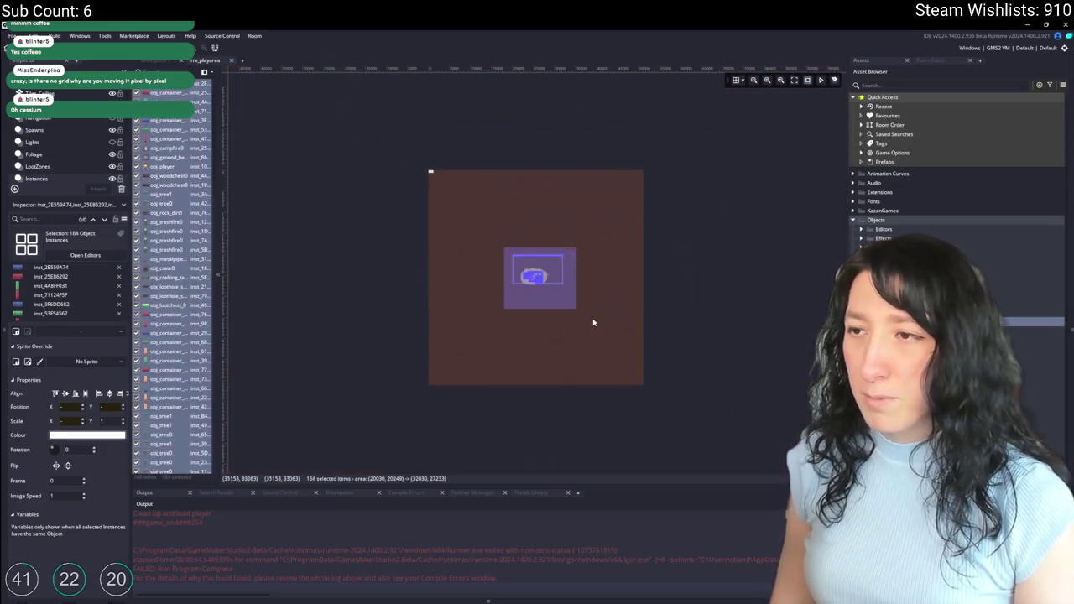
drag(592, 323, 579, 311)
scroll(551, 288, up, 5)
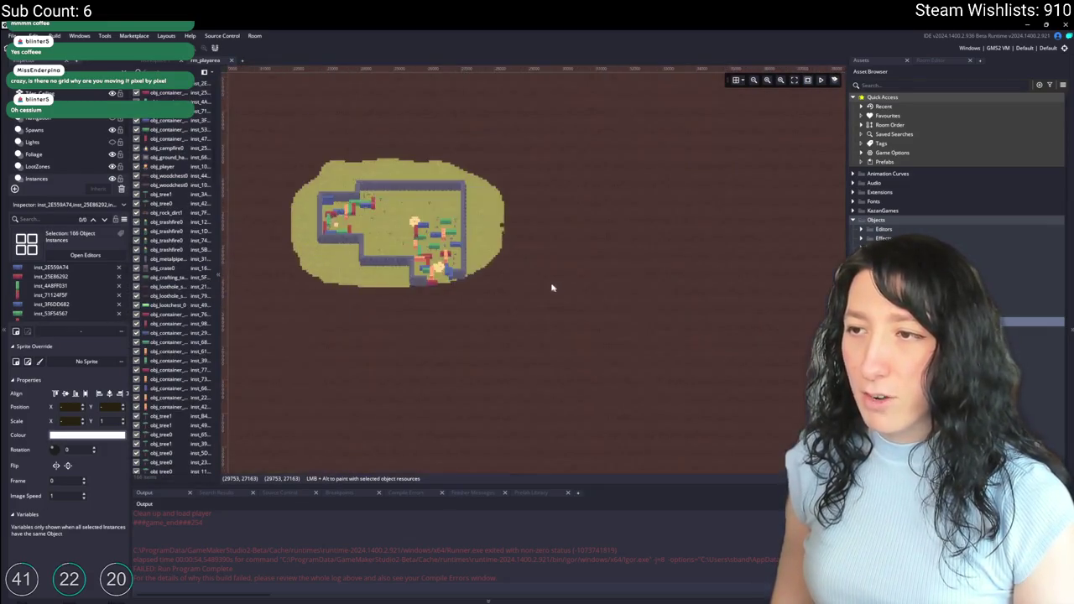
scroll(521, 269, down, 5)
drag(480, 265, 415, 371)
scroll(515, 271, up, 5)
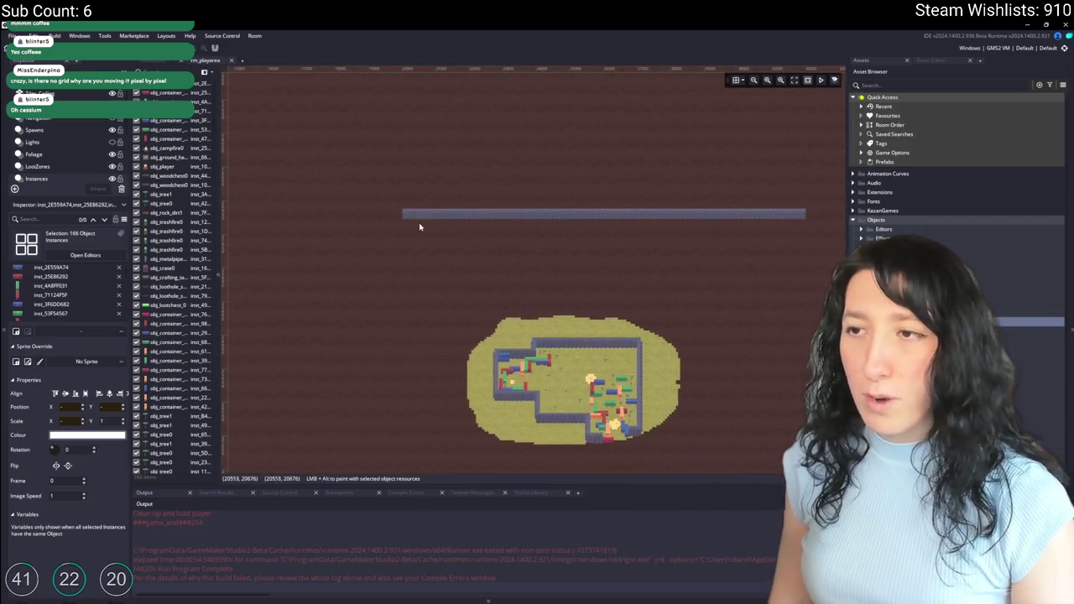
scroll(420, 226, up, 5)
drag(413, 270, 543, 223)
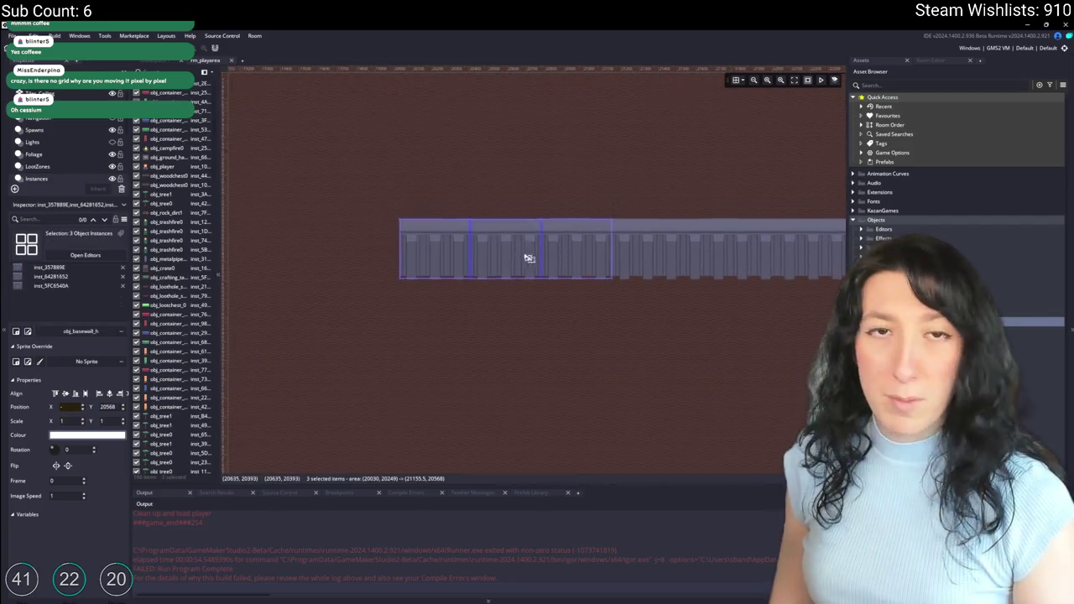
Step: Drag the three end wall pieces left to close the gap in the strip
drag(605, 293, 430, 280)
scroll(430, 281, up, 3)
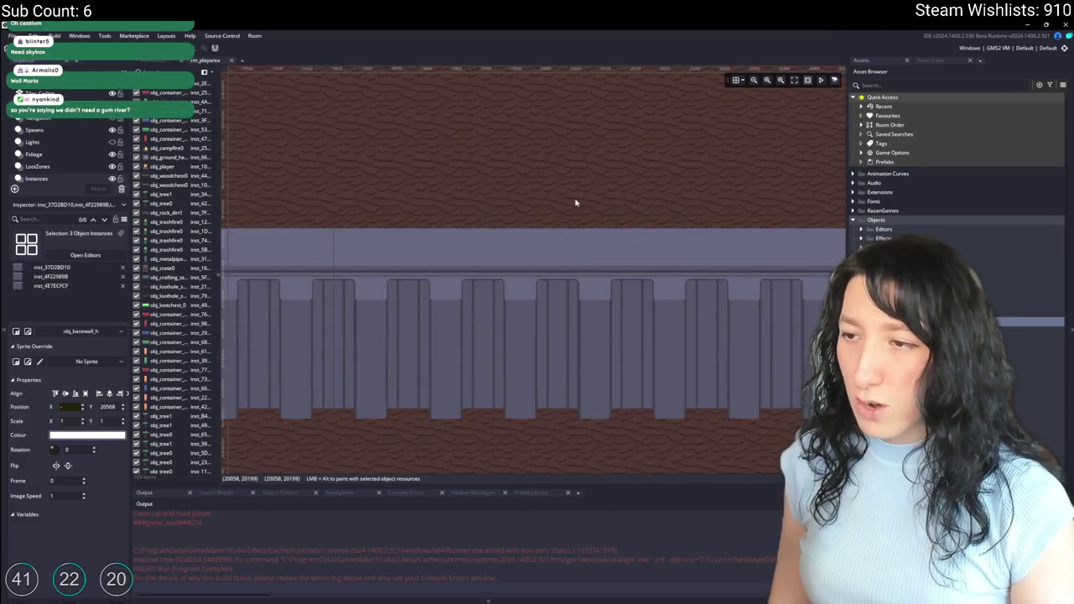
scroll(575, 203, up, 1)
Step: Check alignment by selecting individual wall pieces, including the strip's left end
click(434, 246)
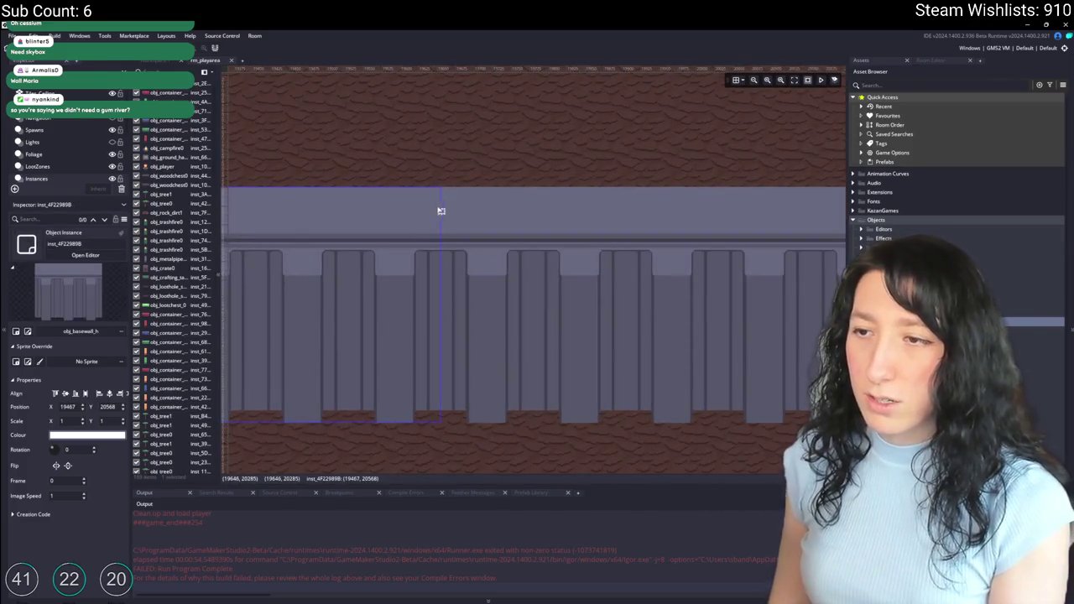
scroll(484, 168, left, 5)
click(593, 232)
scroll(557, 282, down, 2)
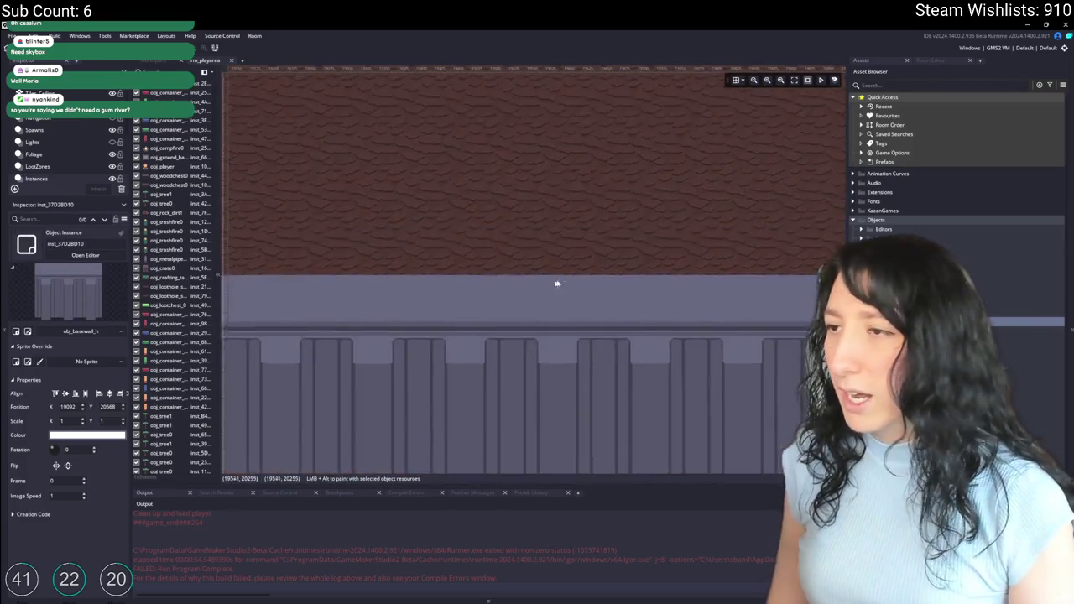
scroll(313, 278, up, 2)
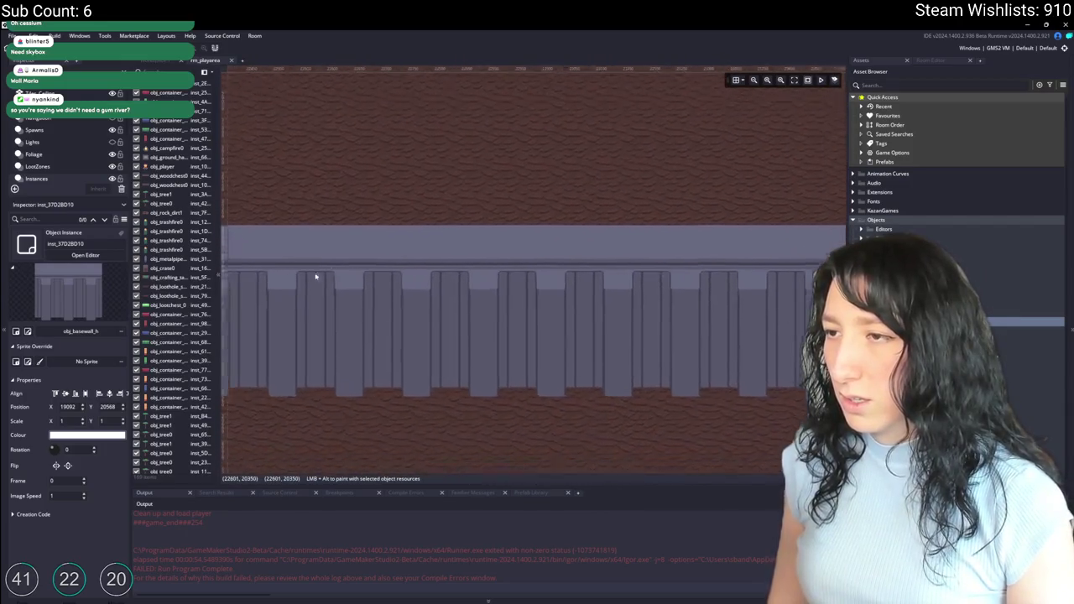
scroll(727, 328, down, 2)
scroll(460, 283, down, 4)
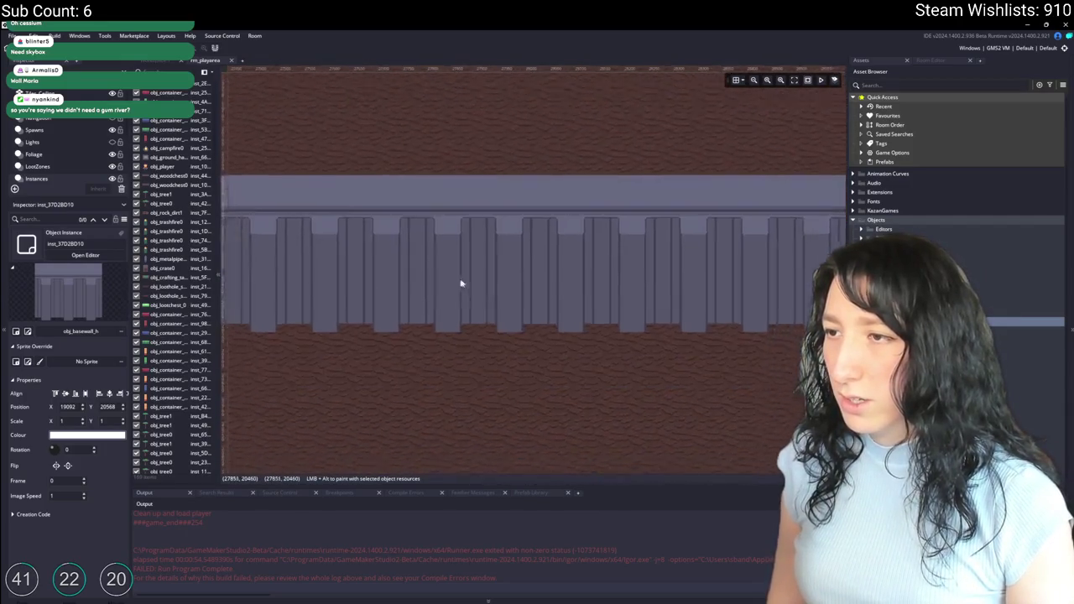
scroll(594, 248, down, 2)
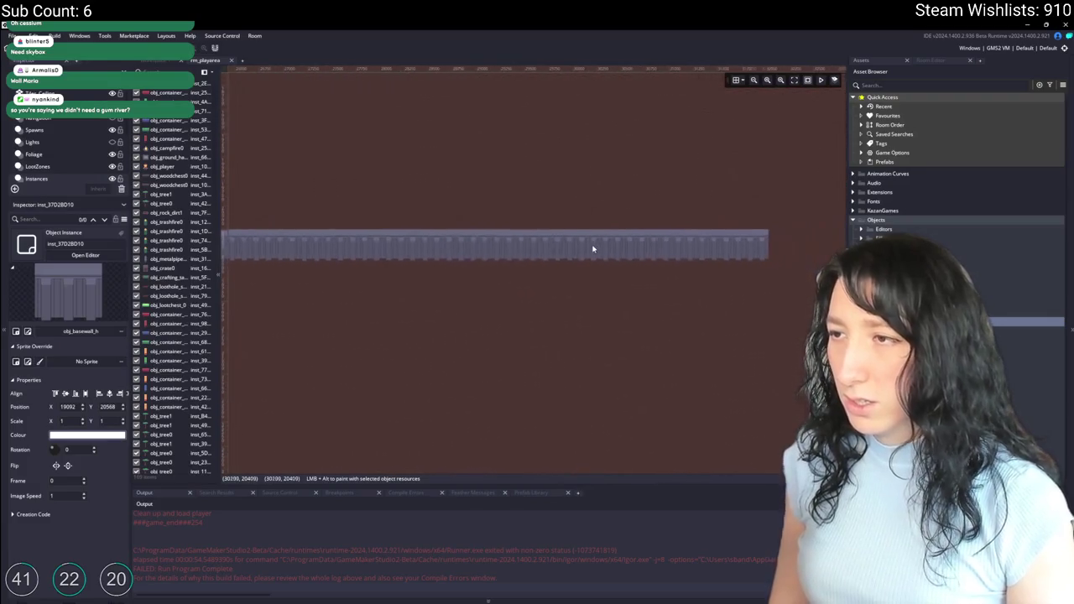
scroll(646, 268, down, 3)
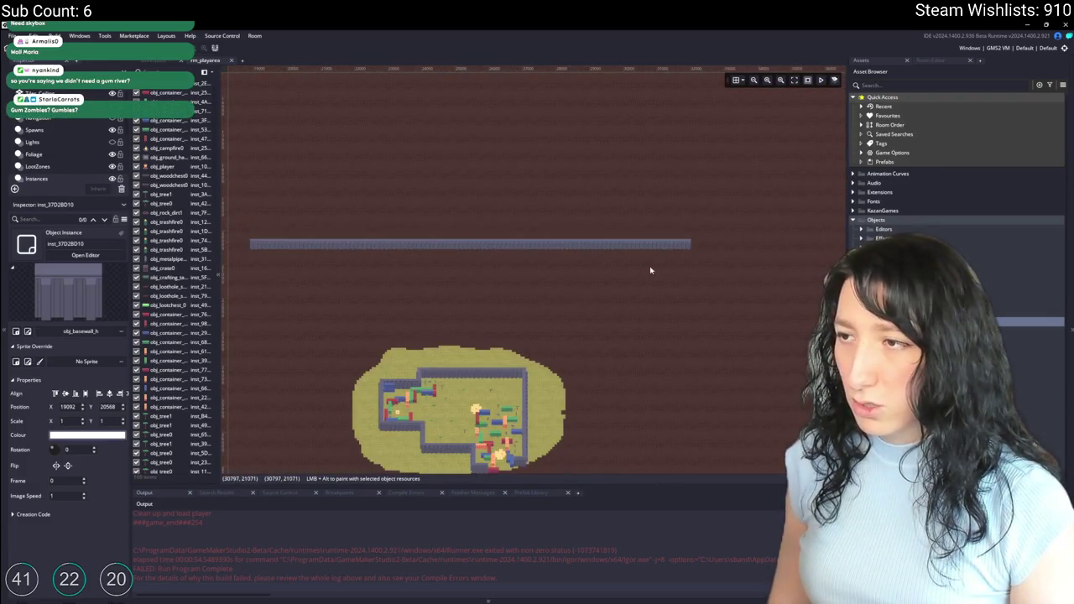
scroll(762, 263, down, 3)
scroll(763, 264, up, 5)
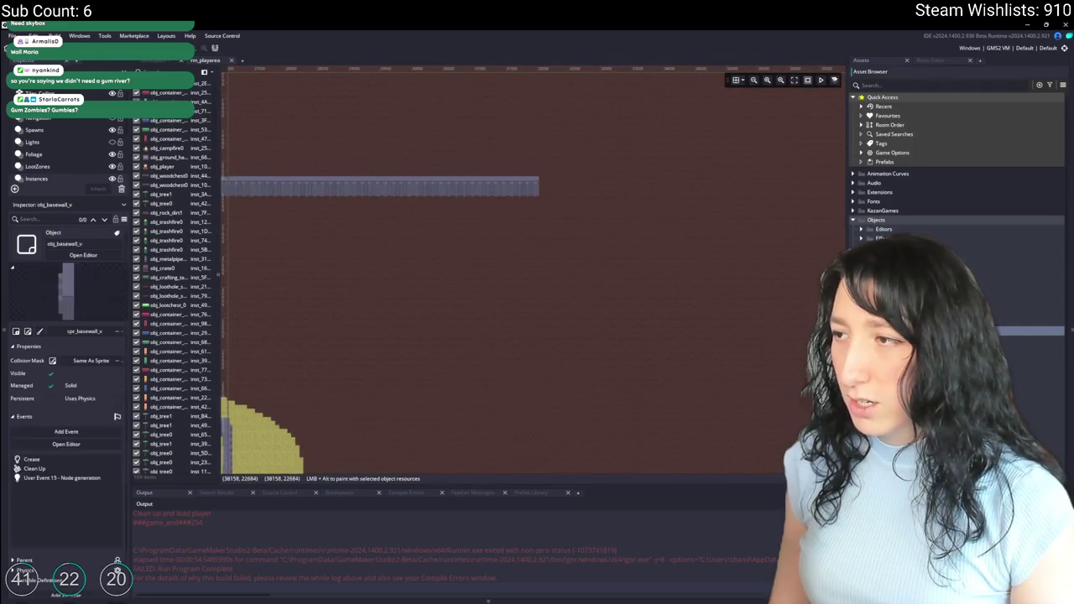
Step: Stretch the wall rightward and select the tower piece at its left end
scroll(547, 192, up, 4)
mouse_move(535, 321)
mouse_down()
mouse_move(525, 343)
mouse_move(516, 338)
mouse_move(720, 333)
mouse_up()
scroll(551, 342, down, 2)
scroll(551, 342, up, 2)
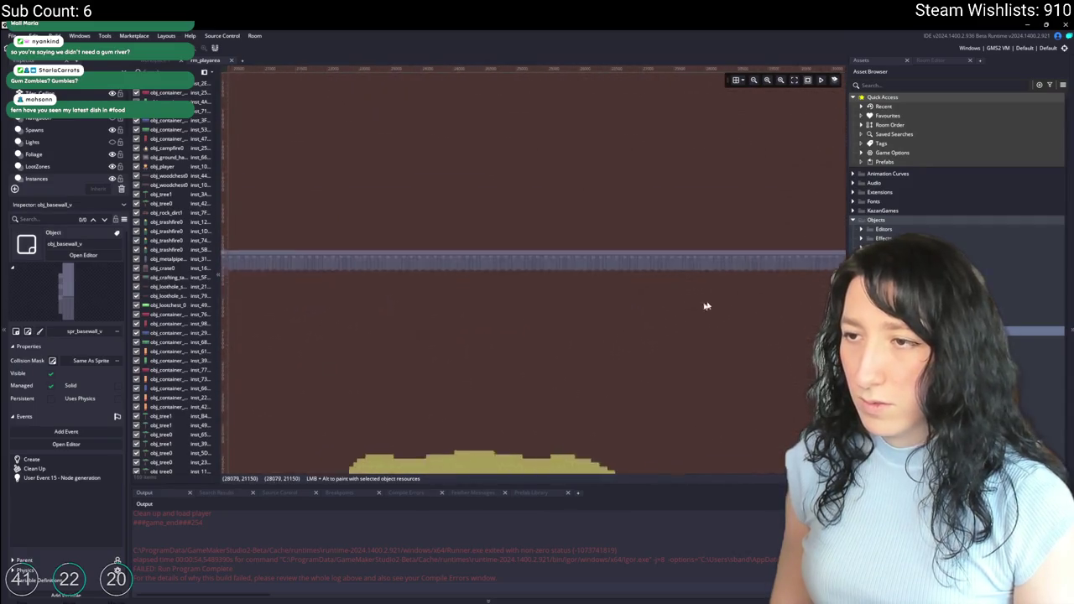
scroll(511, 287, down, 2)
scroll(436, 252, up, 4)
click(441, 137)
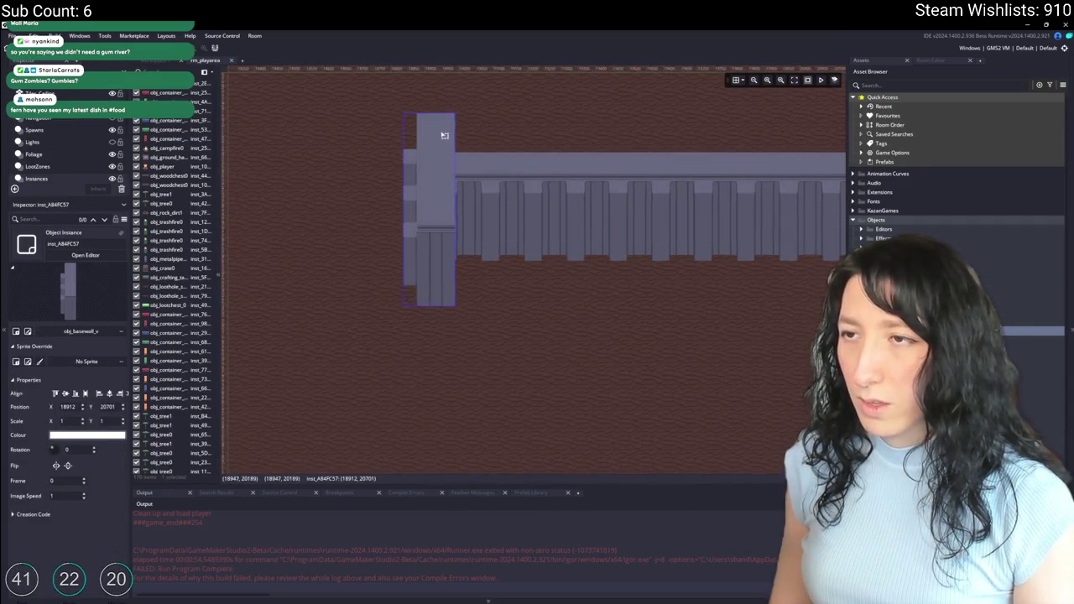
scroll(453, 231, up, 5)
Step: Move the corner piece up-left and extend an aligned vertical wall column downward
drag(450, 268, 430, 204)
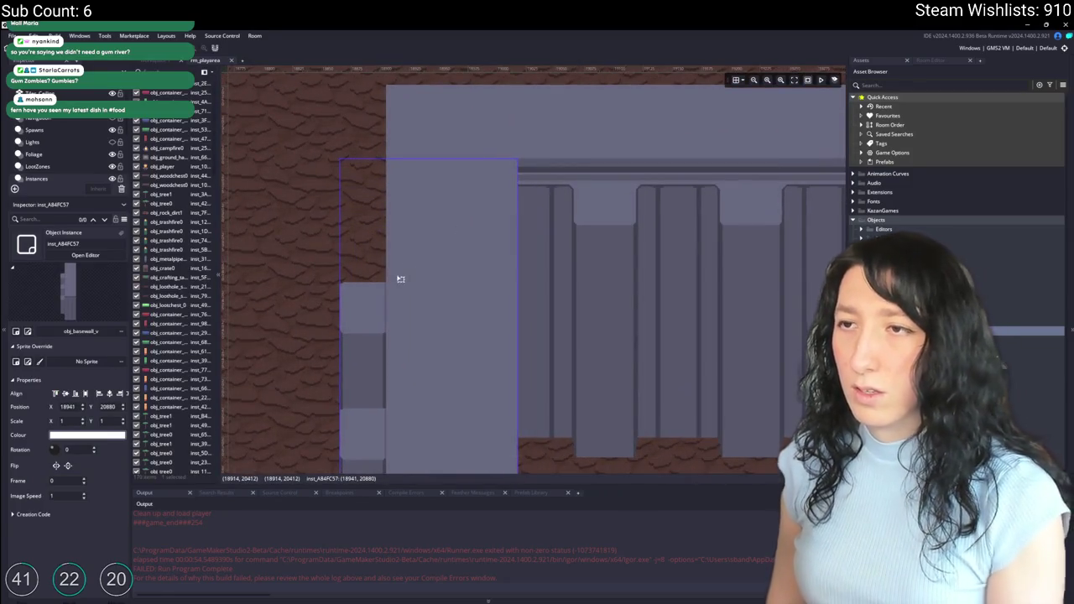
scroll(398, 278, down, 4)
scroll(425, 110, up, 3)
scroll(425, 109, down, 2)
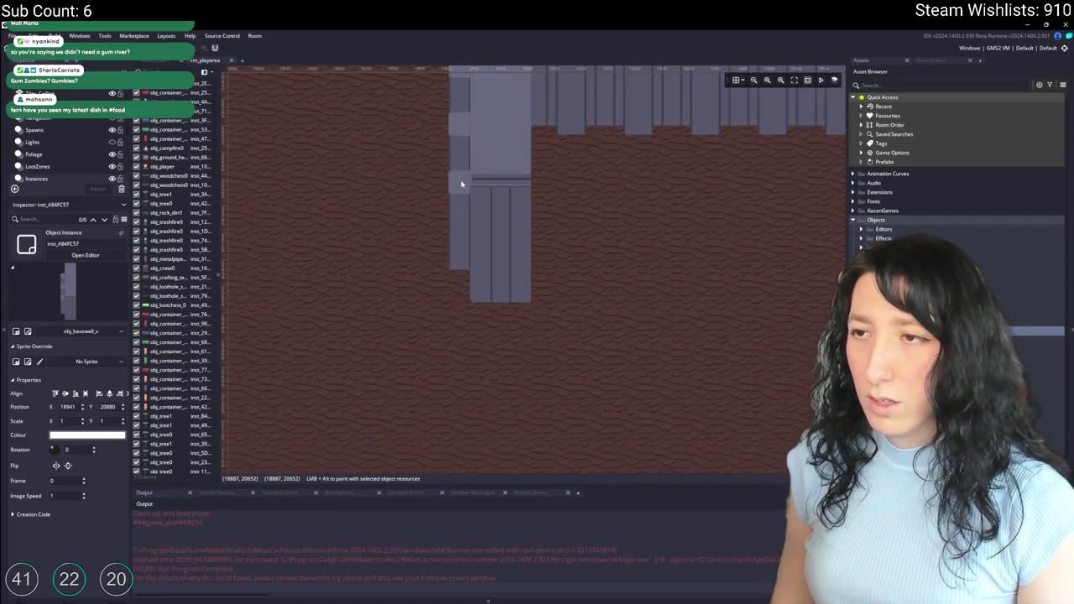
mouse_move(463, 182)
mouse_down()
mouse_move(511, 374)
mouse_move(489, 499)
mouse_up()
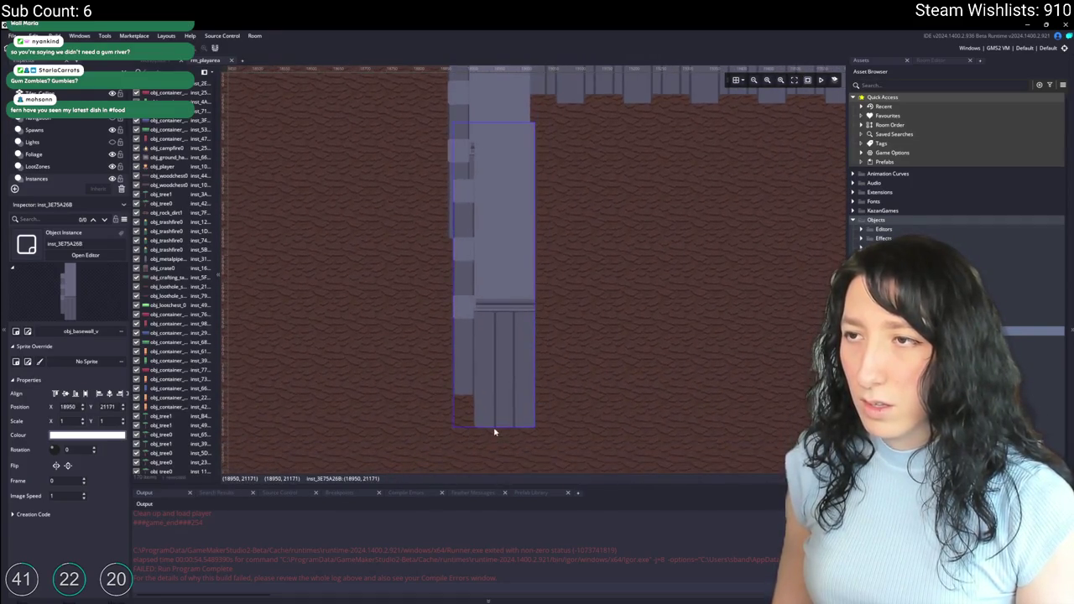
scroll(498, 204, up, 2)
click(491, 199)
drag(491, 199, 490, 198)
scroll(616, 217, down, 3)
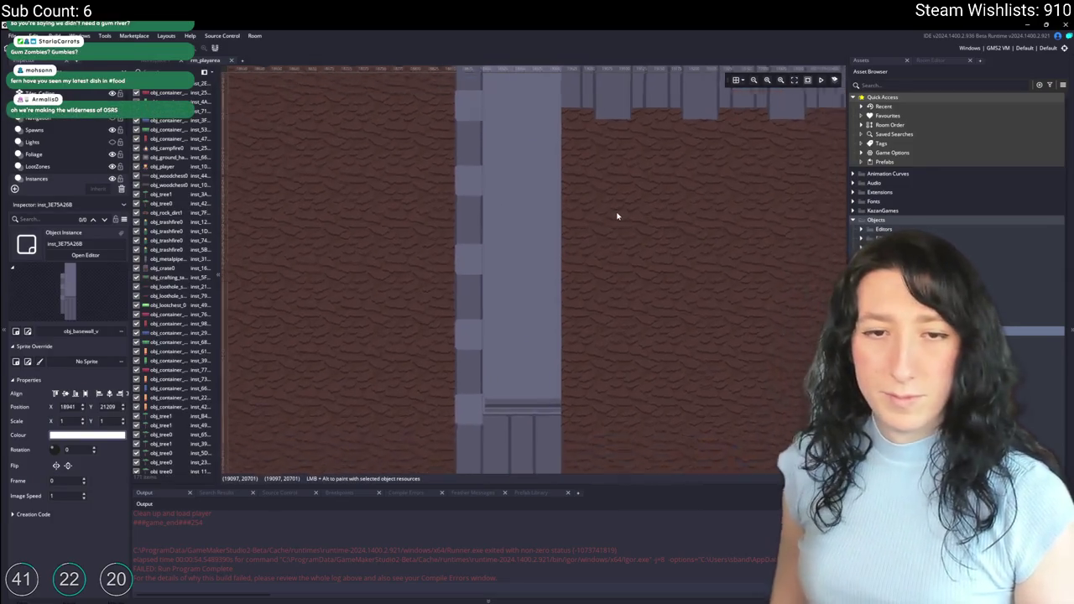
scroll(376, 233, down, 1)
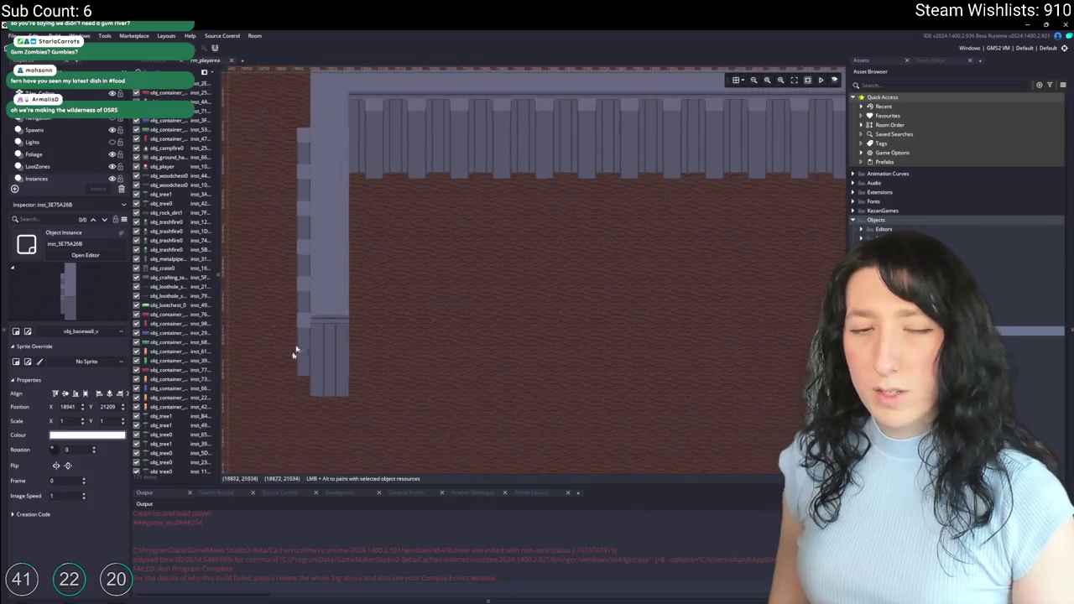
Step: Move the base's two left wall pieces up into line with the column, then deselect
mouse_move(264, 368)
mouse_down()
mouse_move(360, 199)
mouse_move(327, 199)
mouse_up()
key(Delete)
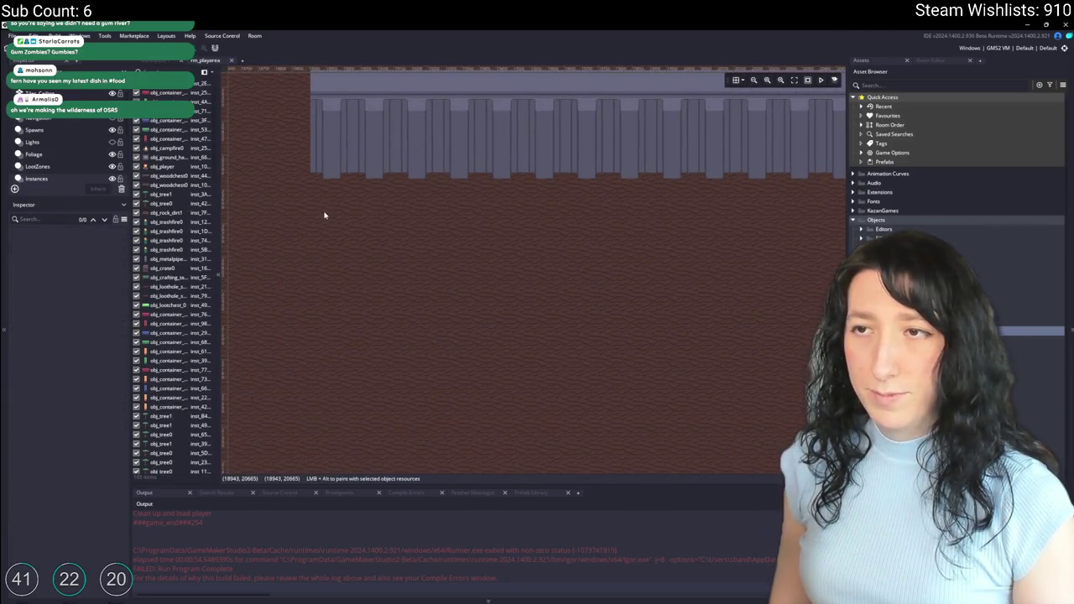
key(ctrl+z)
mouse_move(298, 339)
mouse_down()
mouse_move(328, 202)
mouse_move(307, 434)
mouse_move(324, 426)
mouse_up()
scroll(324, 426, up, 3)
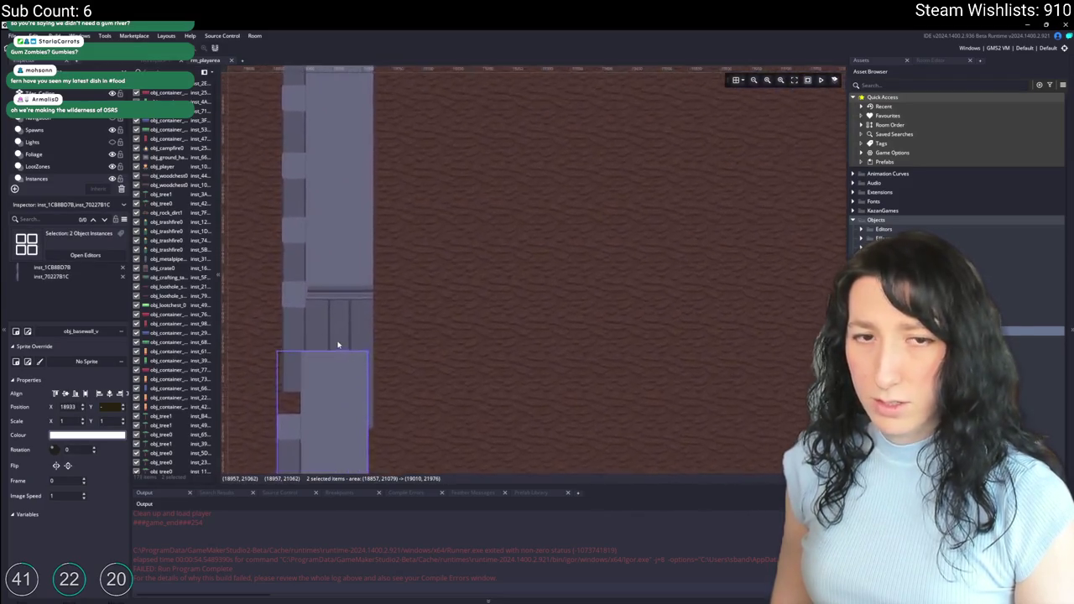
drag(328, 389, 335, 297)
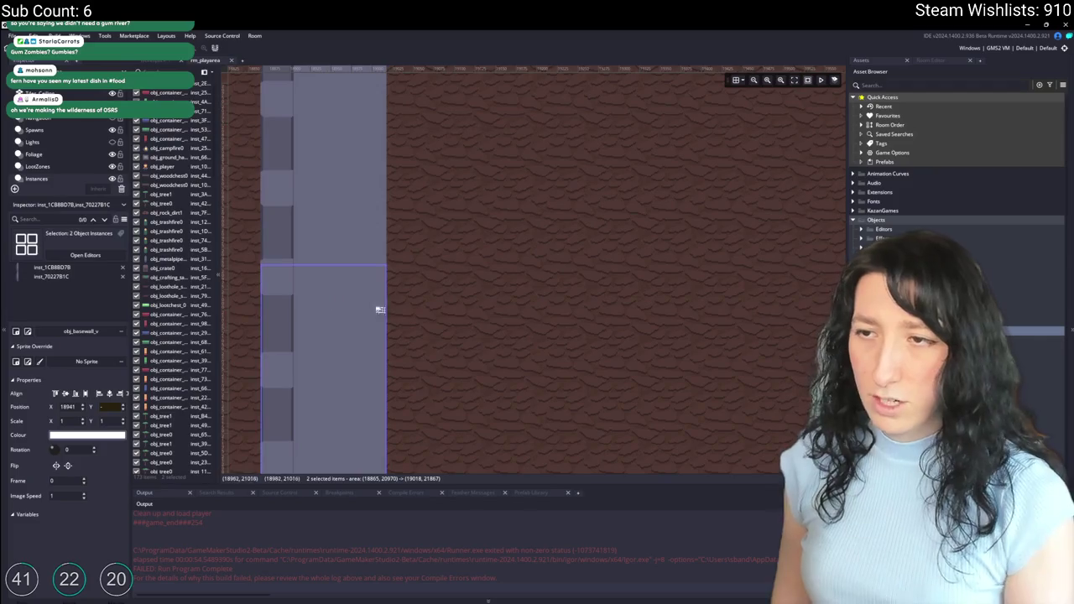
click(424, 304)
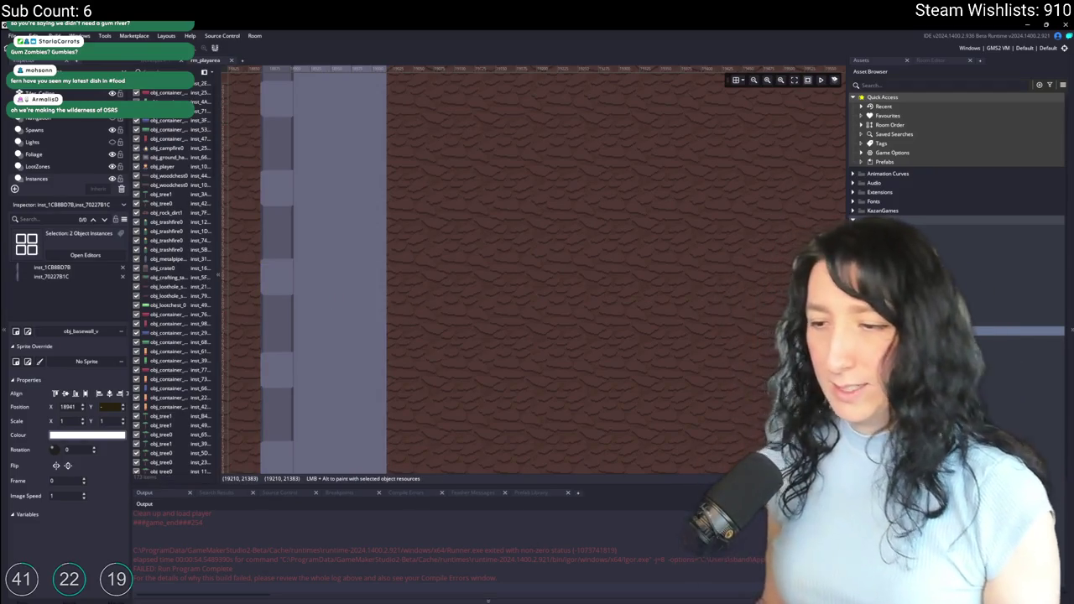
key(super)
Step: Search 'discord' in the Start menu, launch Discord, and switch windows
text(discord)
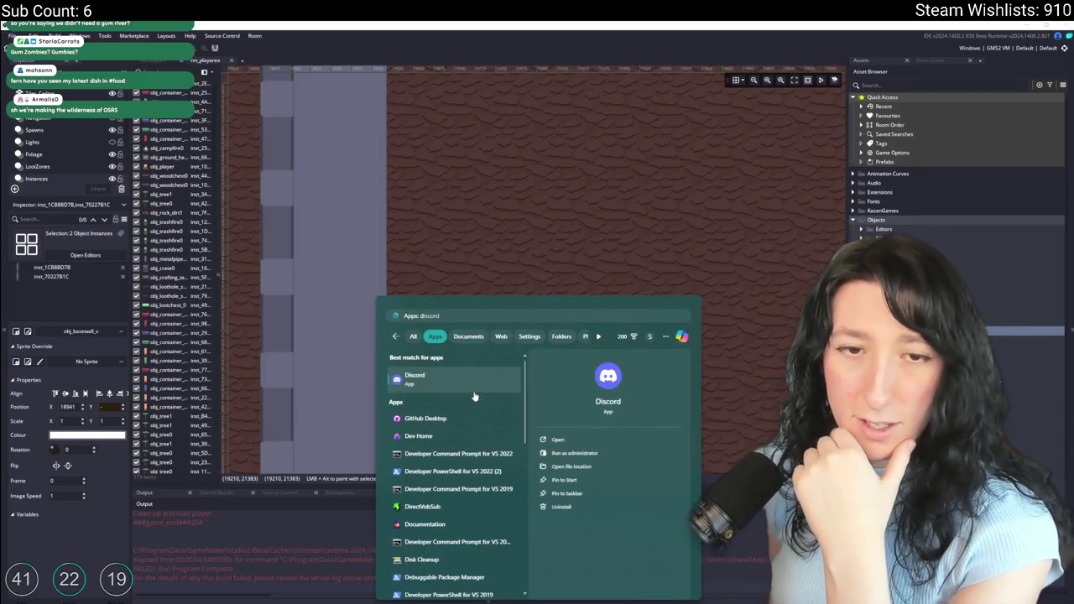
click(451, 387)
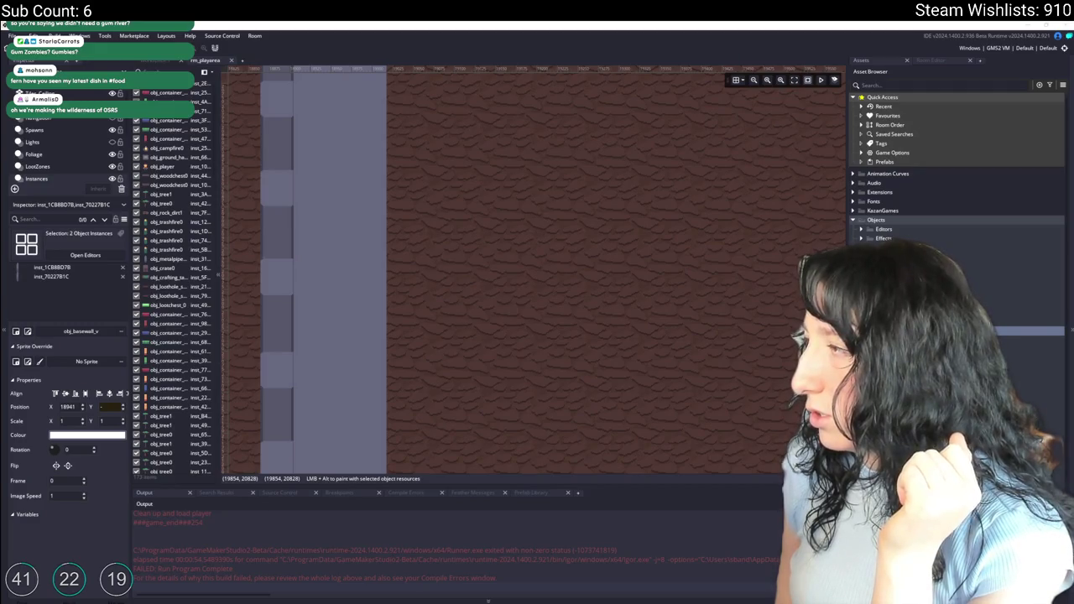
key(alt+Tab)
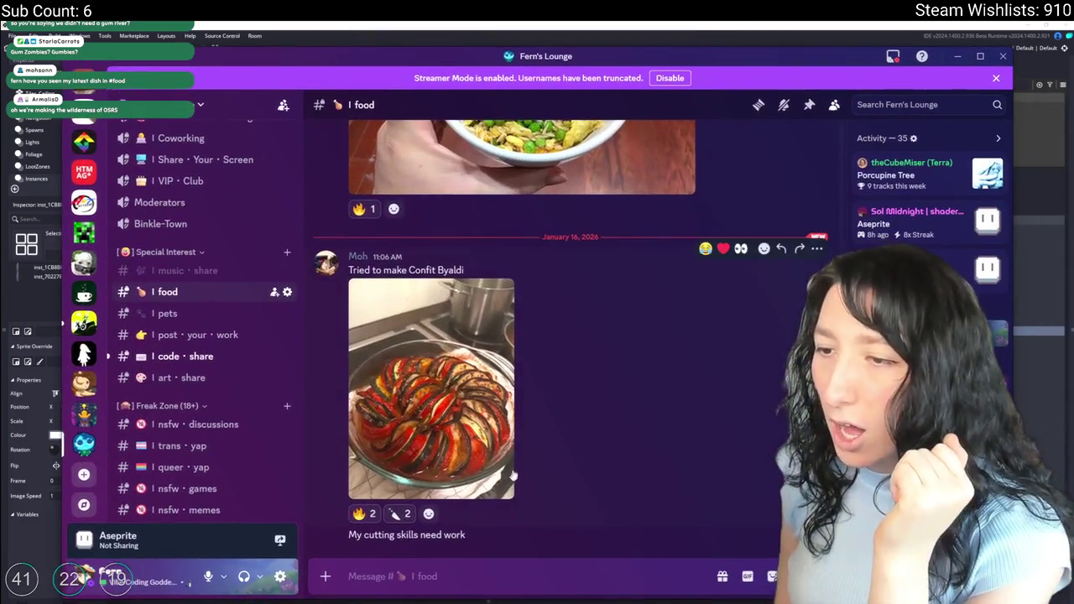
Step: View the Confit Byaldi and ratatouille photos full size in #food, zooming in and back out
click(457, 428)
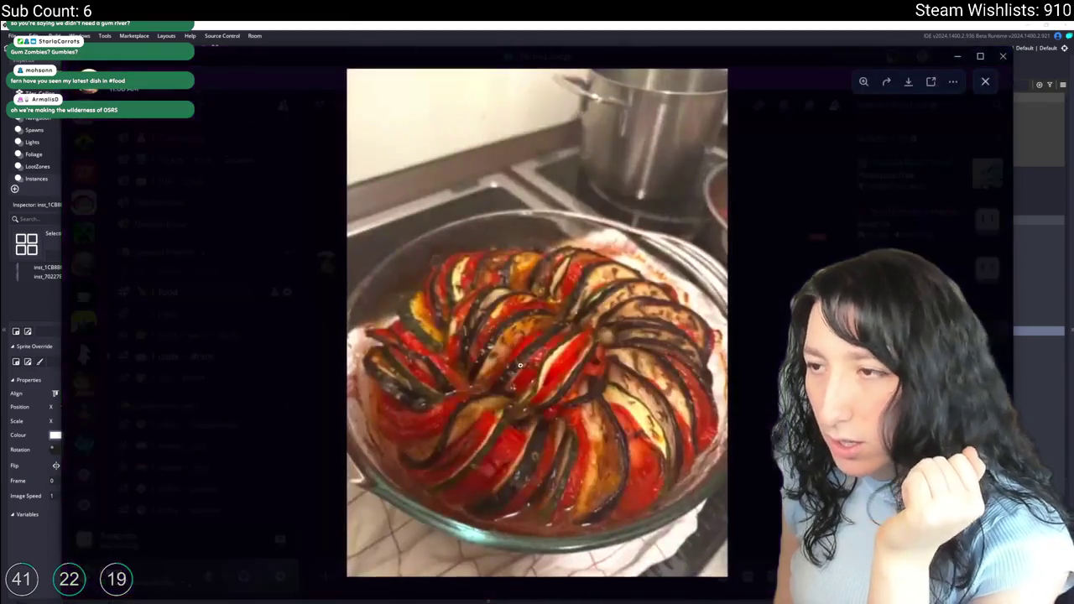
click(521, 365)
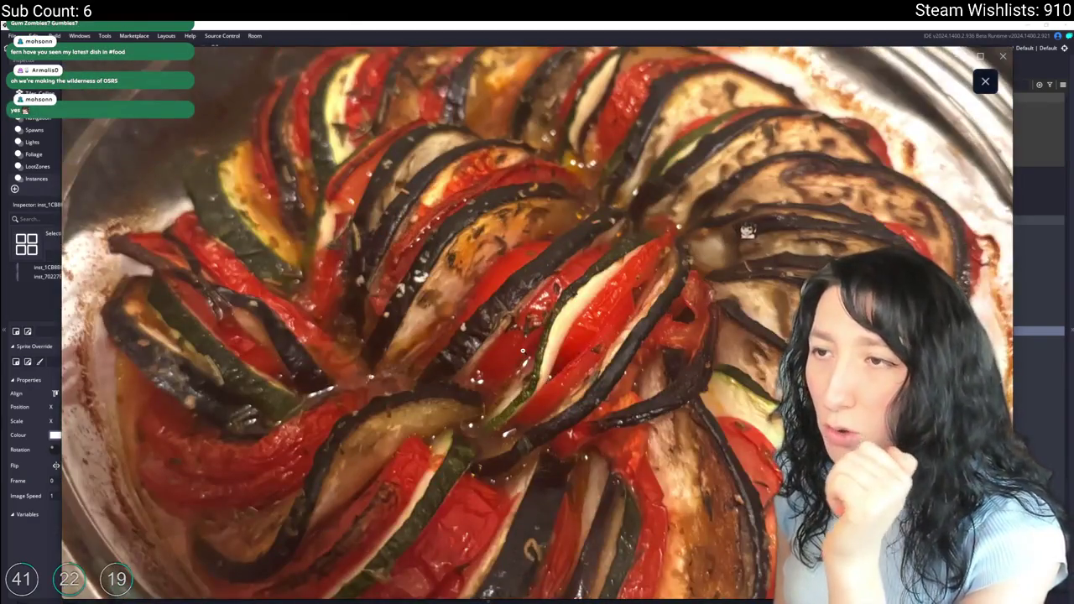
click(839, 186)
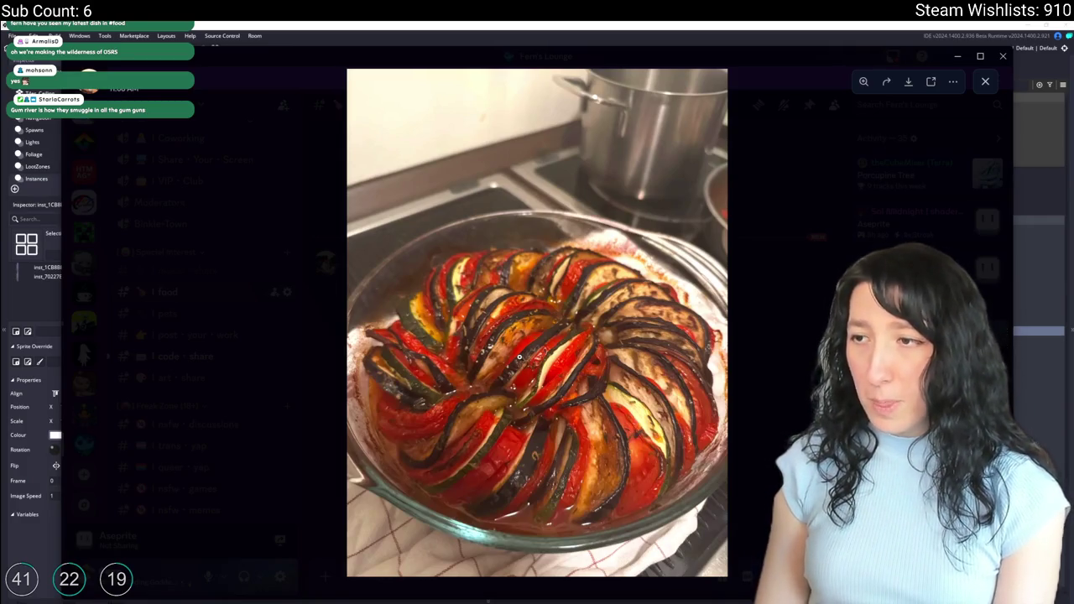
click(523, 373)
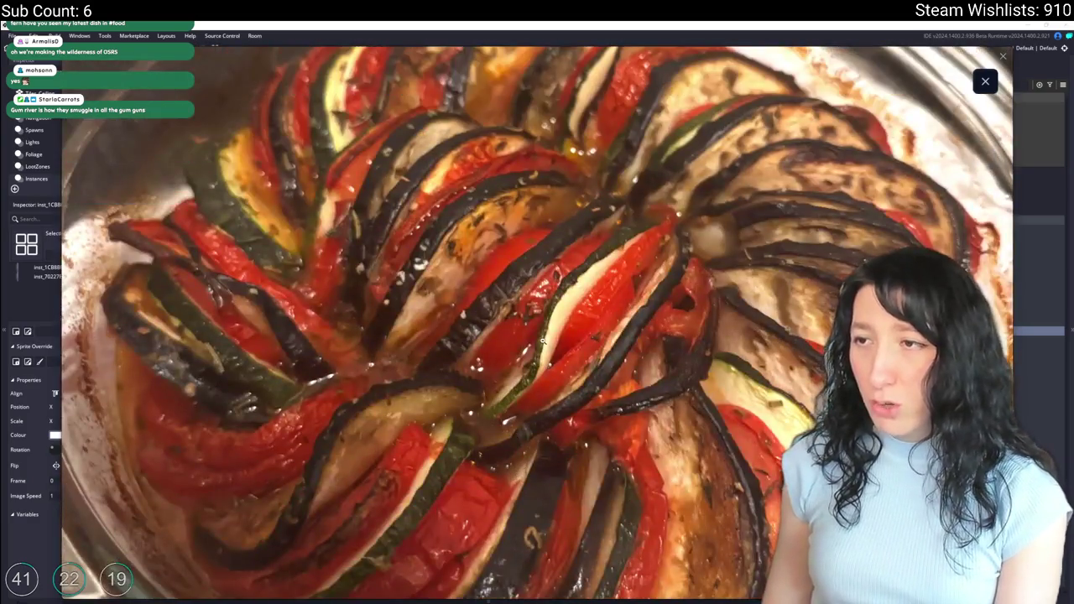
click(542, 313)
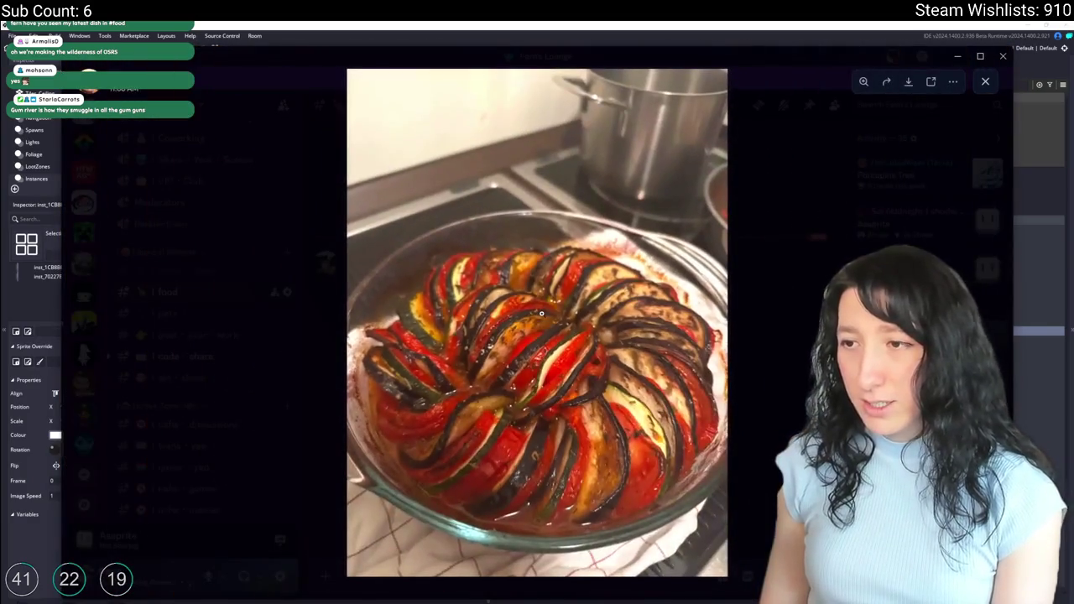
click(541, 313)
click(552, 361)
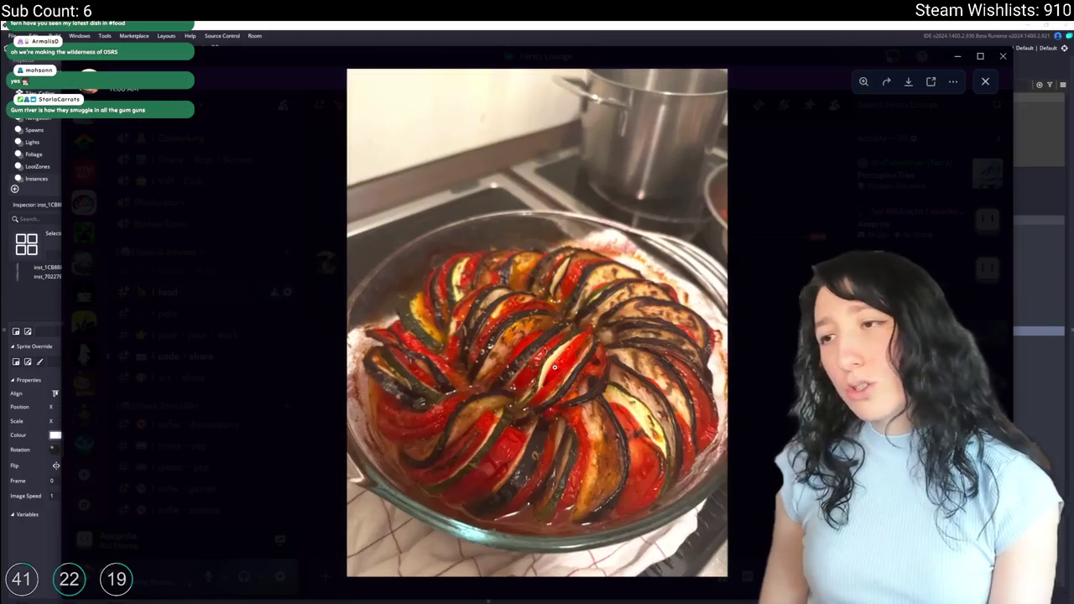
click(793, 312)
Step: Scroll up to the fried rice photo and inspect it full size, zooming in and out
scroll(551, 379, up, 3)
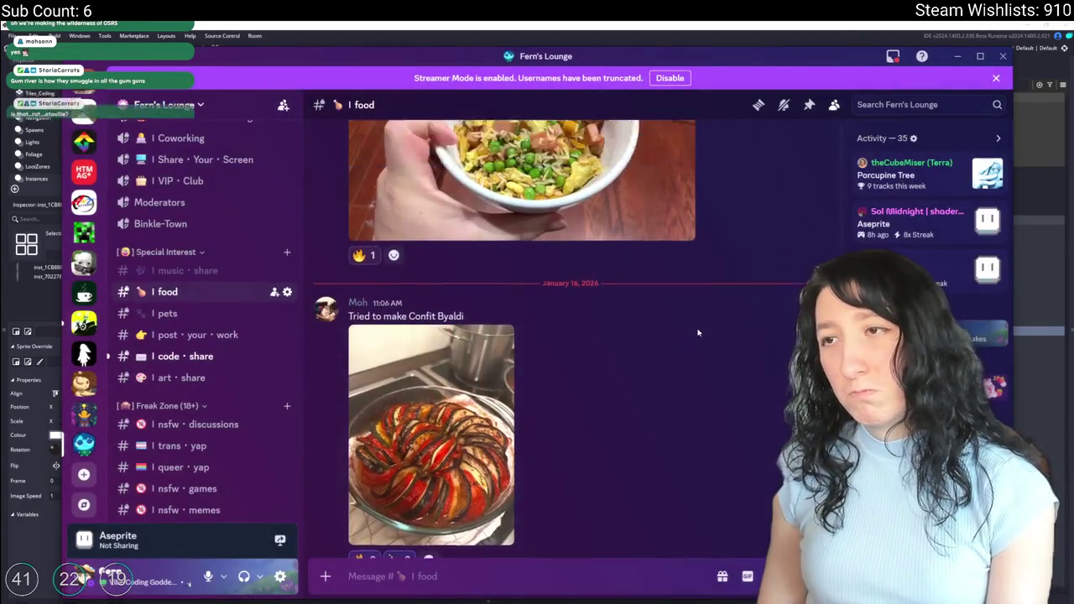
click(551, 368)
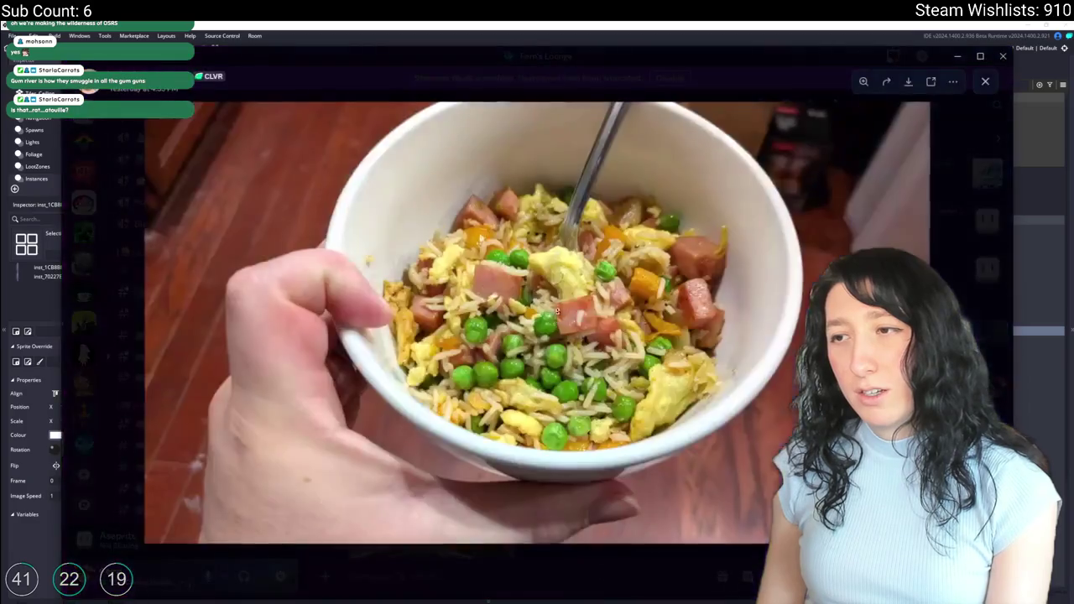
click(554, 336)
click(556, 302)
click(557, 274)
click(557, 274)
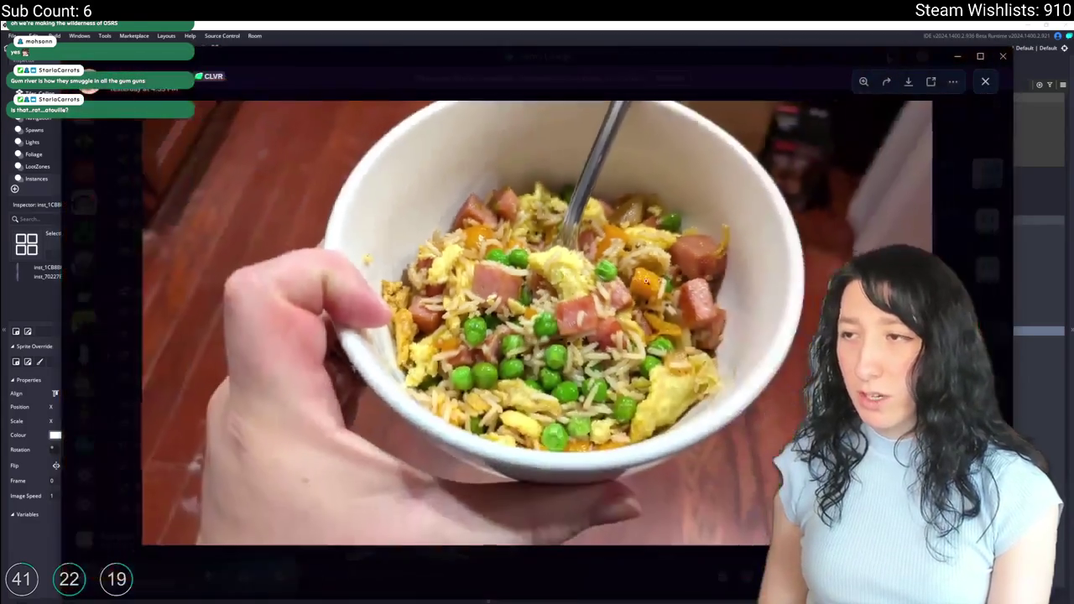
key(Escape)
Step: Look over the granola bowl and vegetable plate photos full size with a zoom-in each
scroll(428, 380, up, 5)
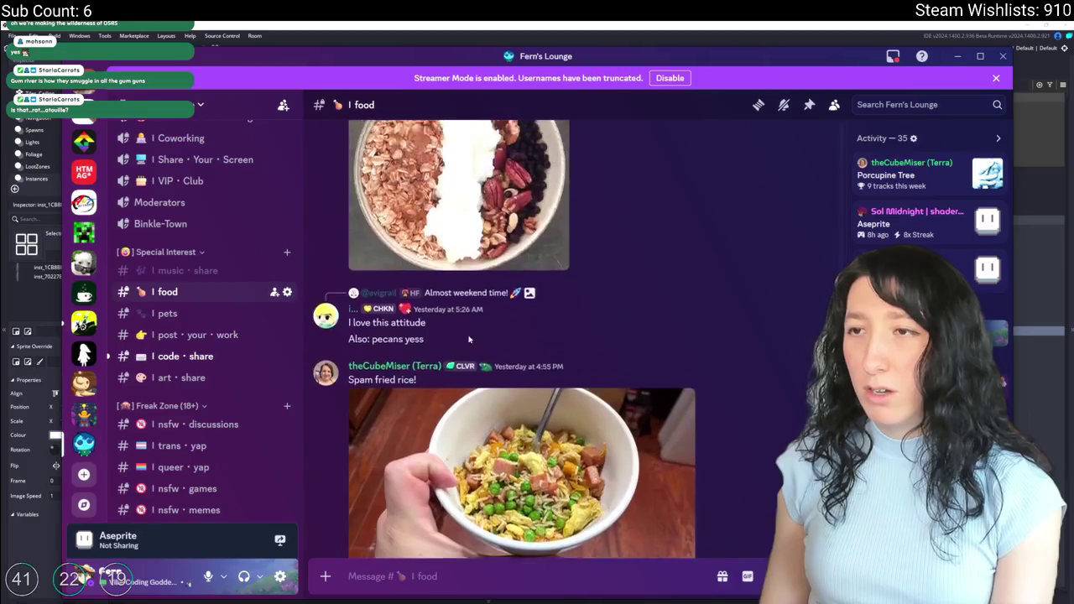
click(428, 380)
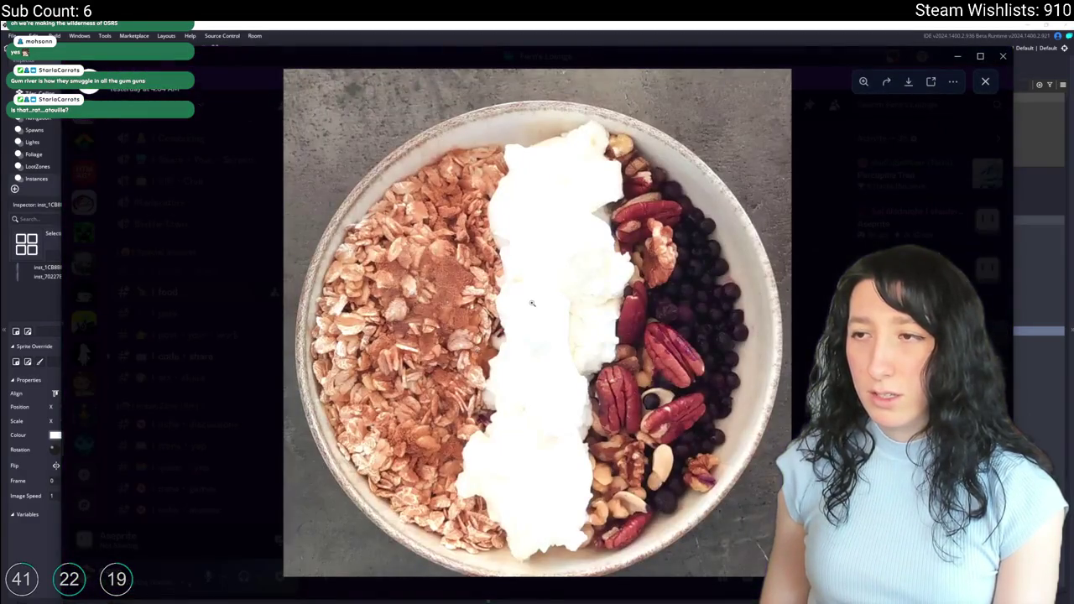
click(532, 303)
click(538, 319)
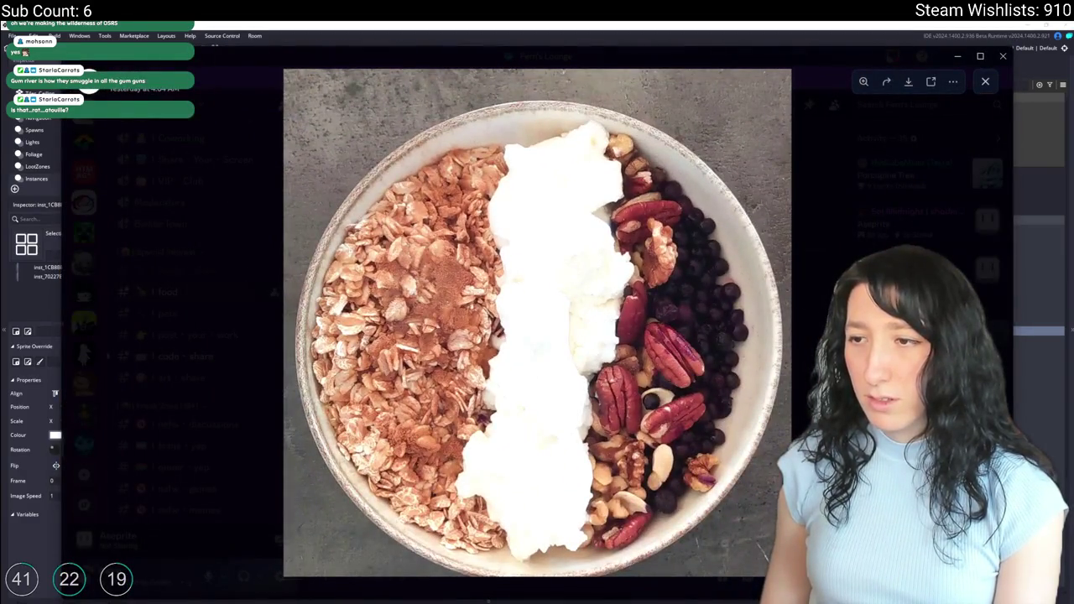
key(Escape)
scroll(468, 340, up, 5)
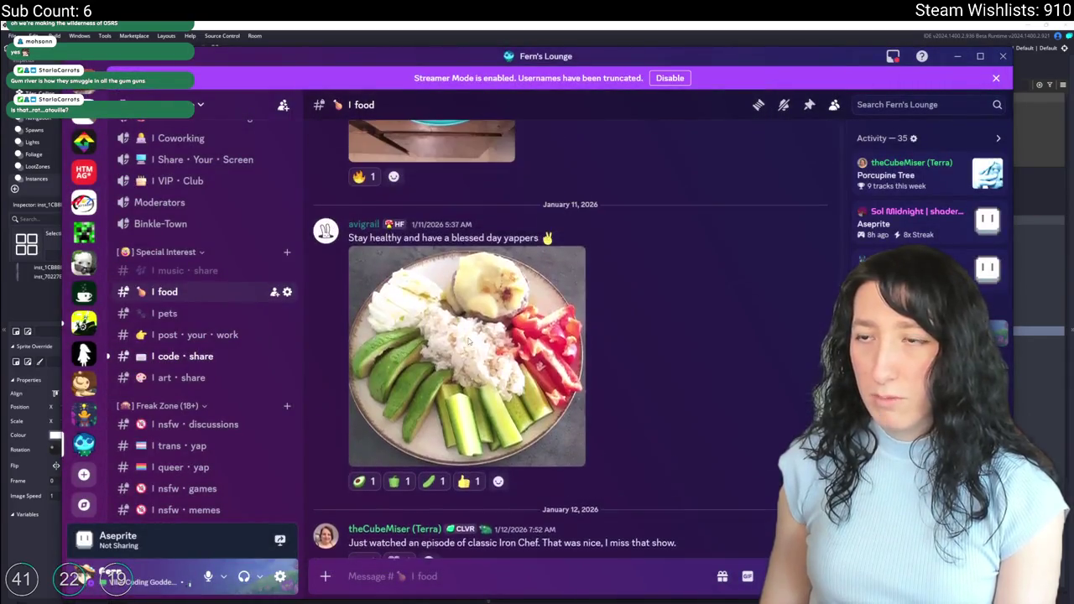
scroll(468, 341, up, 1)
click(470, 373)
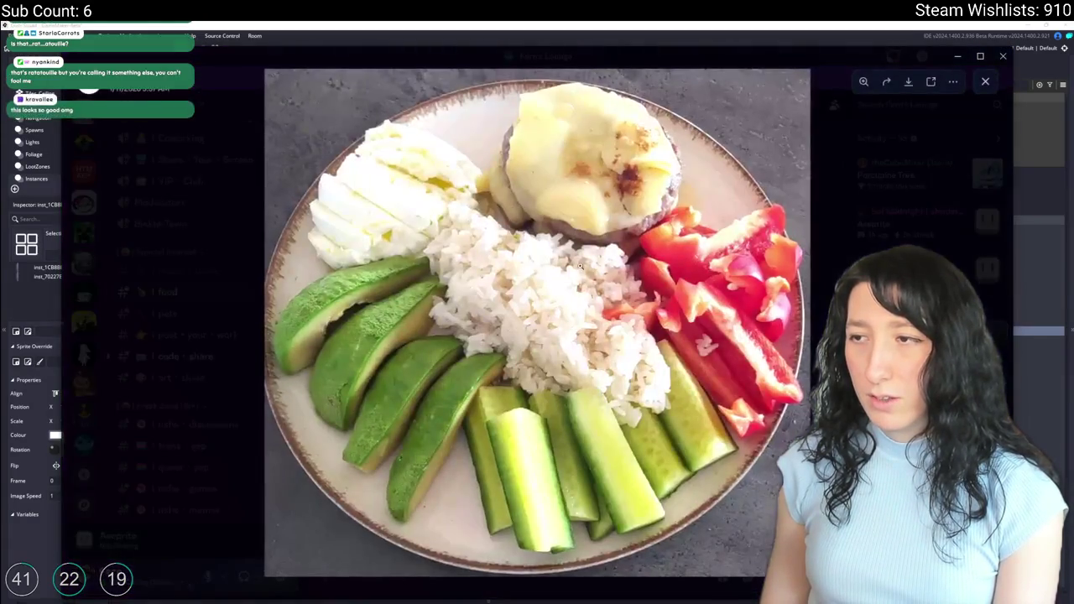
click(579, 265)
click(545, 294)
key(Escape)
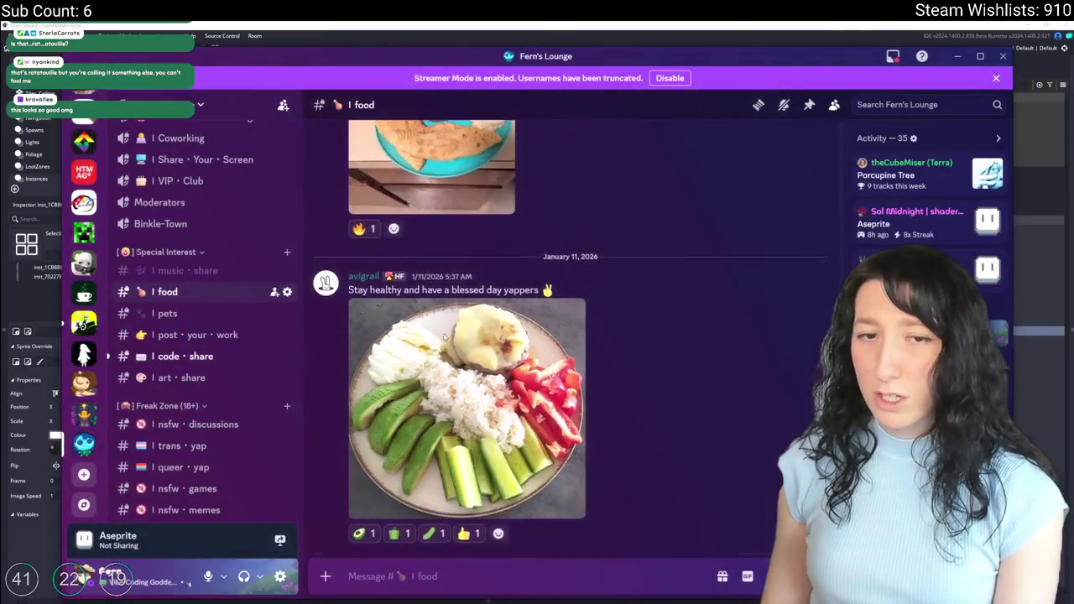
Step: View the flatbread photo zoomed in, then glance at the avocado-and-eggs plate photo
scroll(444, 337, up, 2)
click(450, 289)
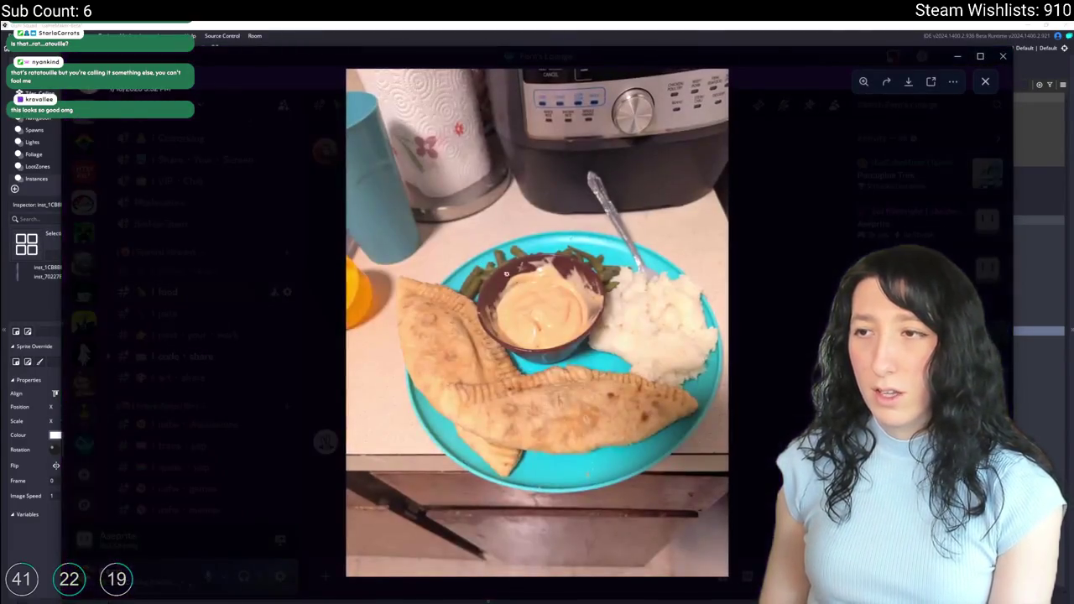
click(588, 294)
click(661, 285)
key(Escape)
scroll(661, 285, up, 5)
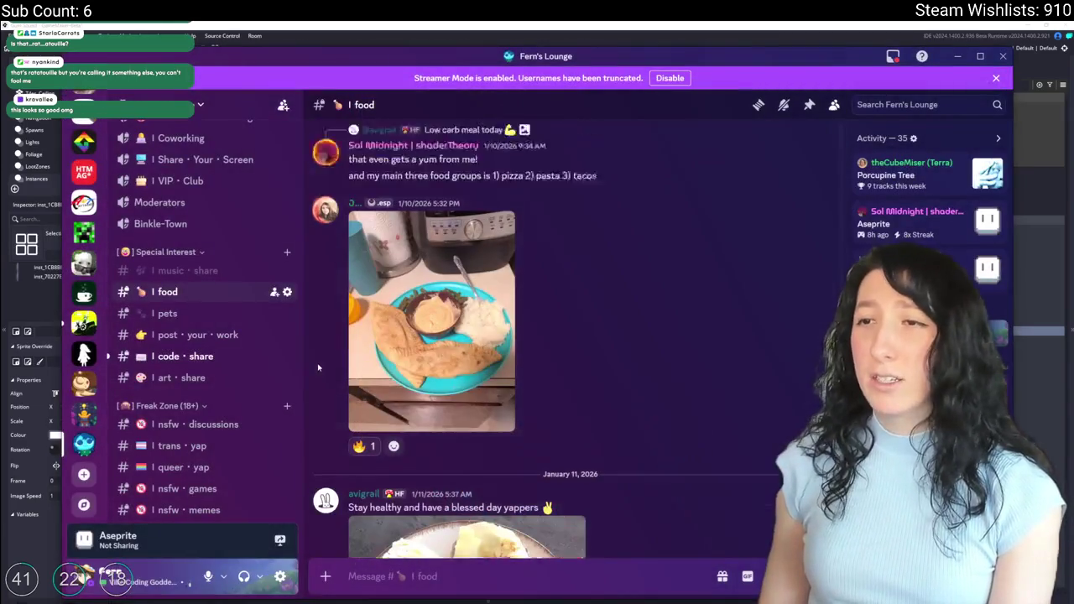
click(446, 334)
key(Escape)
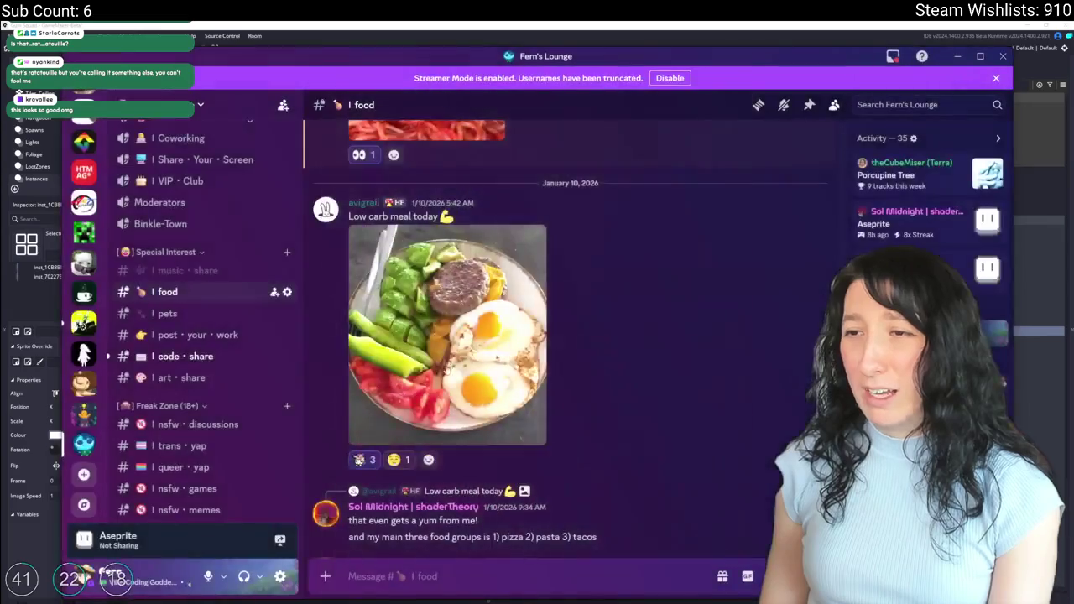
Step: Zoom into the chicken-and-zucchini plate photo, then hide Discord to return to GameMaker
scroll(517, 451, up, 8)
scroll(517, 451, up, 3)
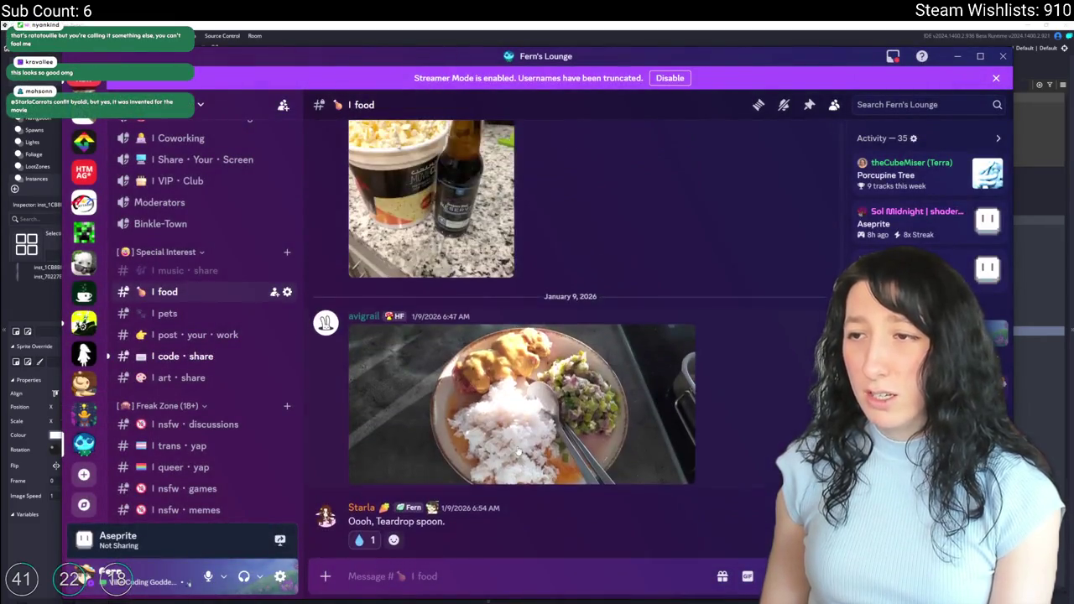
scroll(470, 403, down, 6)
scroll(445, 366, up, 10)
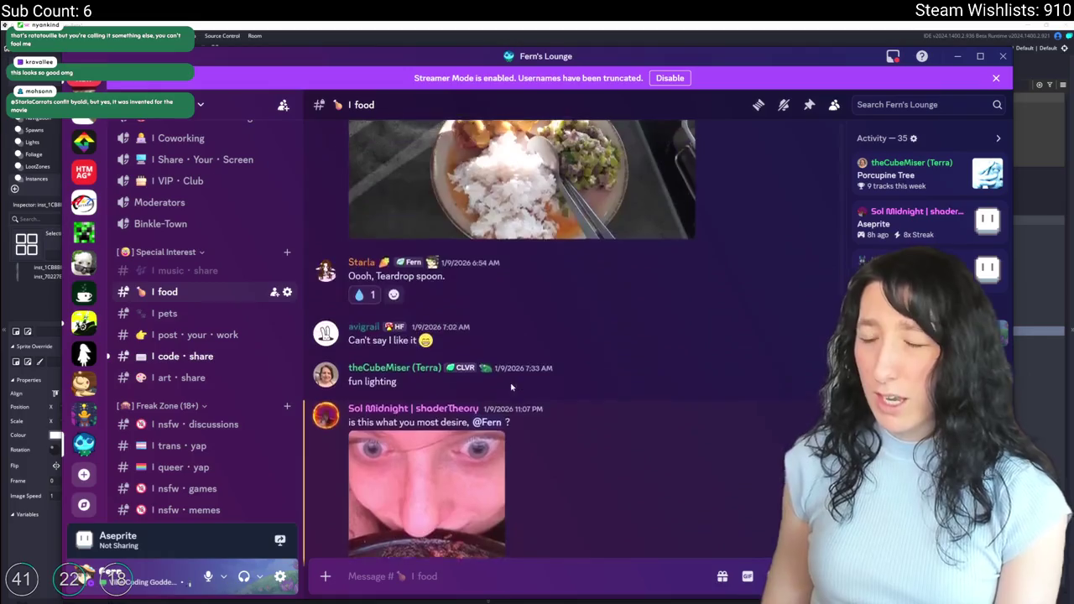
scroll(499, 340, up, 10)
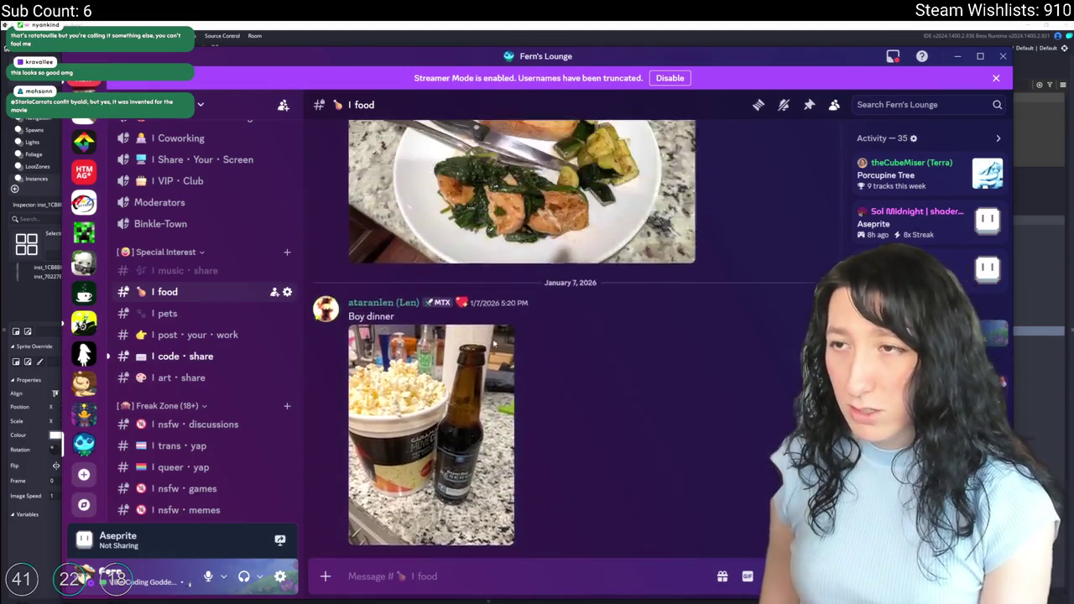
click(499, 340)
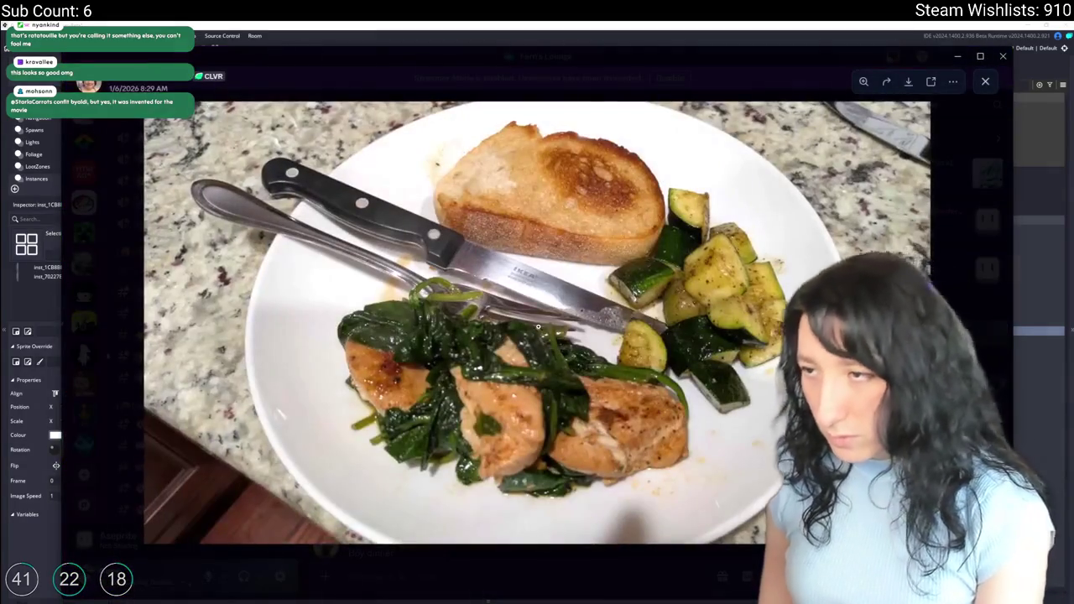
click(538, 332)
click(537, 331)
click(974, 312)
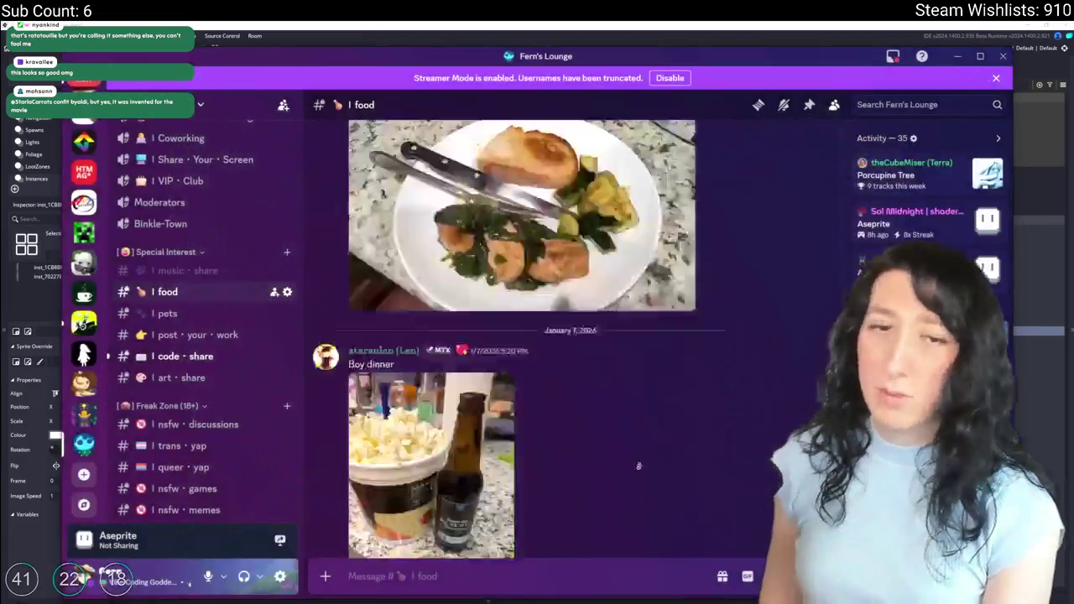
scroll(634, 487, down, 15)
click(958, 56)
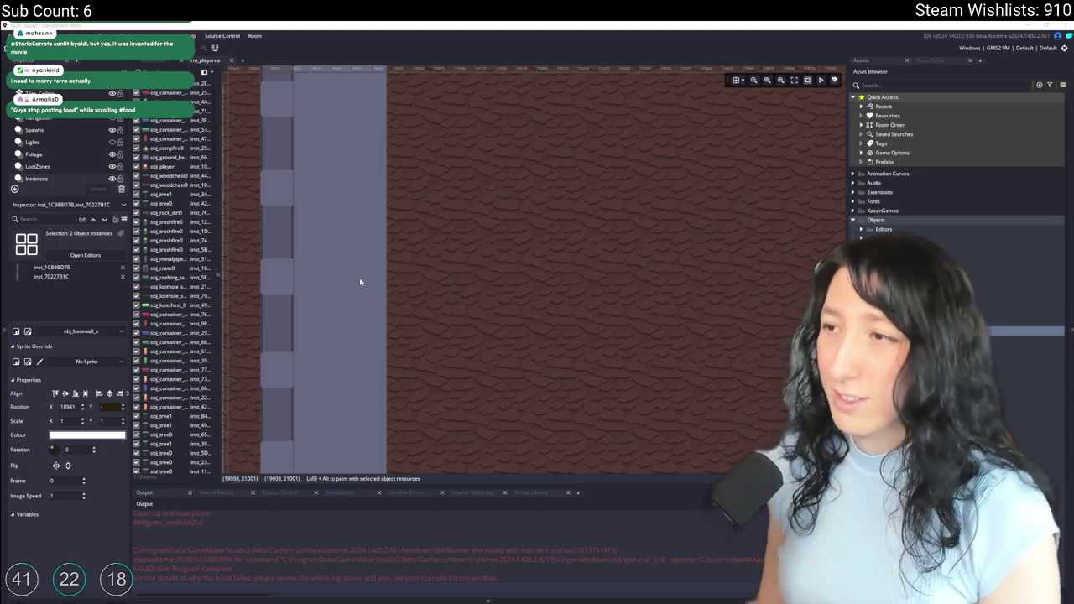
Step: Navigate to the left wall in rm_playarea and box-select its pieces
scroll(463, 192, left, 3)
scroll(776, 202, down, 2)
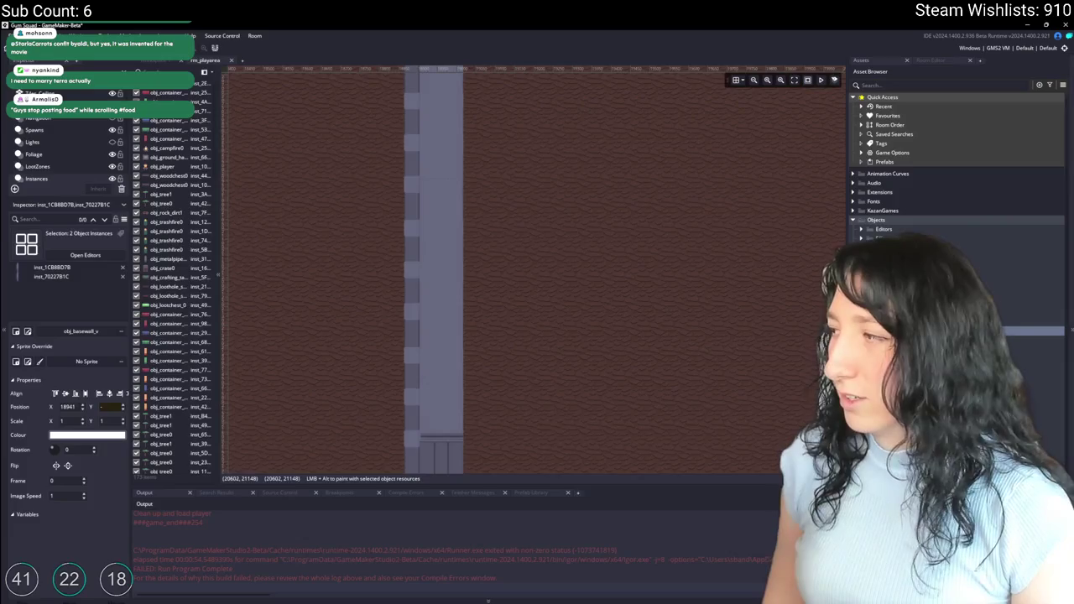
scroll(563, 235, right, 3)
scroll(522, 252, down, 5)
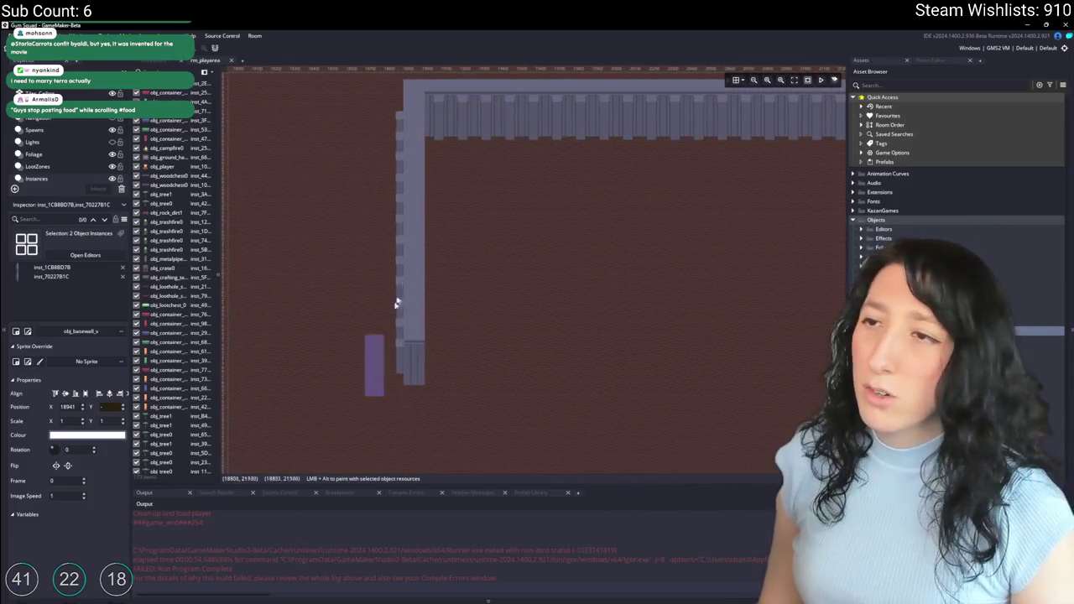
drag(396, 304, 424, 151)
Step: Reselect all four left-wall obj_basewall_v pieces and copy-paste them as a duplicate
scroll(407, 155, up, 2)
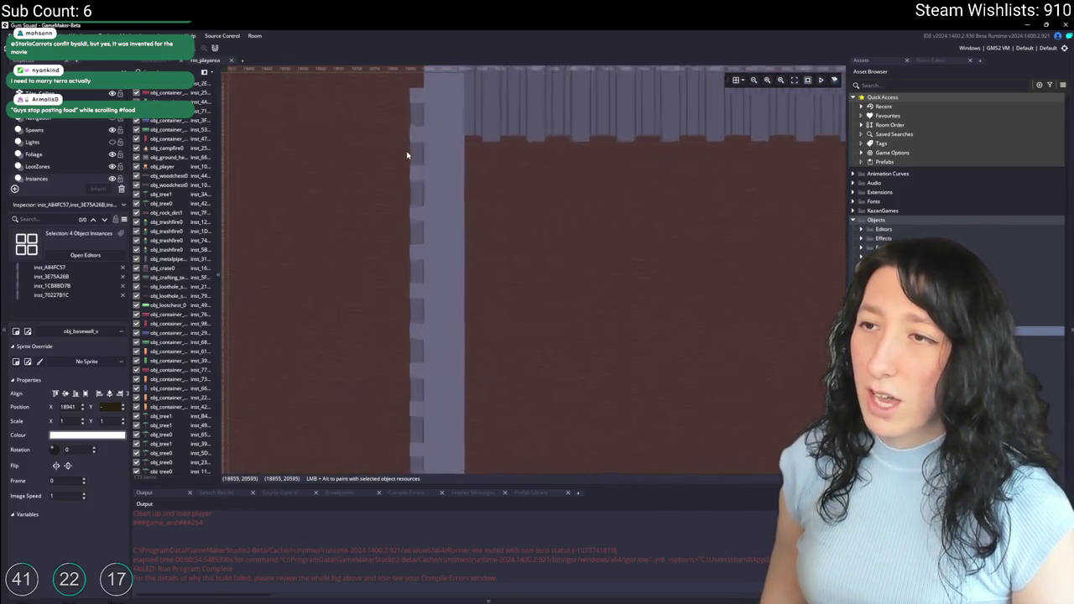
scroll(412, 168, up, 1)
scroll(419, 186, down, 2)
scroll(428, 252, up, 1)
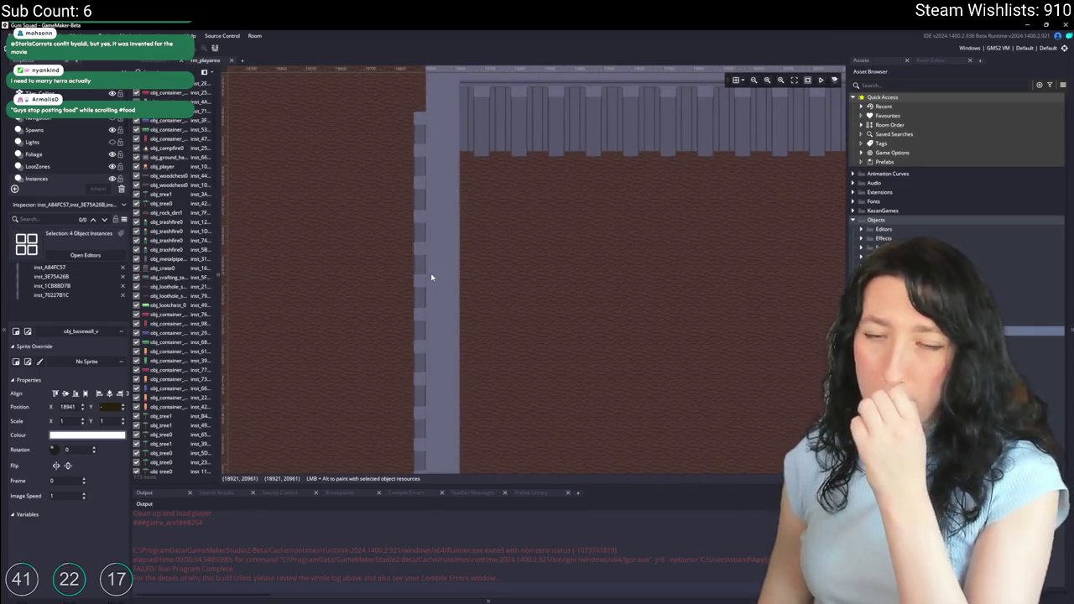
scroll(419, 243, down, 1)
scroll(361, 218, up, 1)
scroll(365, 403, down, 1)
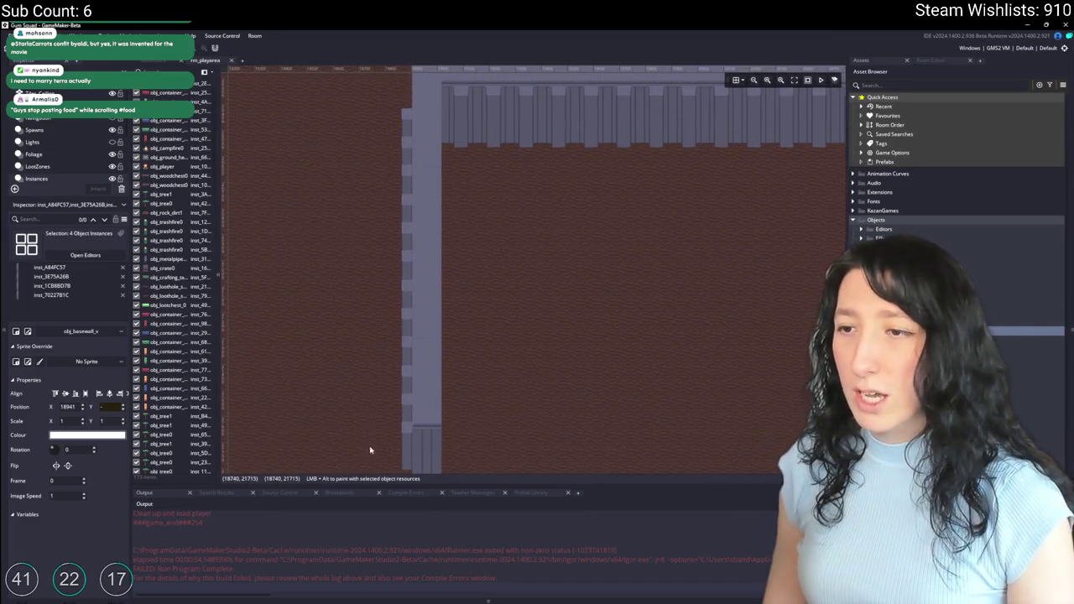
drag(372, 442, 421, 177)
key(ctrl+c)
key(ctrl+v)
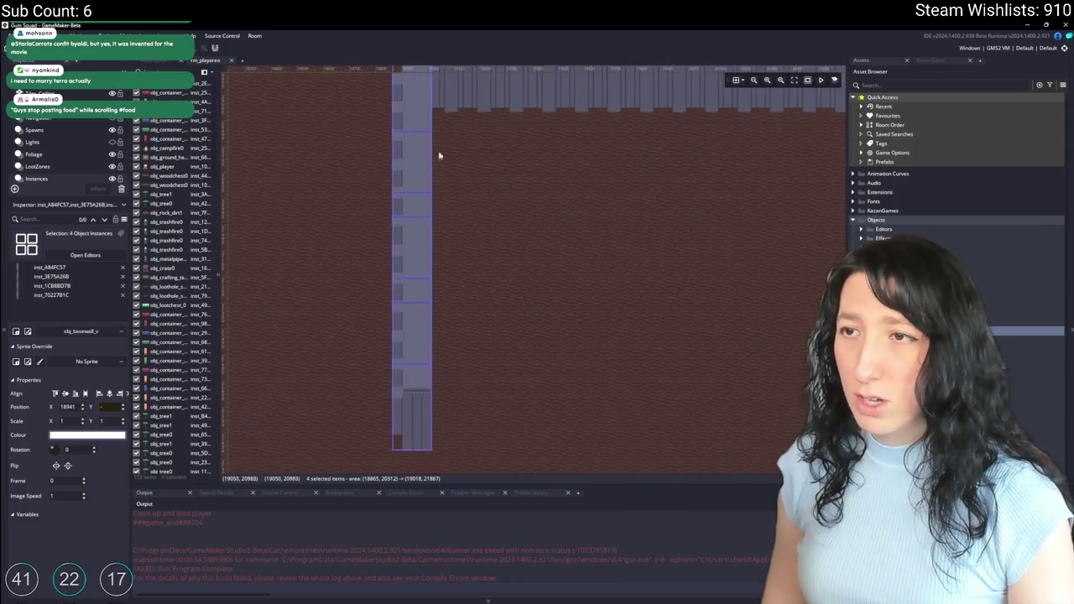
Step: Move the pasted wall copy up and align it flush beneath the left wall column
scroll(408, 355, up, 4)
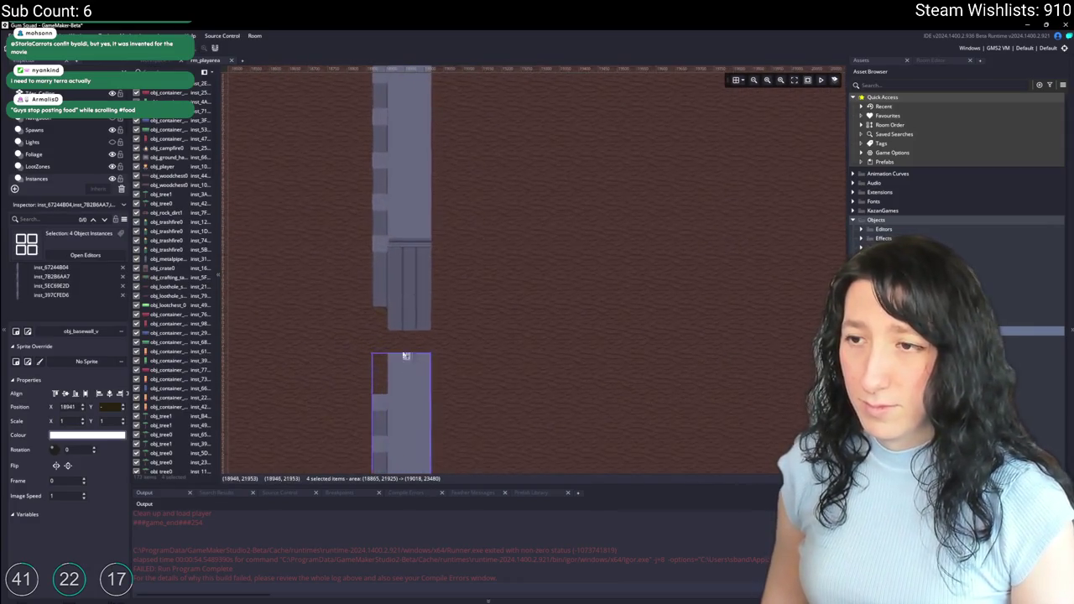
drag(408, 403, 403, 201)
scroll(428, 157, up, 5)
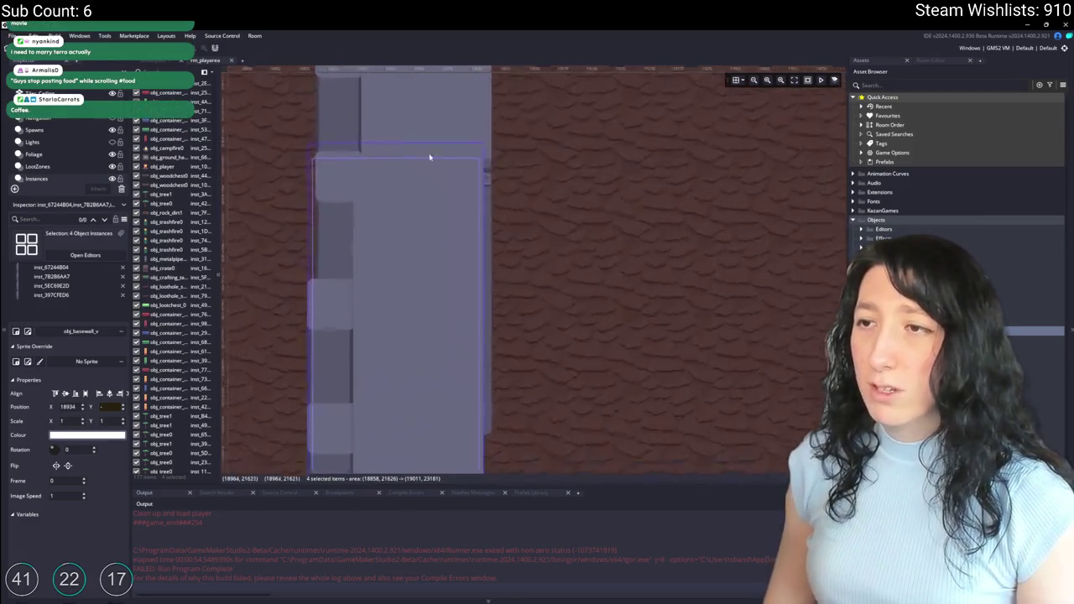
drag(468, 208, 477, 204)
Step: Box-select all eight pieces of the extended left wall
scroll(738, 256, down, 5)
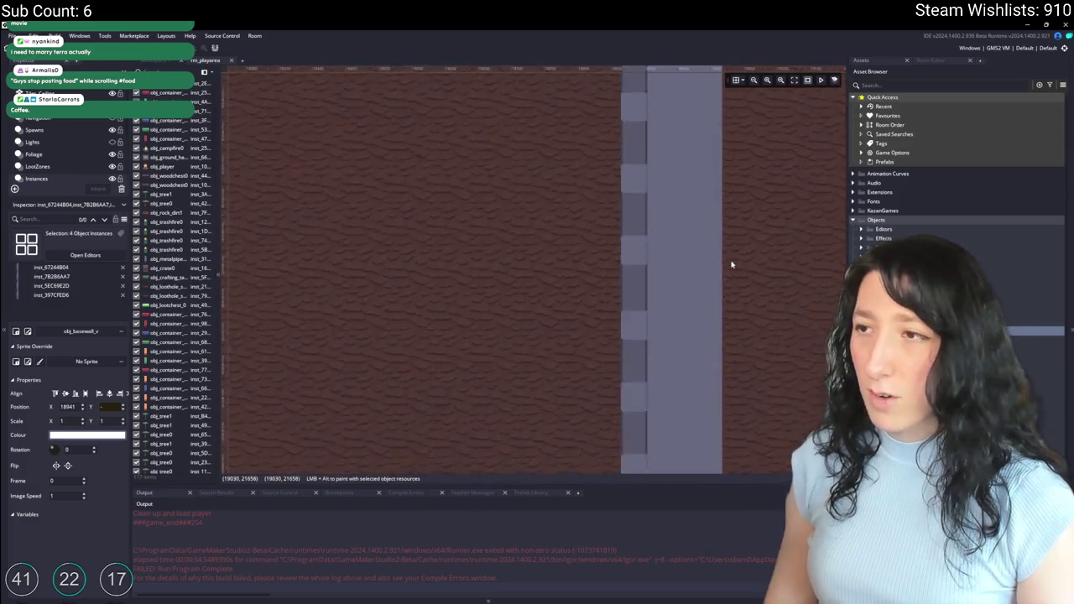
drag(731, 263, 470, 240)
scroll(469, 240, down, 5)
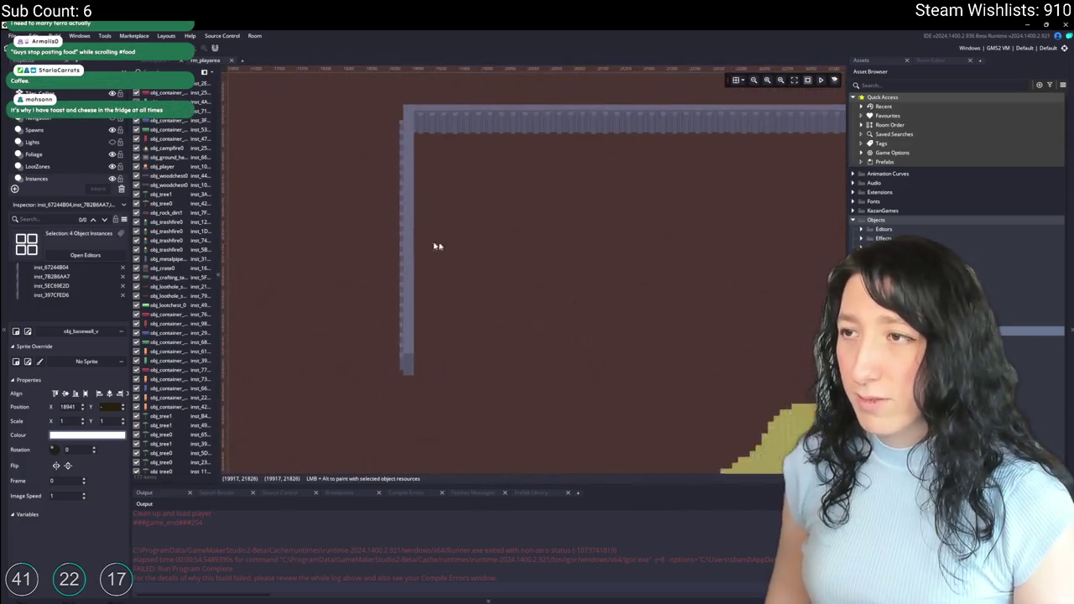
scroll(300, 273, up, 3)
scroll(281, 325, down, 3)
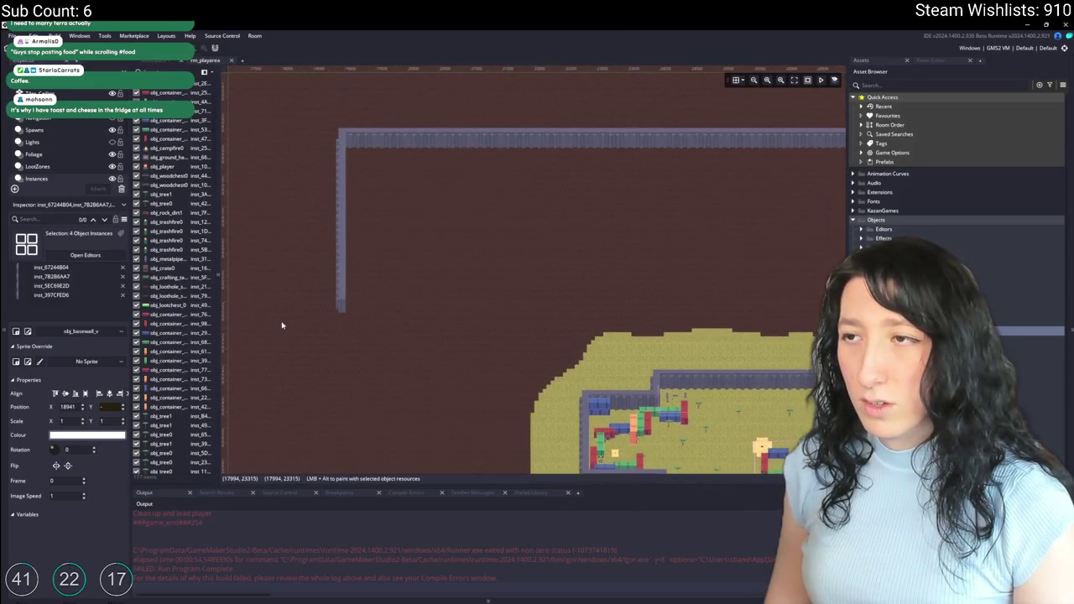
scroll(276, 327, up, 2)
mouse_move(279, 319)
mouse_down()
mouse_move(368, 166)
mouse_move(351, 340)
mouse_move(364, 224)
mouse_up()
Step: Fit the moved wall pieces flush with the column and deselect them
scroll(352, 344, up, 5)
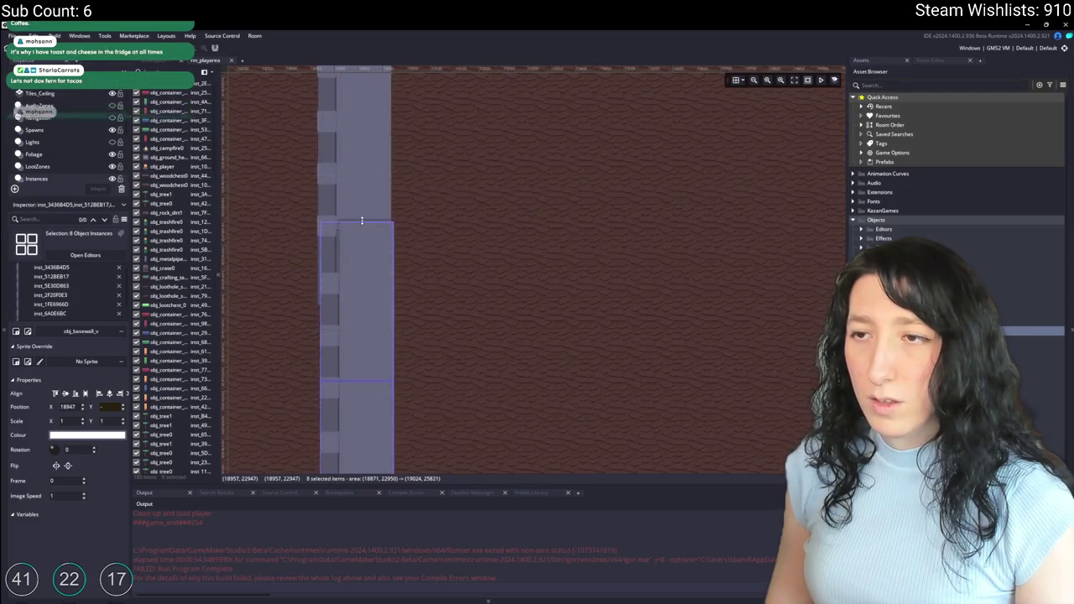
scroll(367, 274, up, 5)
drag(362, 272, 360, 266)
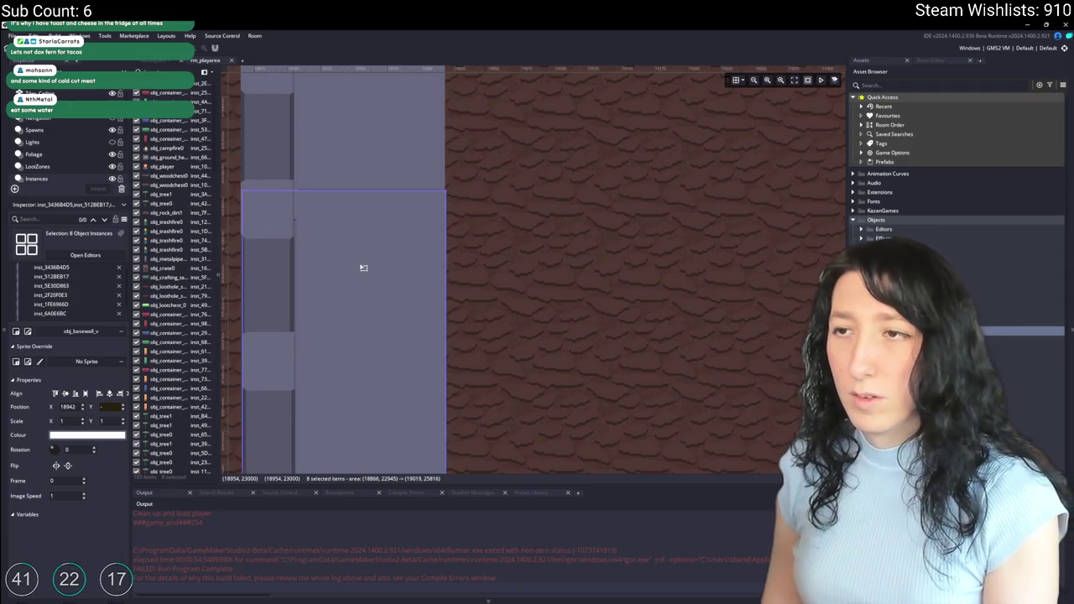
click(507, 253)
Step: Select the left wall pieces and pan down to the wall's lower part
scroll(506, 252, down, 4)
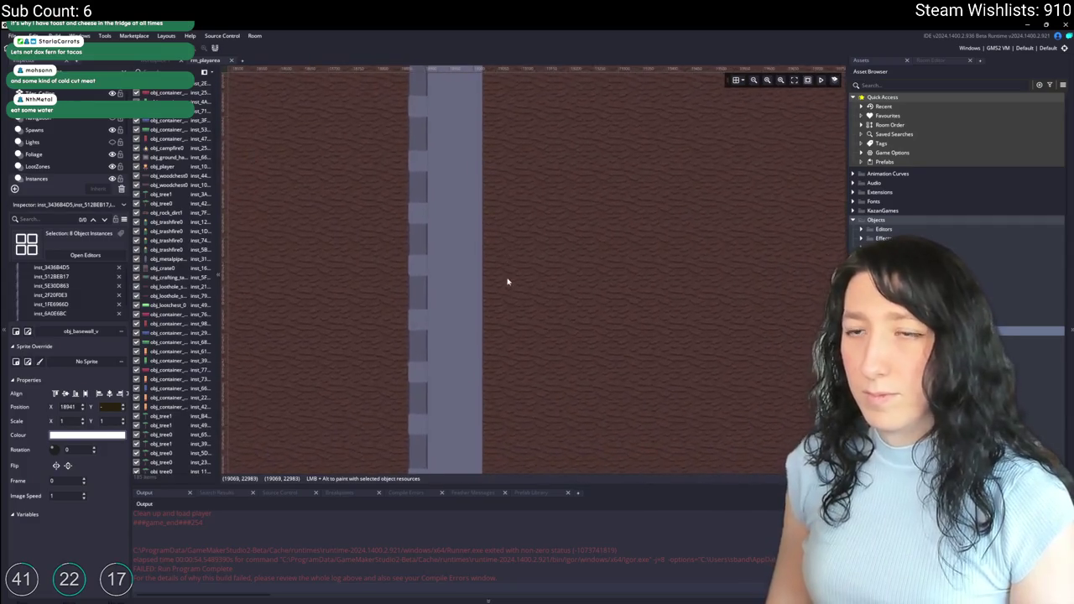
scroll(504, 256, down, 5)
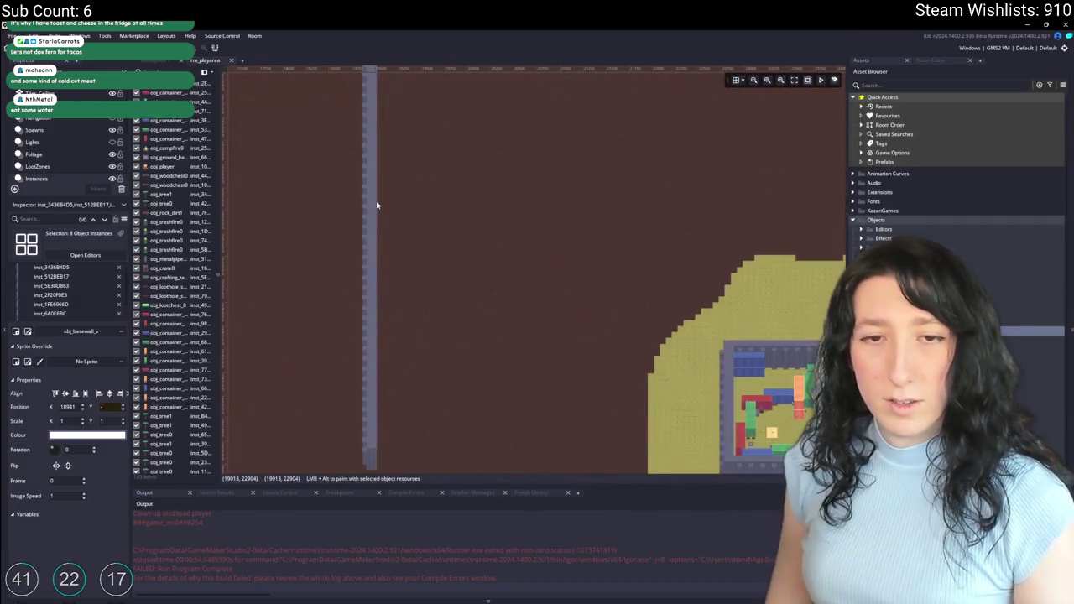
scroll(286, 205, down, 6)
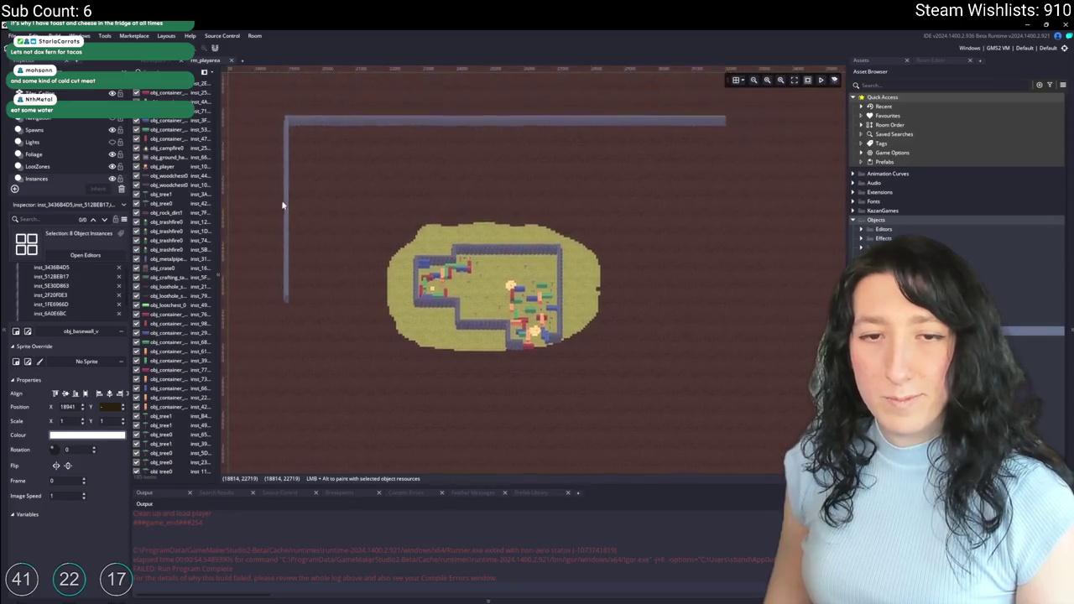
mouse_move(259, 346)
mouse_down()
mouse_move(301, 198)
mouse_move(288, 179)
mouse_move(273, 355)
mouse_move(285, 347)
mouse_move(297, 365)
mouse_move(307, 340)
mouse_up()
scroll(285, 346, up, 10)
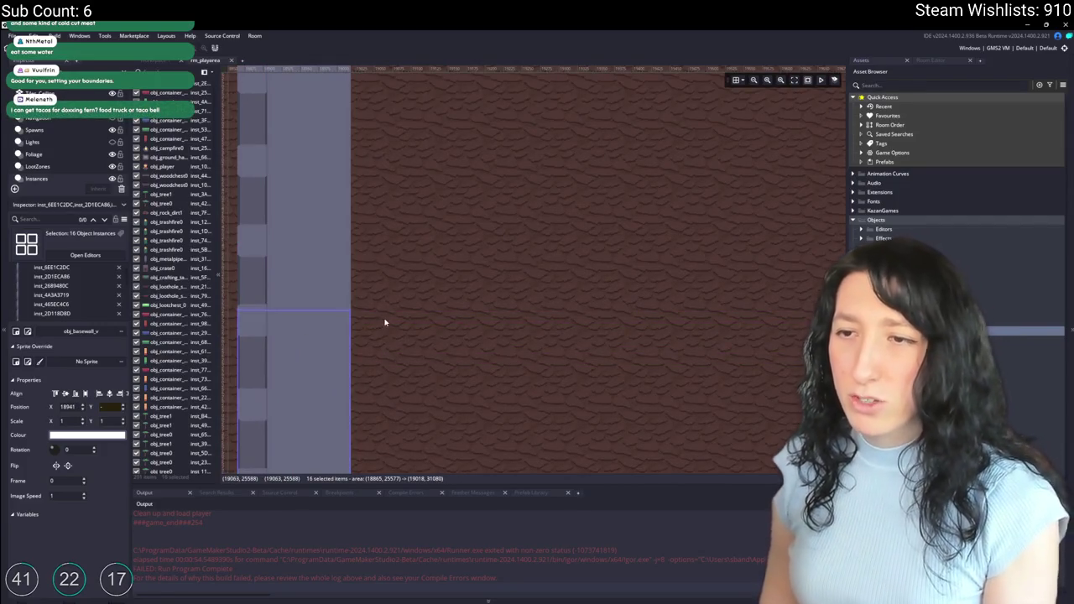
drag(391, 318, 430, 178)
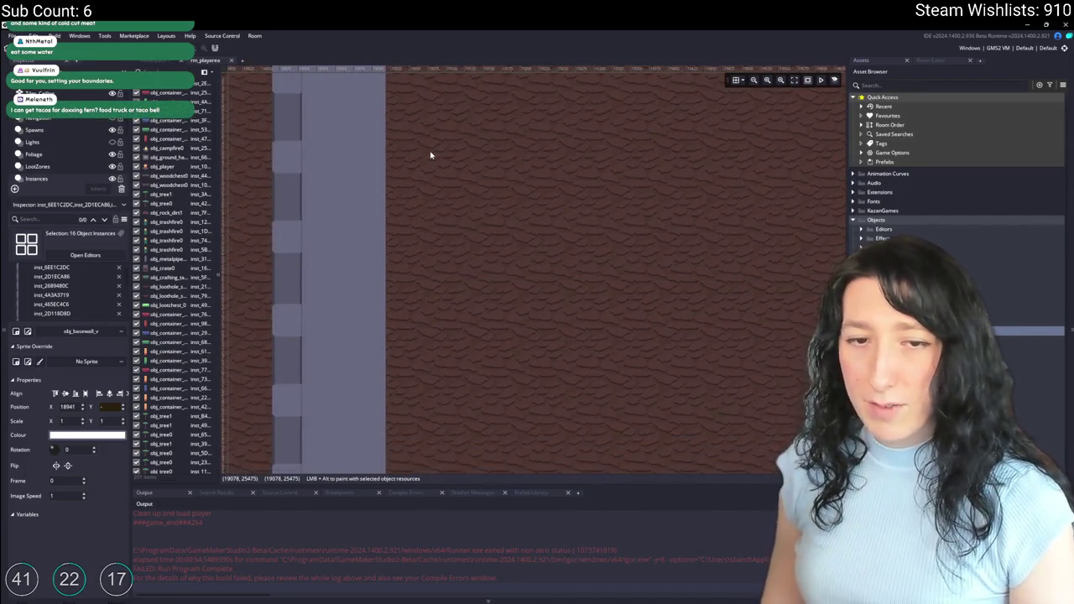
Step: Select the tall left wall together with its end square
scroll(431, 155, down, 3)
scroll(453, 324, down, 5)
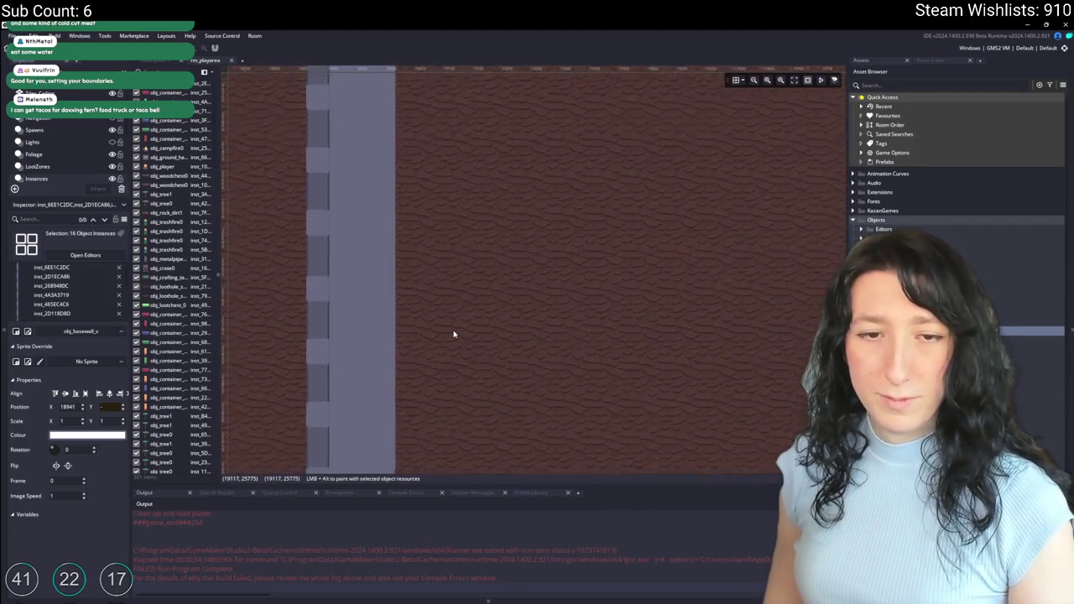
scroll(453, 324, down, 4)
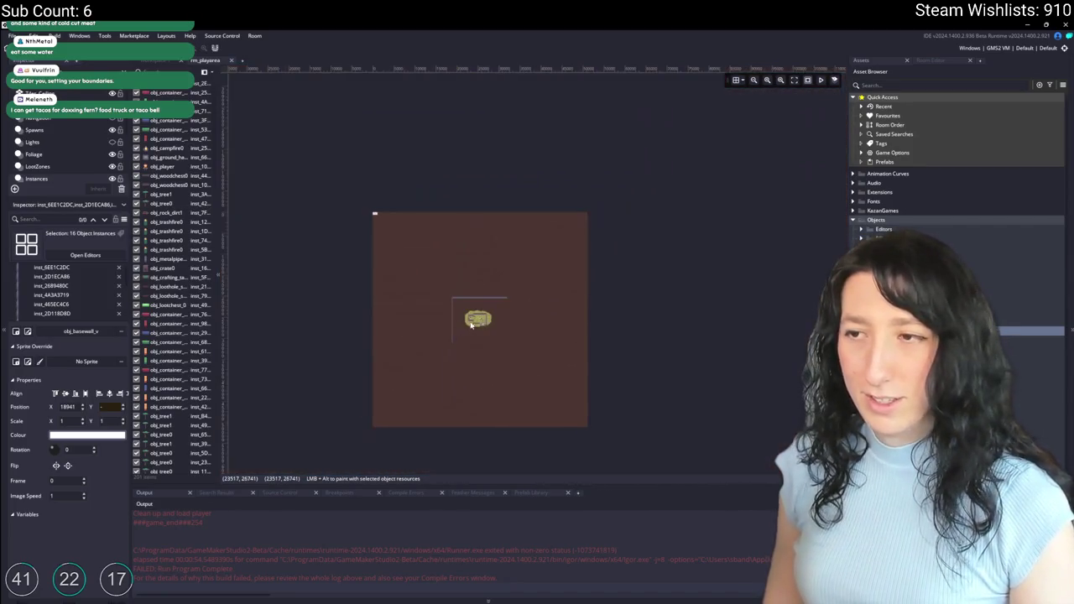
scroll(372, 224, up, 3)
scroll(336, 196, down, 4)
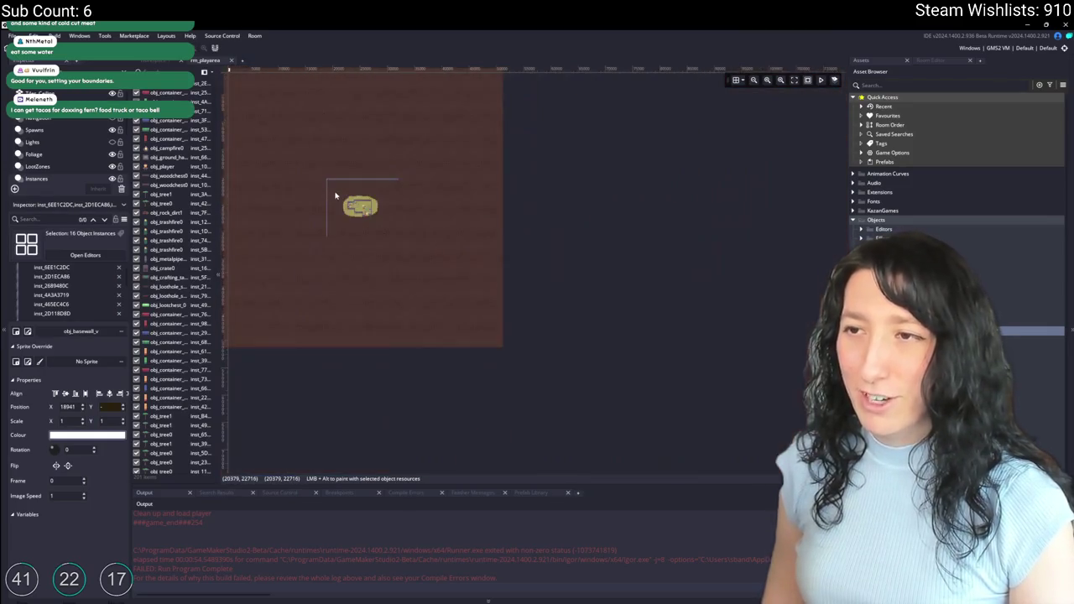
scroll(338, 196, up, 4)
click(290, 390)
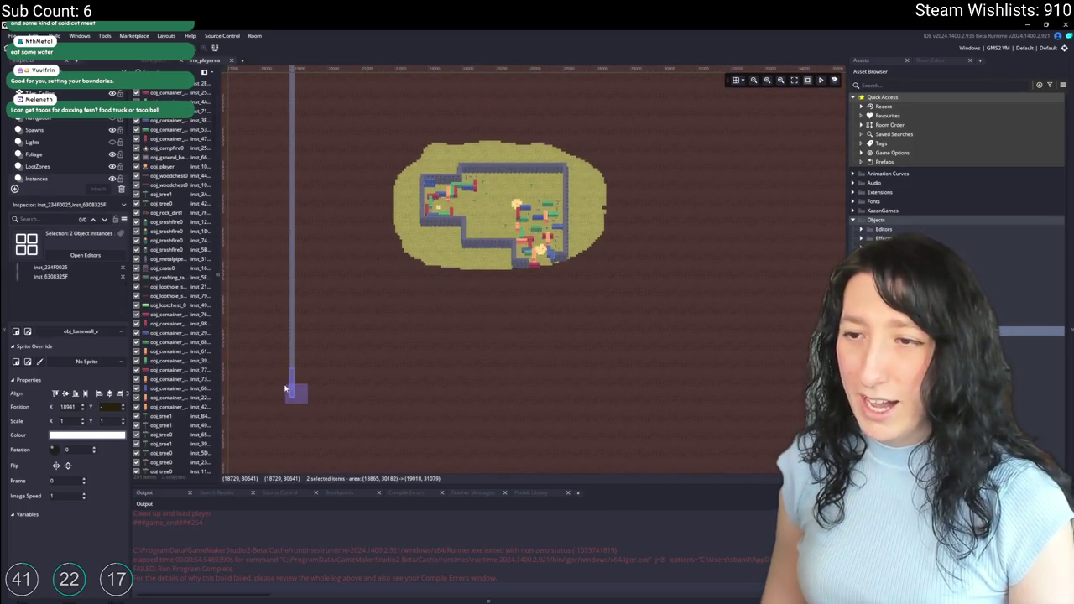
Step: Clear the selection and box-select all 35 pieces of the top wall
click(279, 383)
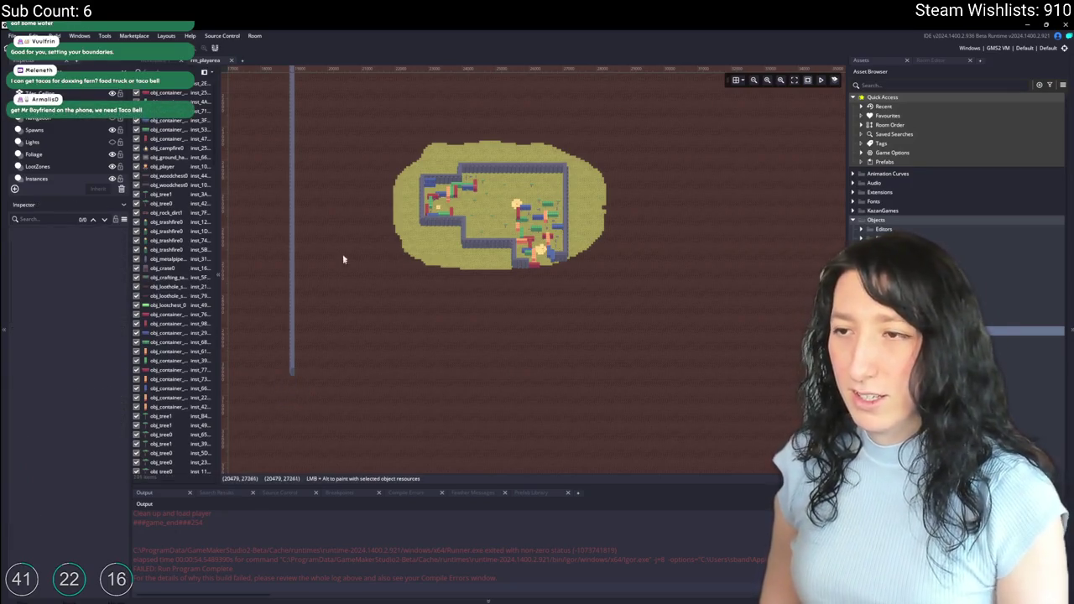
scroll(344, 252, down, 3)
scroll(335, 226, up, 5)
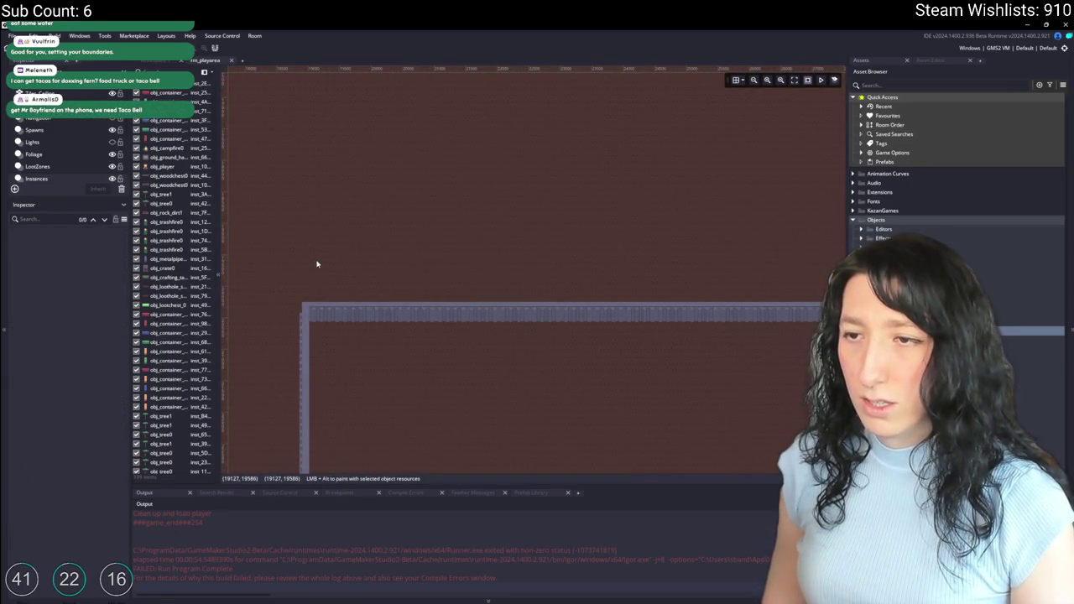
scroll(317, 261, down, 2)
mouse_move(317, 252)
mouse_down()
mouse_move(476, 293)
mouse_move(731, 303)
mouse_move(726, 310)
mouse_up()
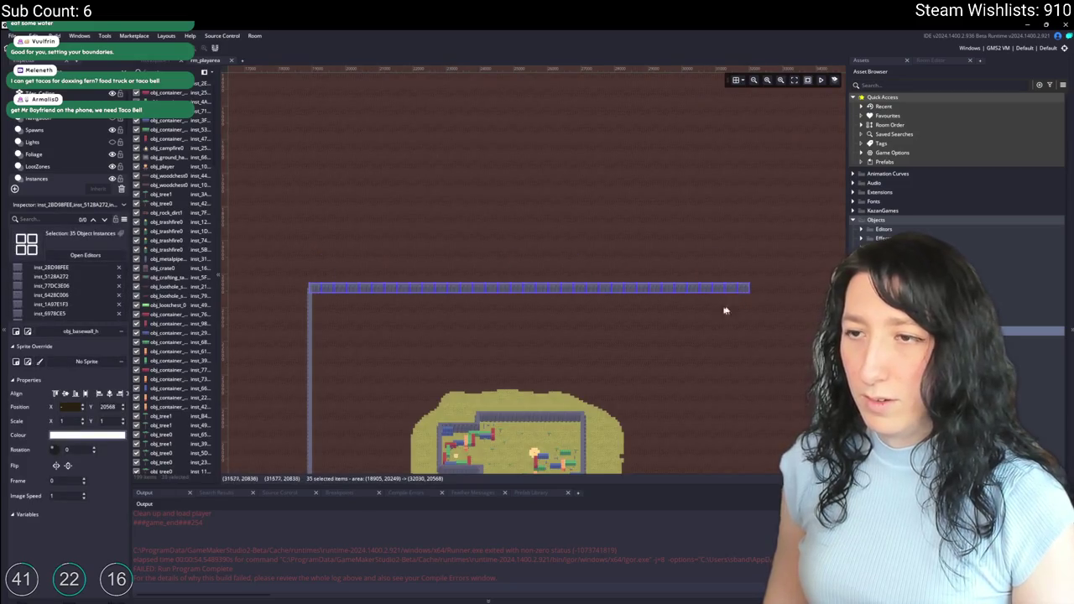
scroll(432, 288, down, 5)
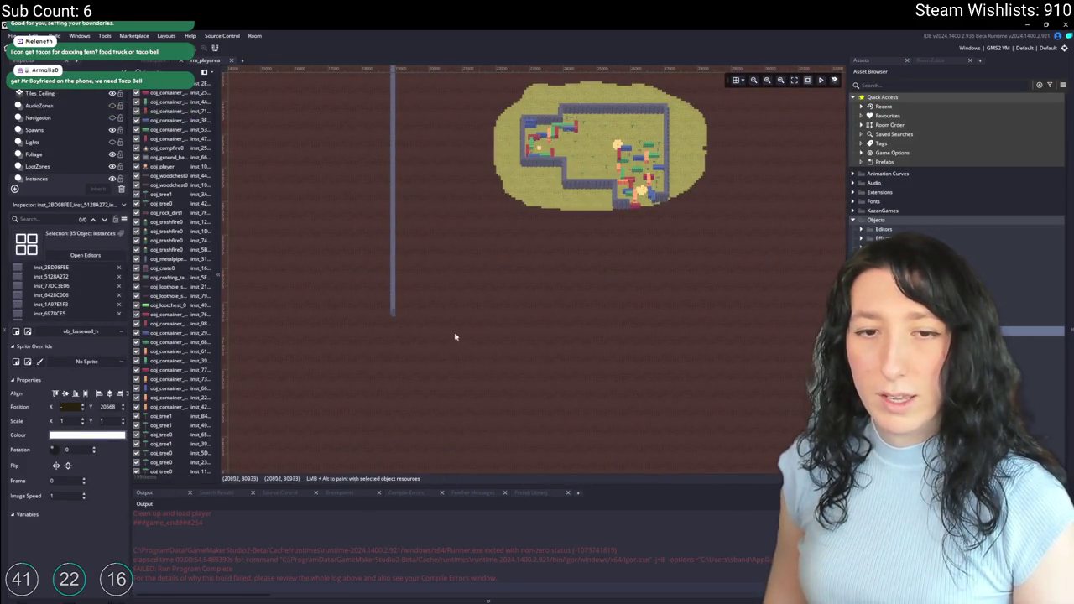
scroll(458, 302, up, 3)
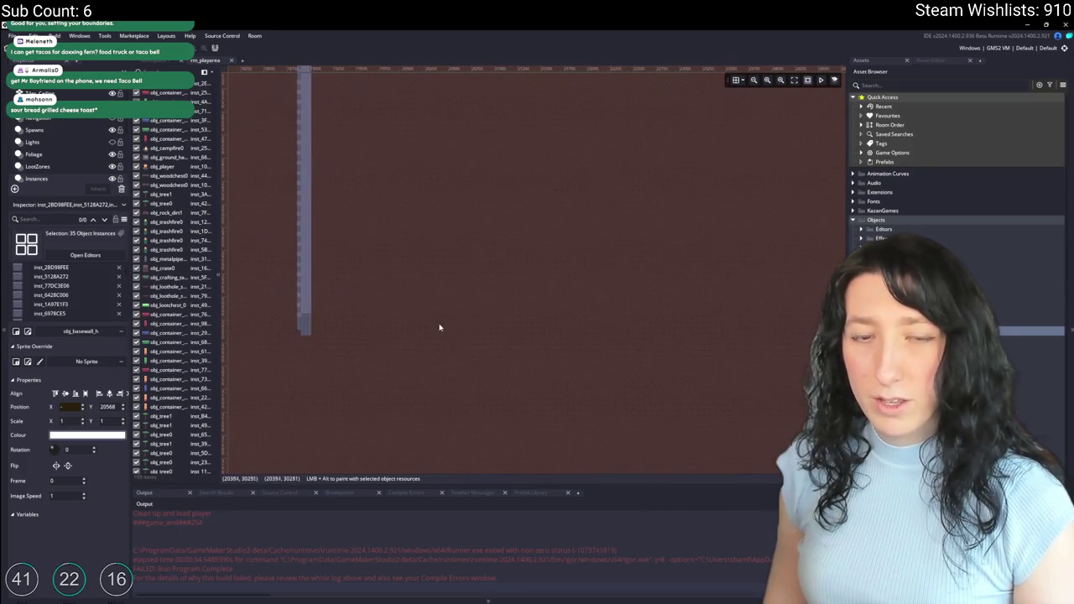
Step: Paste the top-wall row and set it flush against the left wall's bottom end
key(ctrl+v)
mouse_move(324, 83)
mouse_down()
mouse_move(338, 336)
mouse_move(305, 310)
mouse_move(328, 317)
mouse_move(408, 394)
mouse_move(389, 397)
mouse_up()
scroll(338, 335, up, 5)
scroll(398, 333, up, 5)
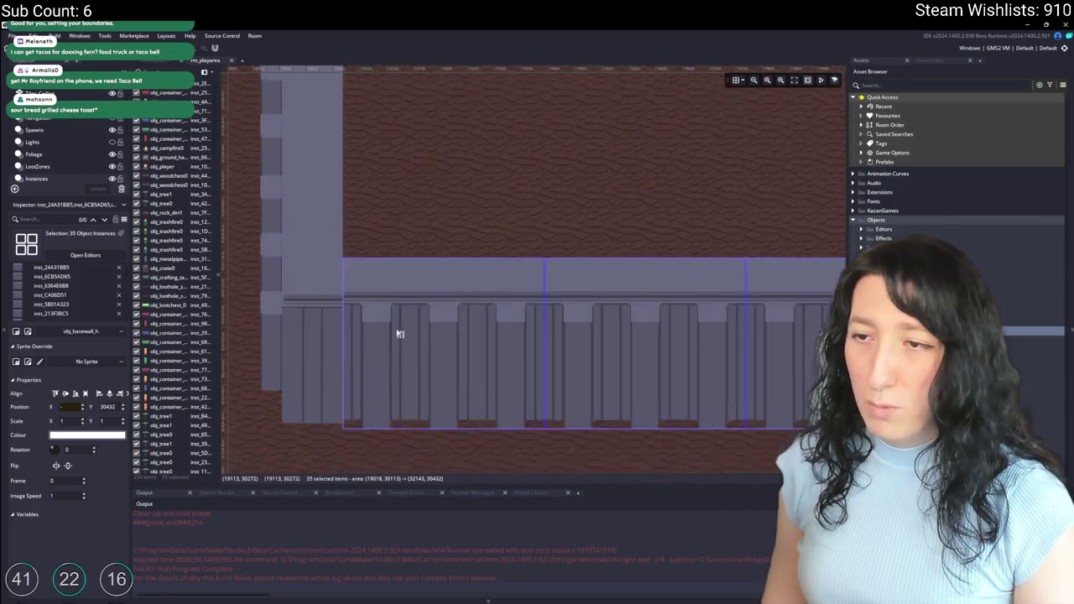
mouse_move(382, 227)
mouse_down()
mouse_move(358, 230)
mouse_move(366, 224)
mouse_up()
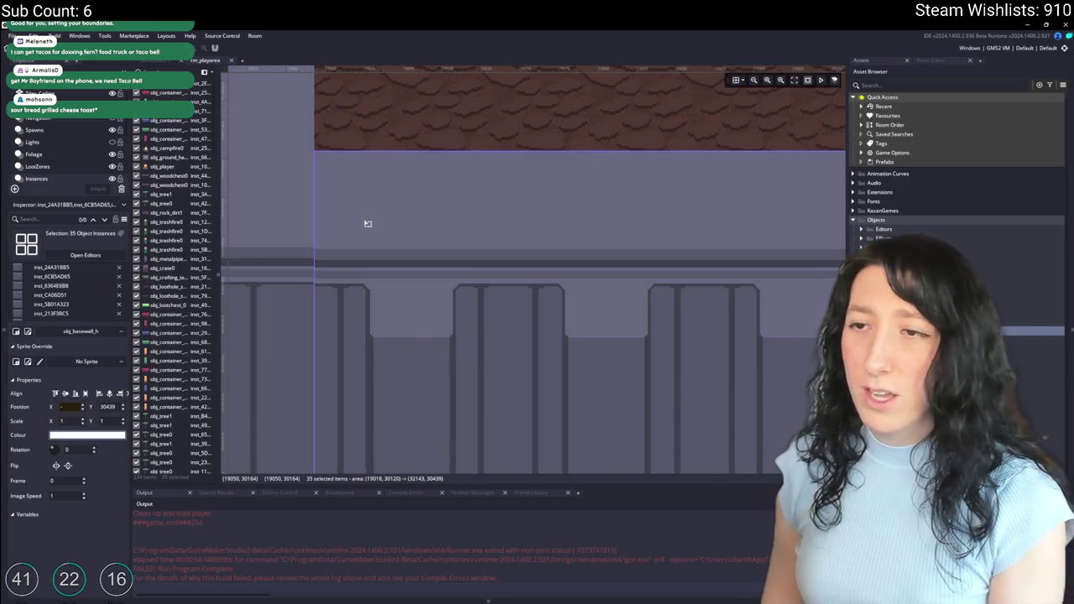
Step: Zoom out and box-select the whole left wall column
scroll(400, 199, down, 3)
scroll(404, 260, down, 6)
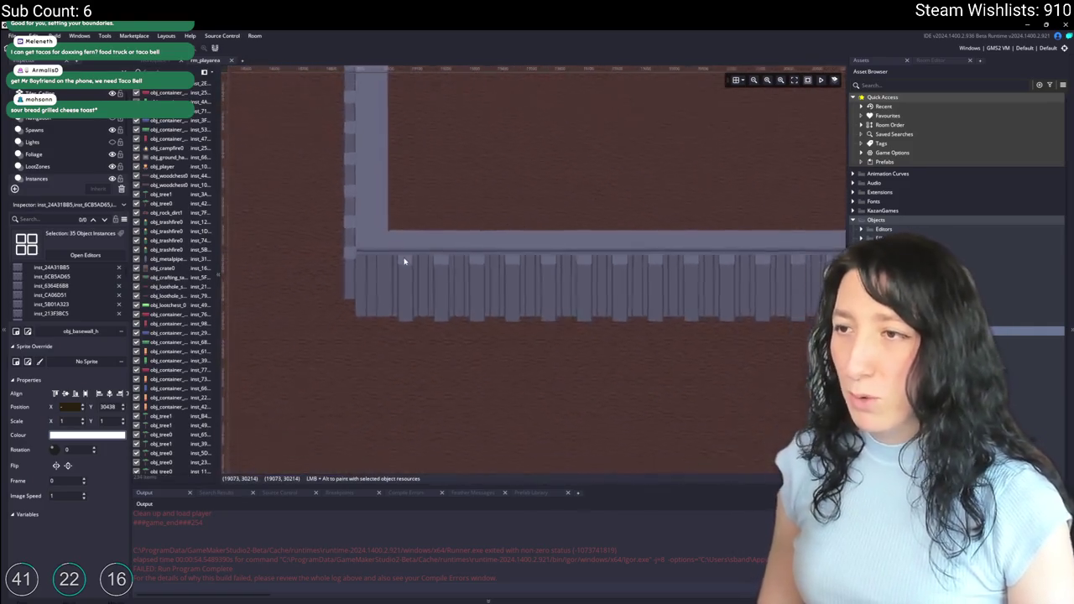
scroll(392, 234, up, 1)
scroll(392, 233, up, 4)
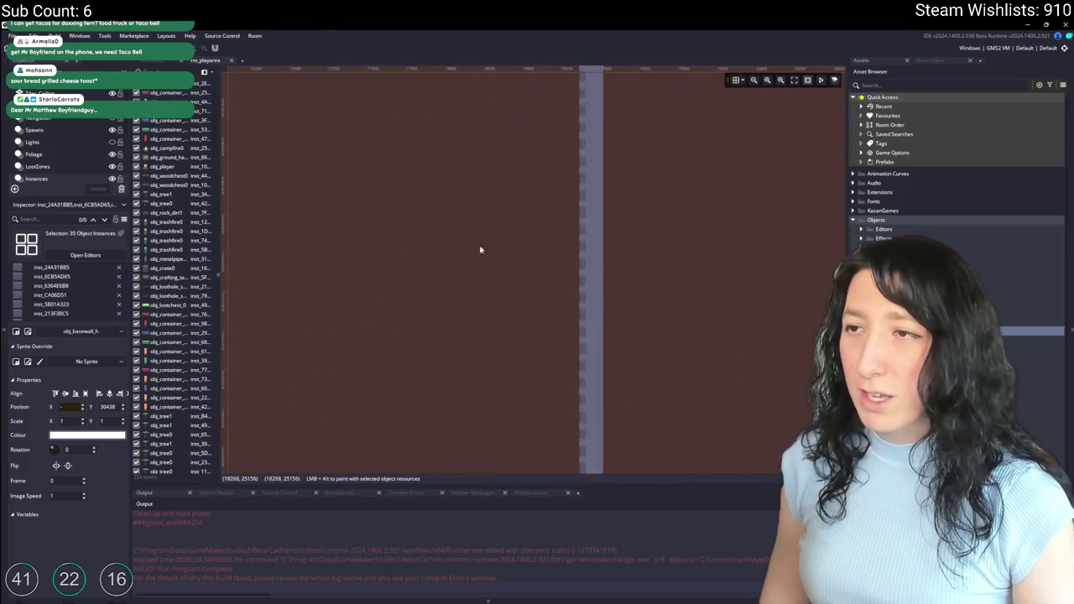
scroll(479, 249, down, 3)
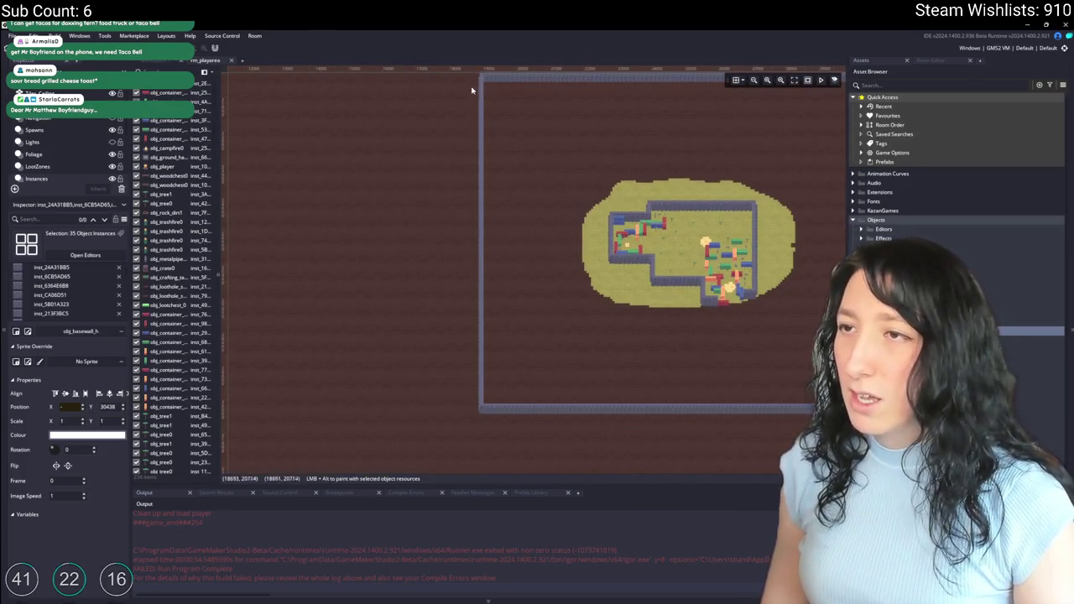
mouse_move(472, 79)
mouse_down()
mouse_move(487, 132)
mouse_move(492, 403)
mouse_move(496, 396)
mouse_up()
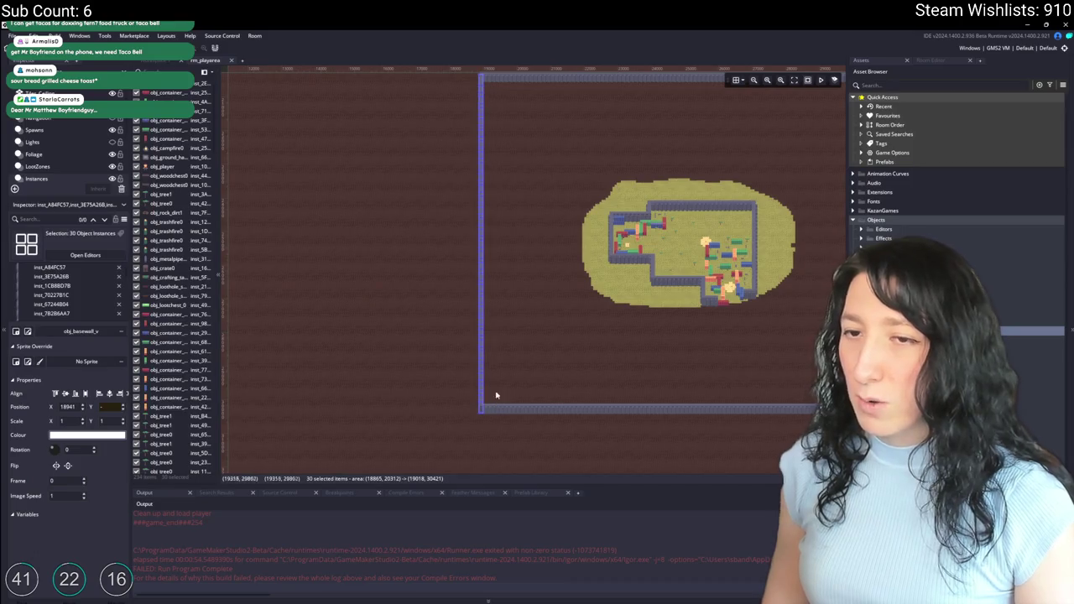
Step: Select all 30 left-wall pieces and duplicate them
click(552, 310)
mouse_move(551, 310)
mouse_down()
mouse_move(259, 264)
mouse_move(471, 278)
mouse_up()
drag(407, 107, 429, 417)
scroll(521, 377, right, 5)
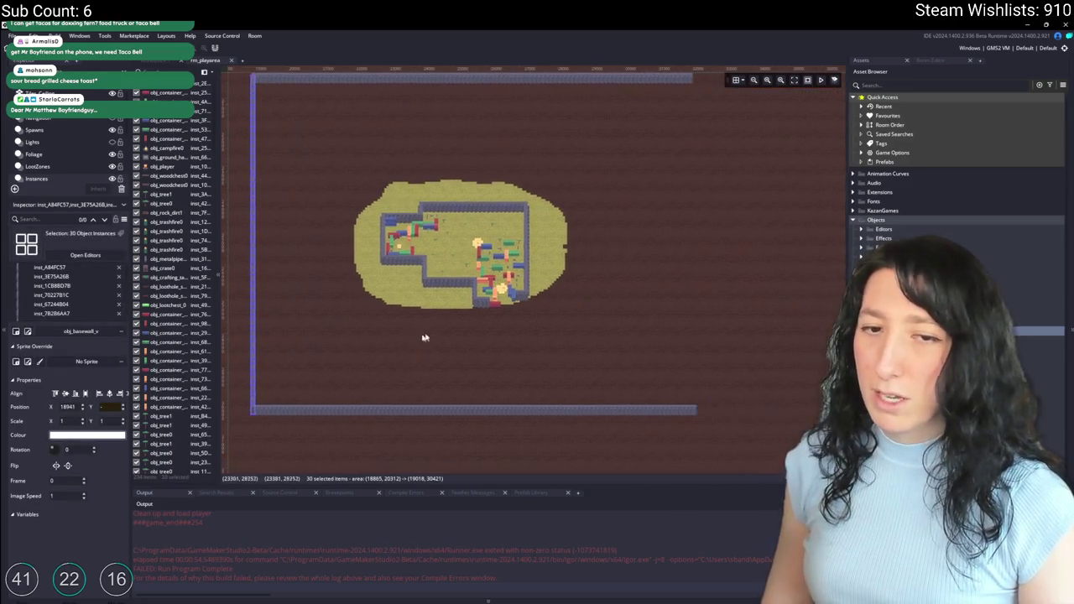
key(ctrl+v)
Step: Place the mirrored copy as the right wall at X 31994, meeting the bottom wall's right end
drag(375, 271, 514, 299)
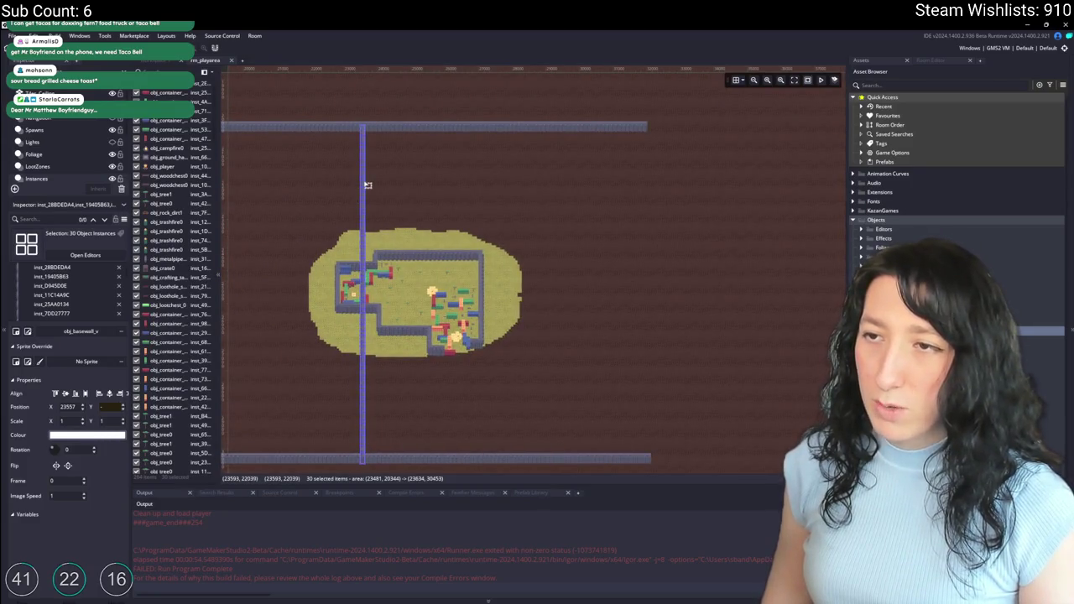
mouse_move(366, 185)
mouse_down()
mouse_move(771, 168)
mouse_move(744, 168)
mouse_up()
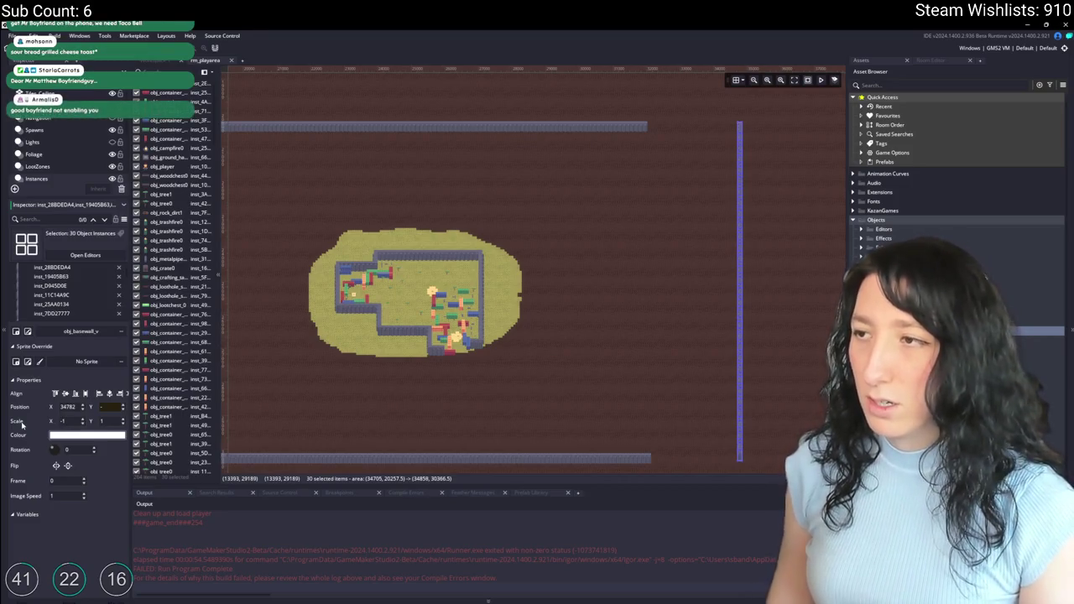
scroll(784, 367, down, 3)
scroll(651, 274, up, 5)
mouse_move(650, 274)
mouse_down()
mouse_move(767, 353)
mouse_move(762, 336)
mouse_move(319, 296)
mouse_up()
scroll(319, 296, down, 2)
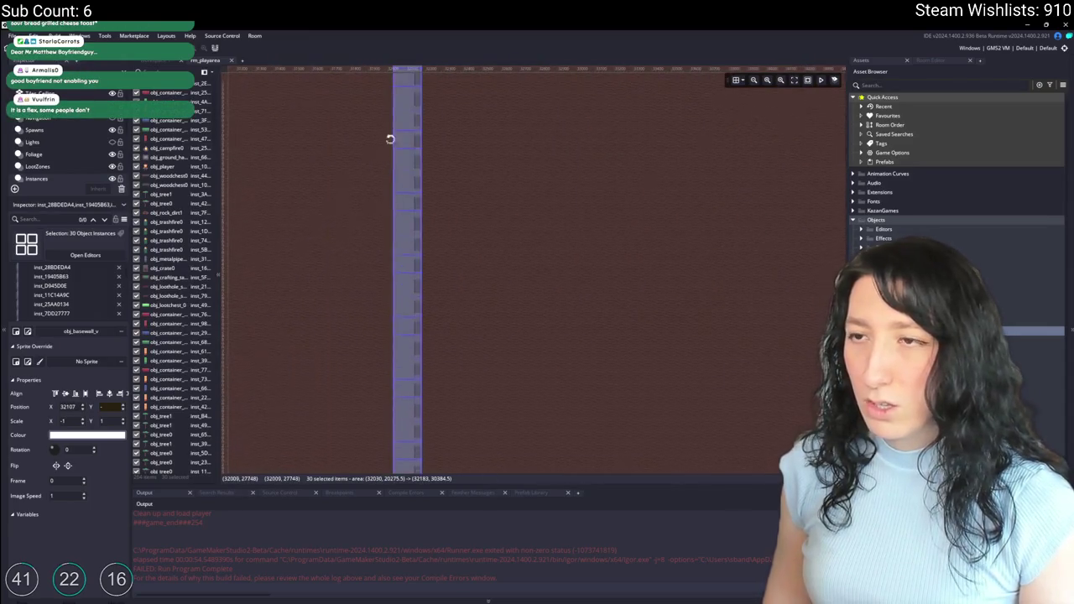
scroll(417, 193, up, 10)
scroll(467, 245, up, 4)
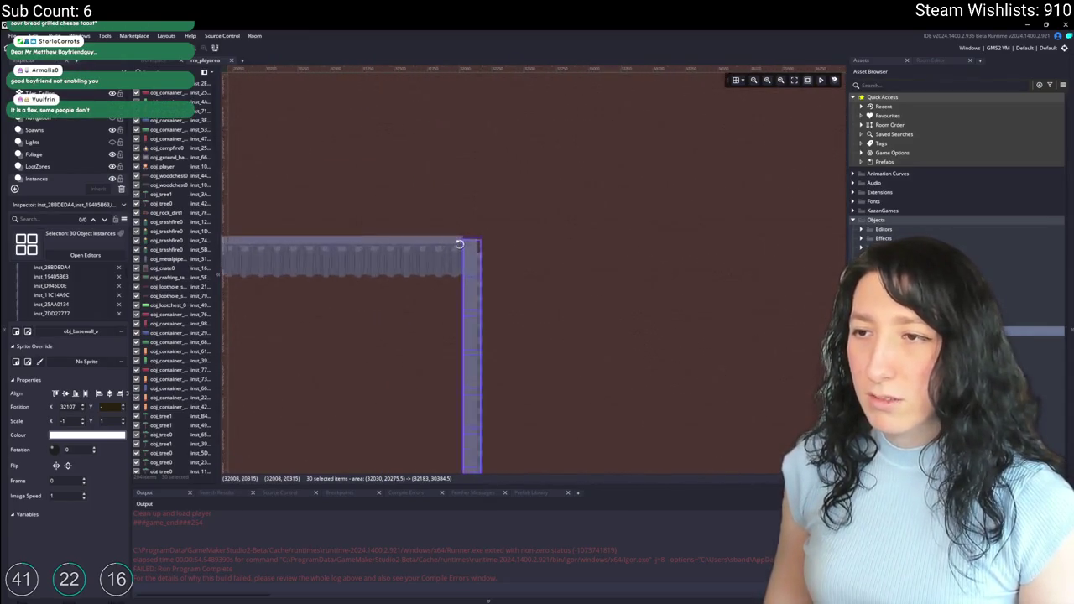
mouse_move(467, 280)
mouse_down()
mouse_move(441, 264)
mouse_move(442, 251)
mouse_up()
scroll(442, 263, up, 5)
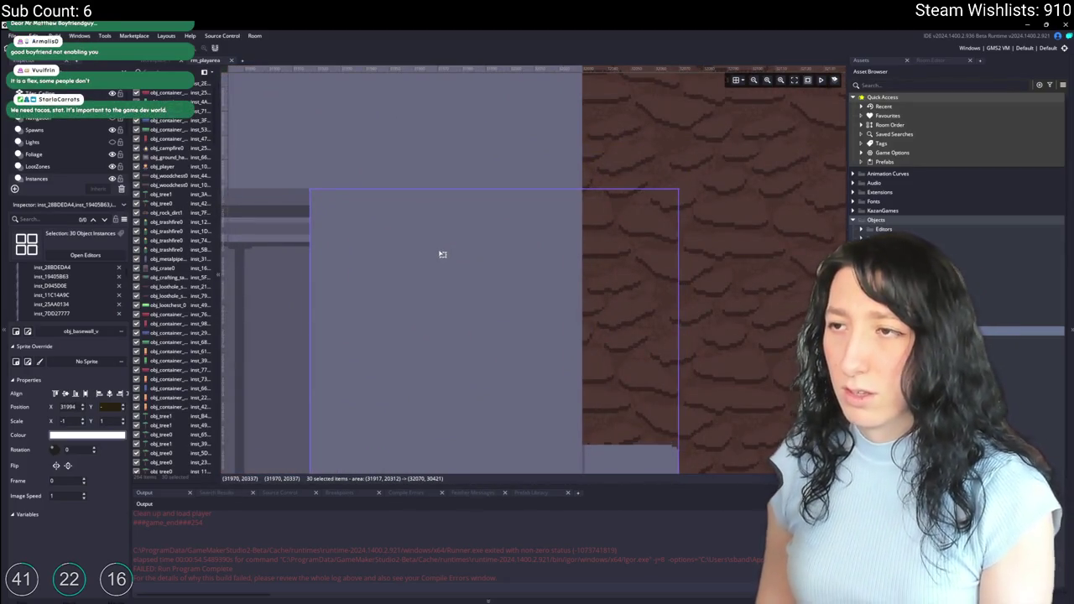
scroll(426, 180, down, 1)
scroll(426, 180, down, 6)
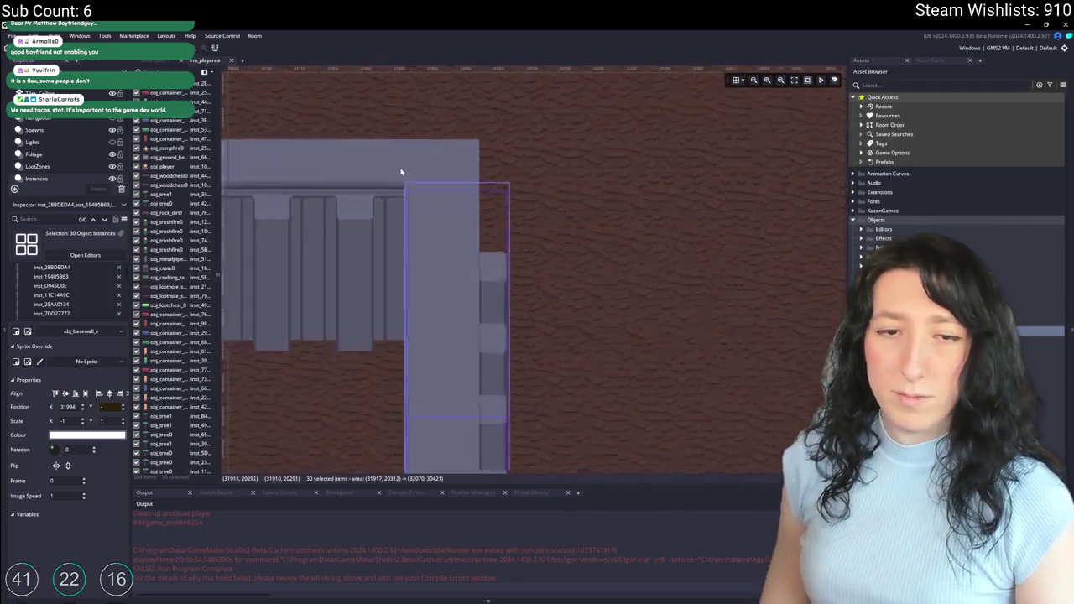
scroll(282, 245, down, 5)
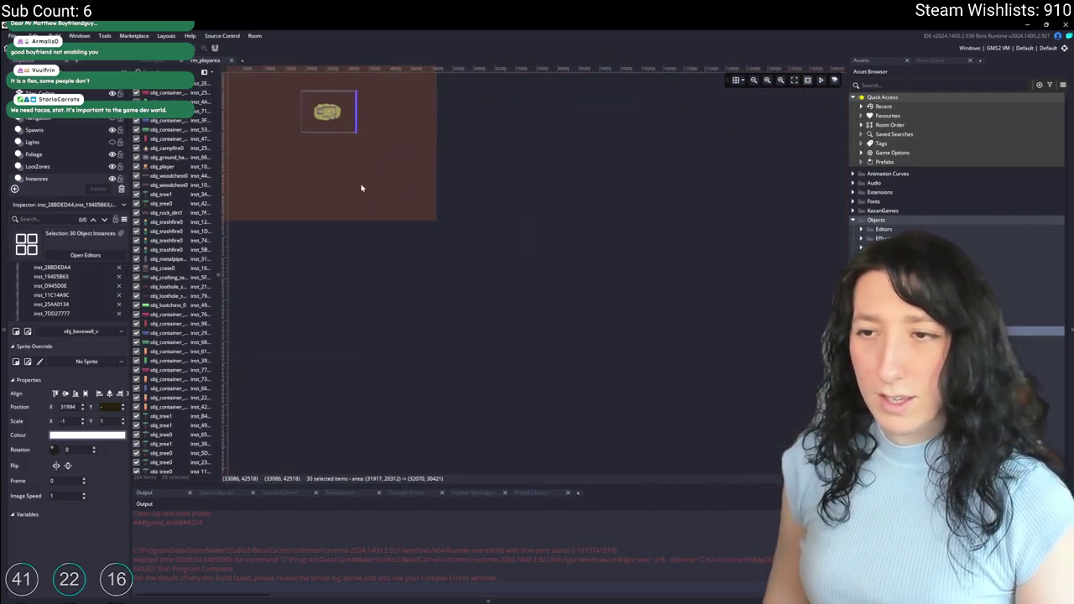
scroll(338, 120, up, 6)
scroll(539, 254, up, 6)
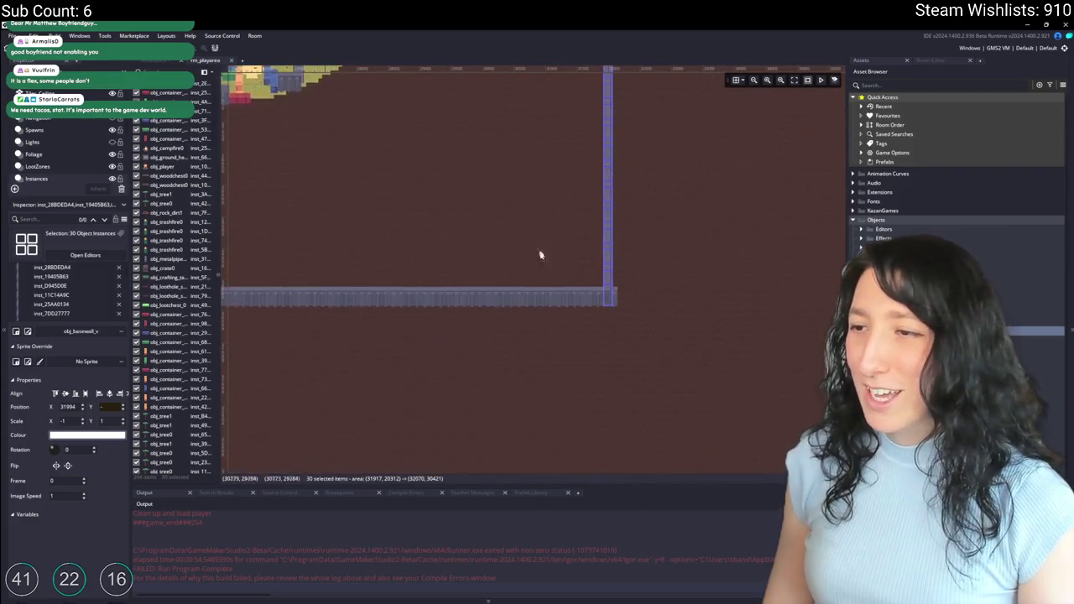
Step: Inspect individual wall pieces on the bottom row and at the bottom-left and top-left corners
click(772, 350)
scroll(760, 340, down, 7)
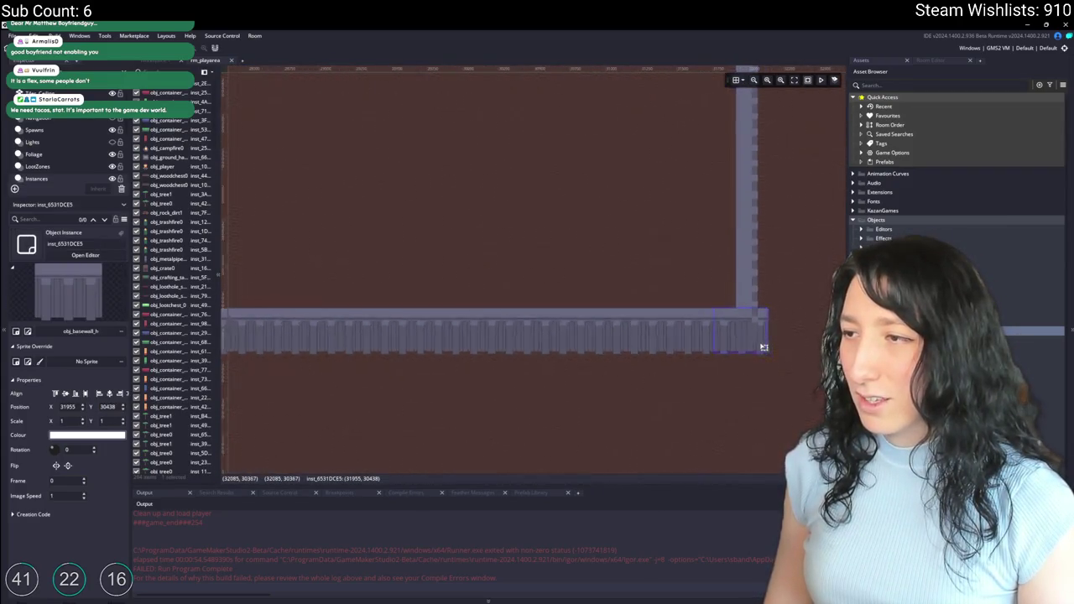
scroll(747, 333, up, 4)
scroll(330, 336, up, 5)
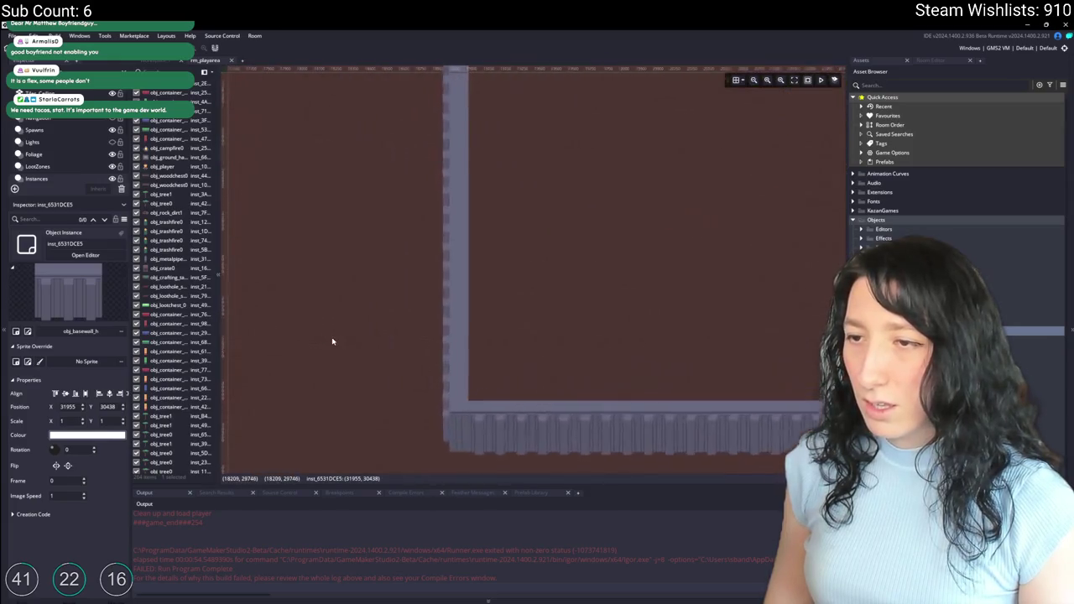
click(519, 440)
scroll(578, 384, down, 5)
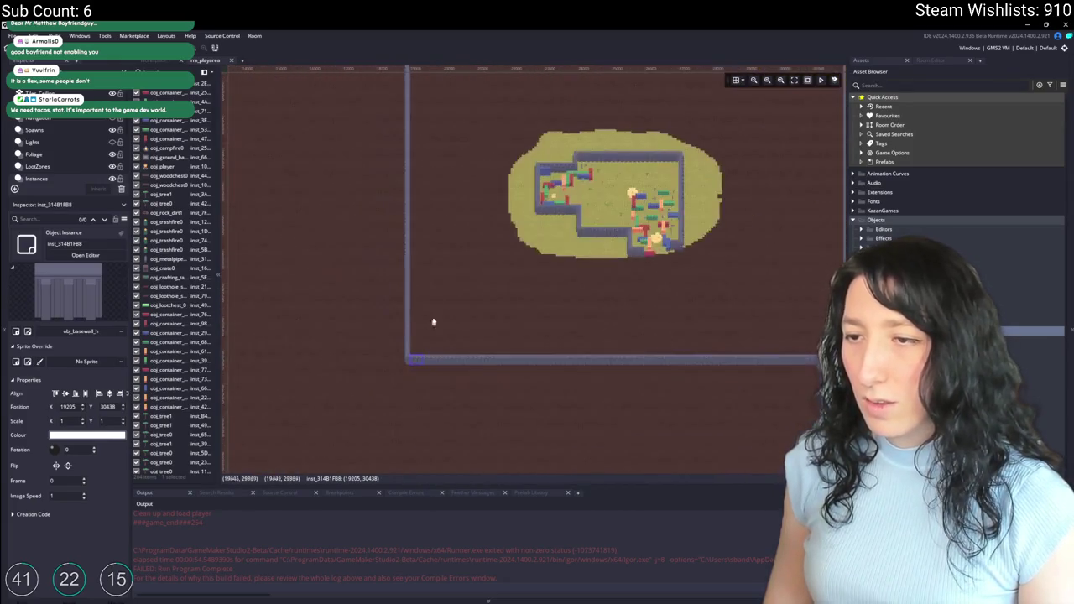
drag(435, 392, 389, 300)
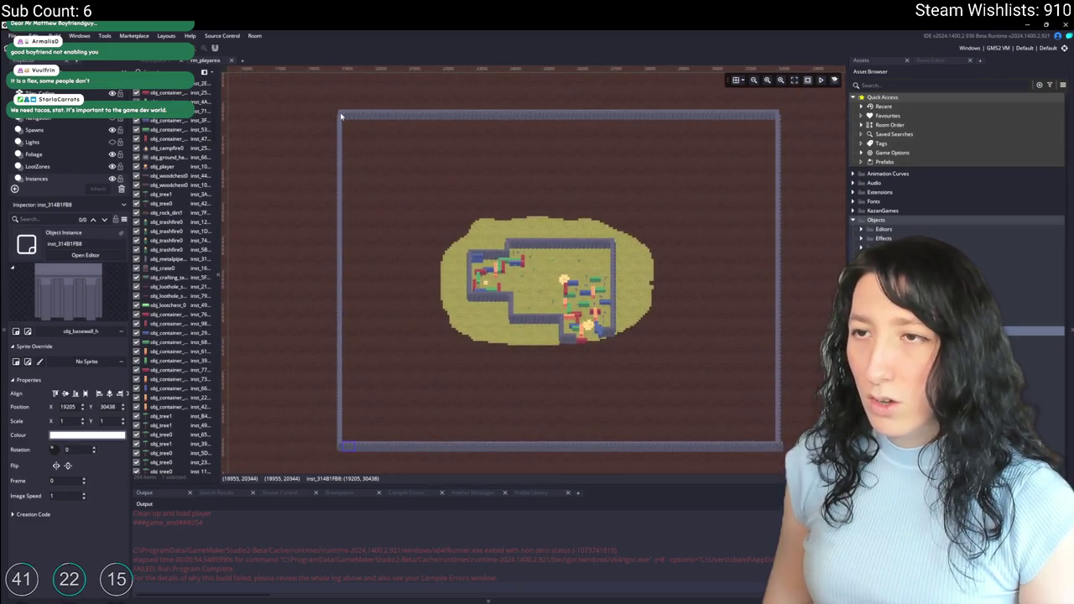
click(345, 114)
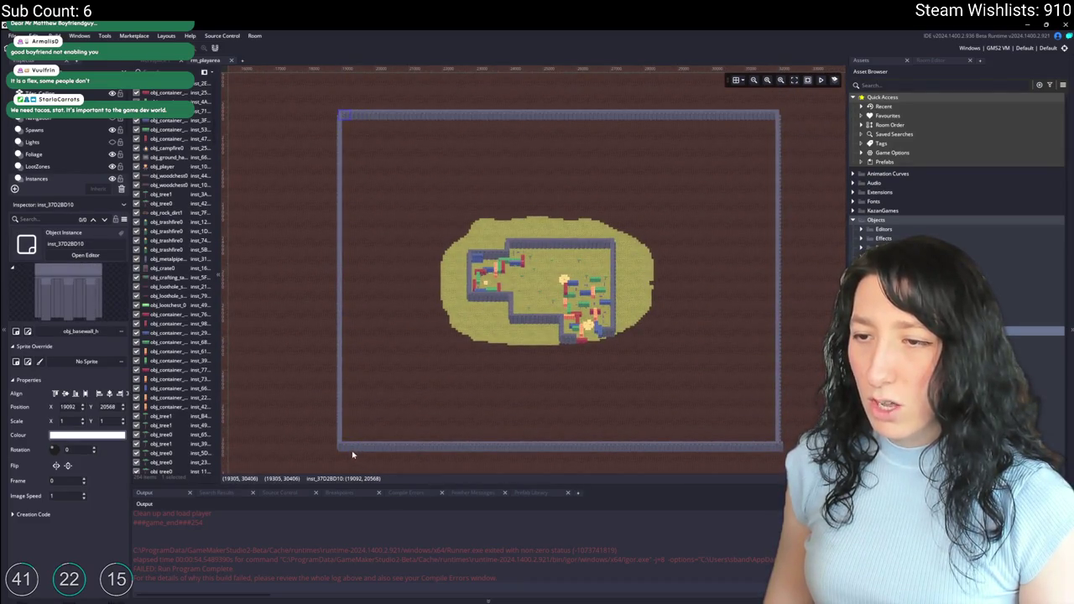
Step: Box-select the 35-piece bottom wall row and nudge it three steps left
mouse_move(353, 454)
mouse_down()
mouse_move(290, 356)
mouse_move(600, 310)
mouse_move(711, 342)
mouse_up()
scroll(472, 338, left, 3)
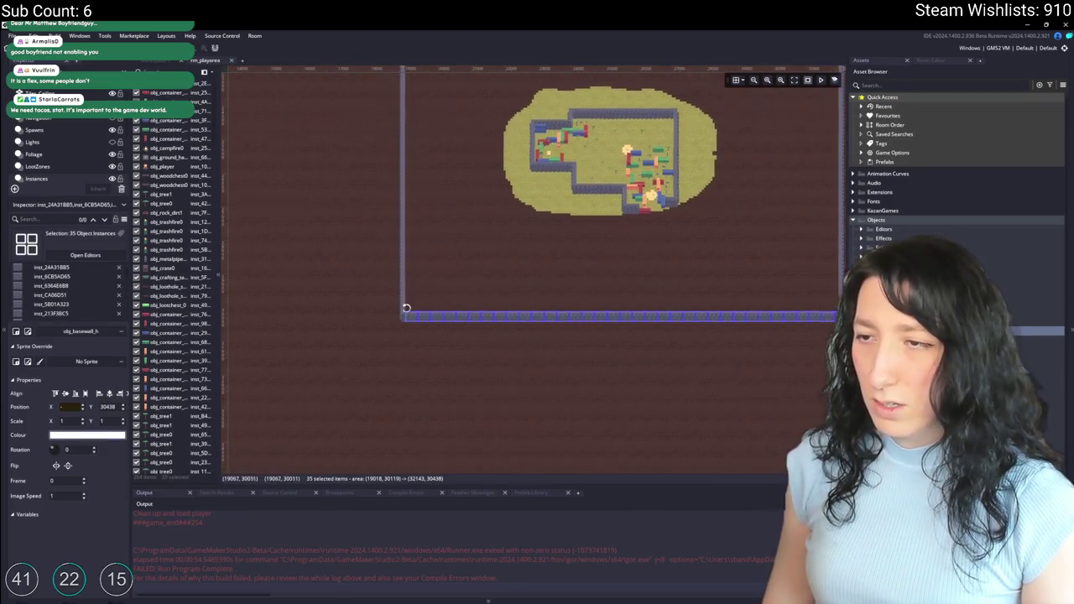
scroll(406, 308, up, 6)
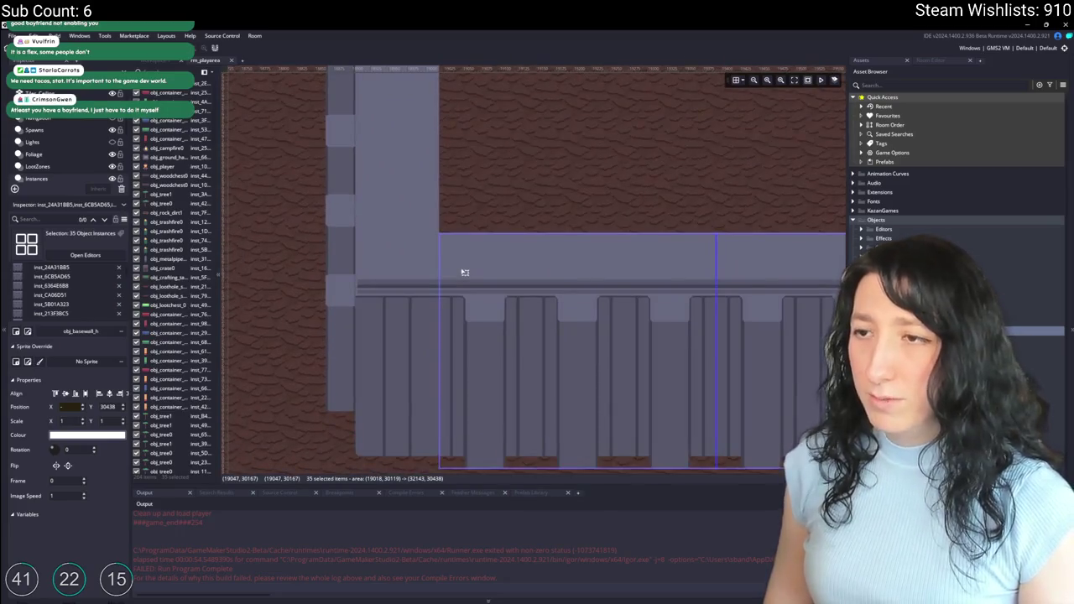
key(Left)
key(Left)
key(Left)
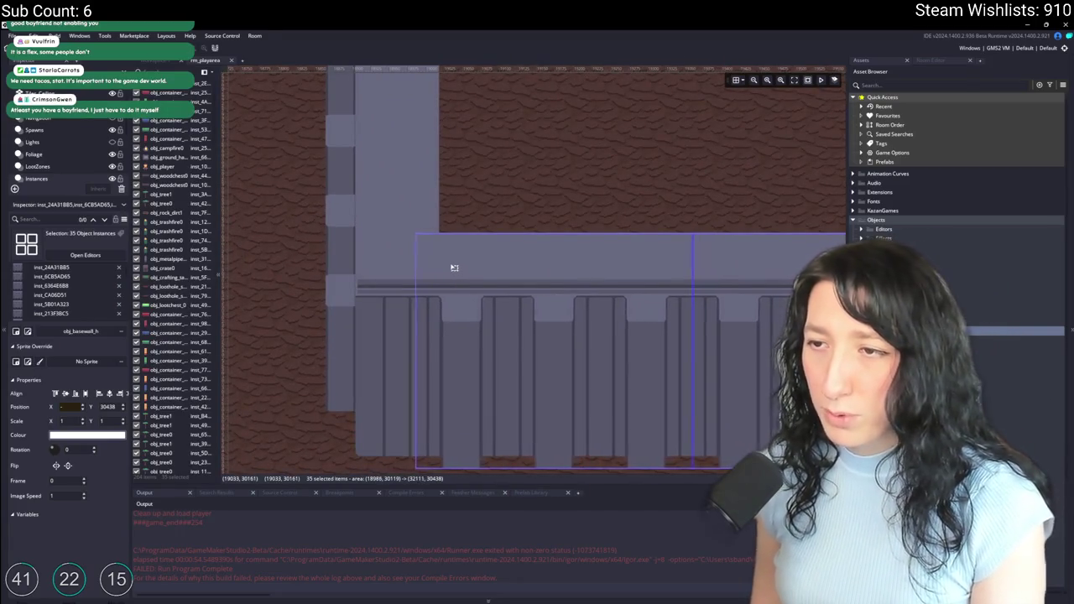
key(Left)
key(Left)
key(Left)
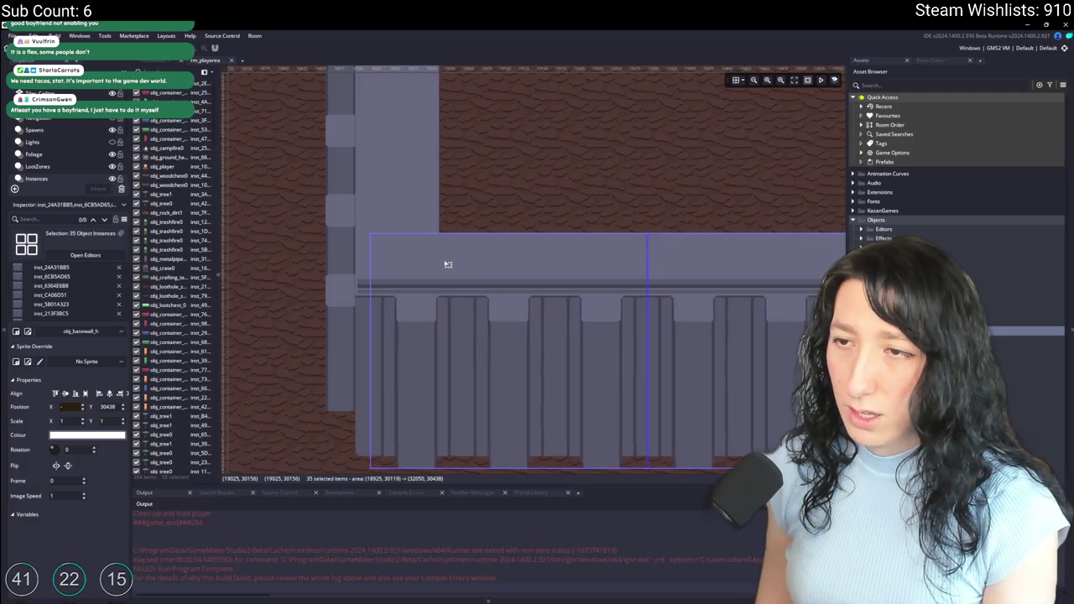
key(Left)
key(Left)
key(Left)
Step: Check that the row's right end sits flush inside the right wall, inspecting the corner piece
drag(585, 256, 419, 225)
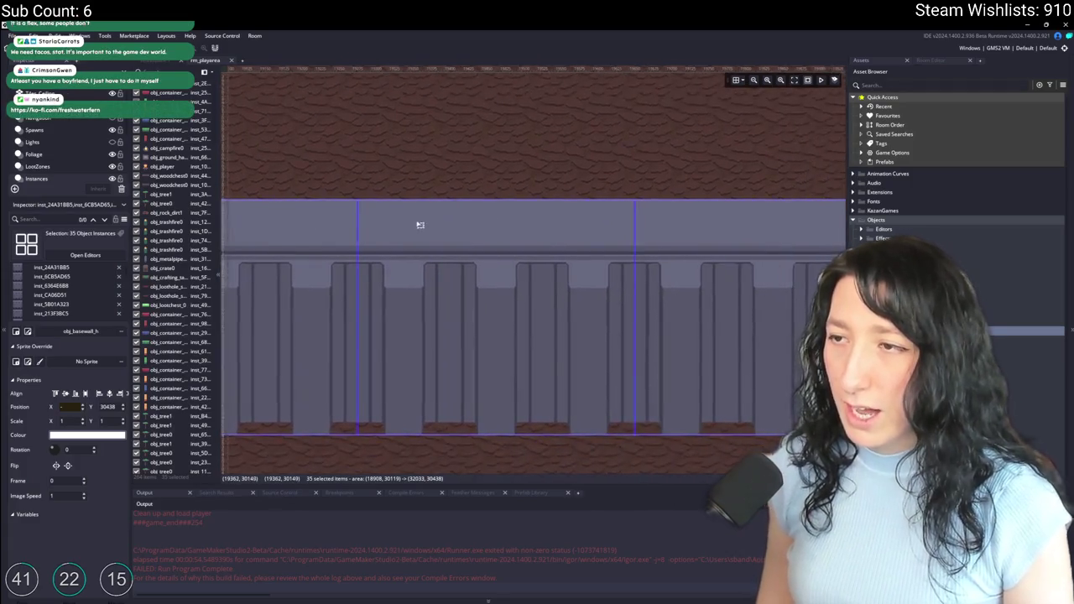
scroll(424, 230, down, 8)
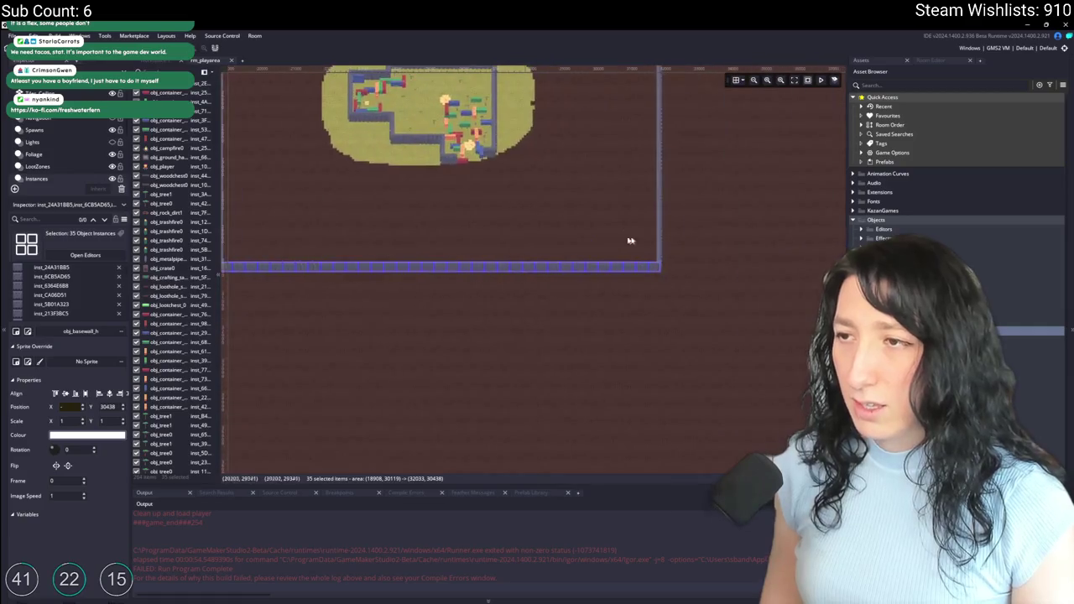
scroll(630, 241, up, 8)
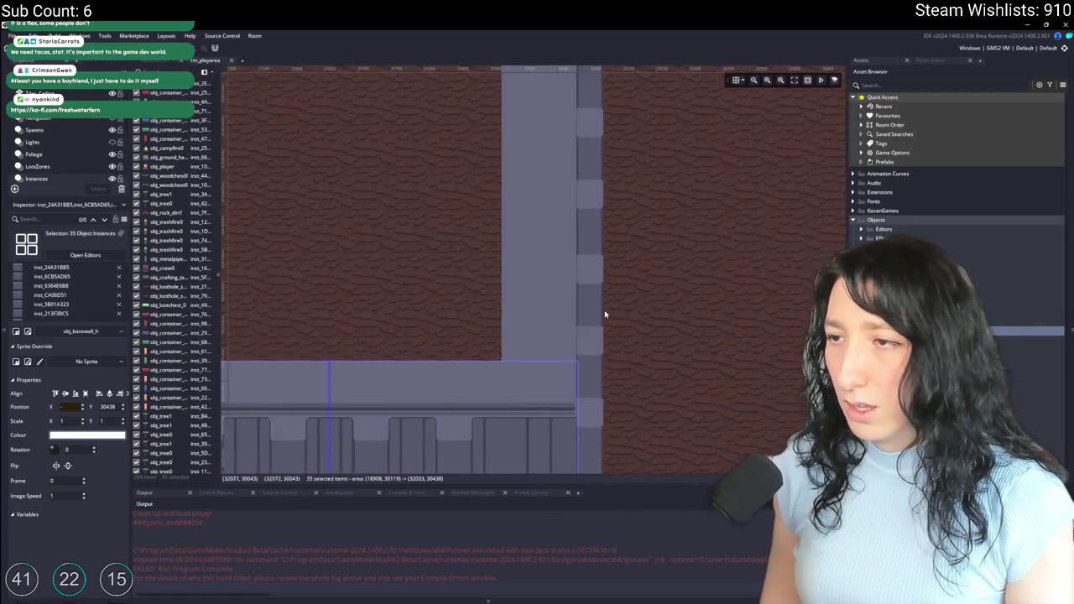
scroll(542, 341, up, 6)
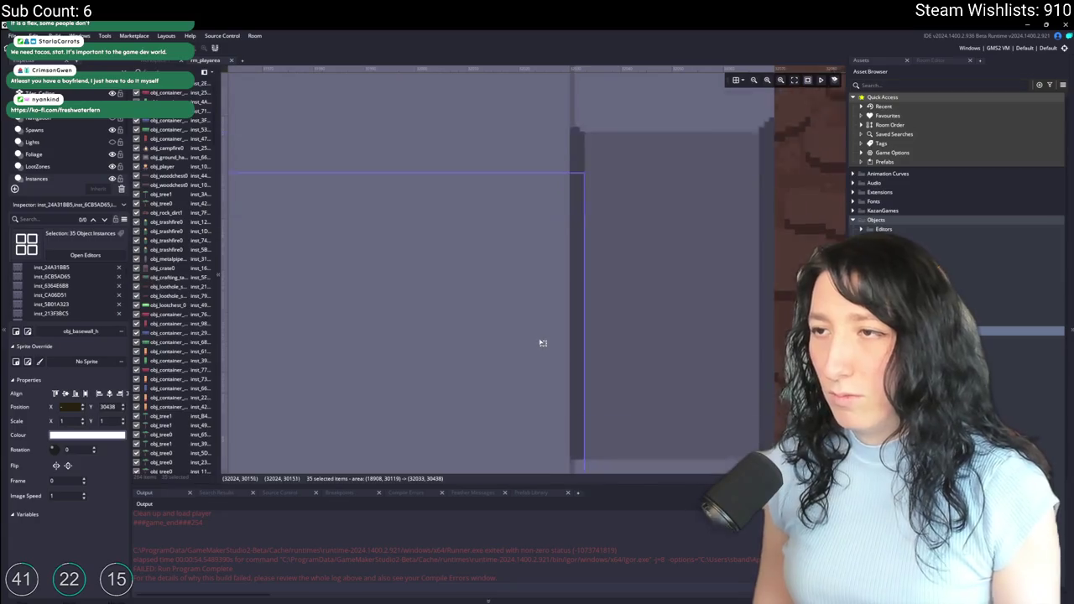
scroll(542, 343, down, 6)
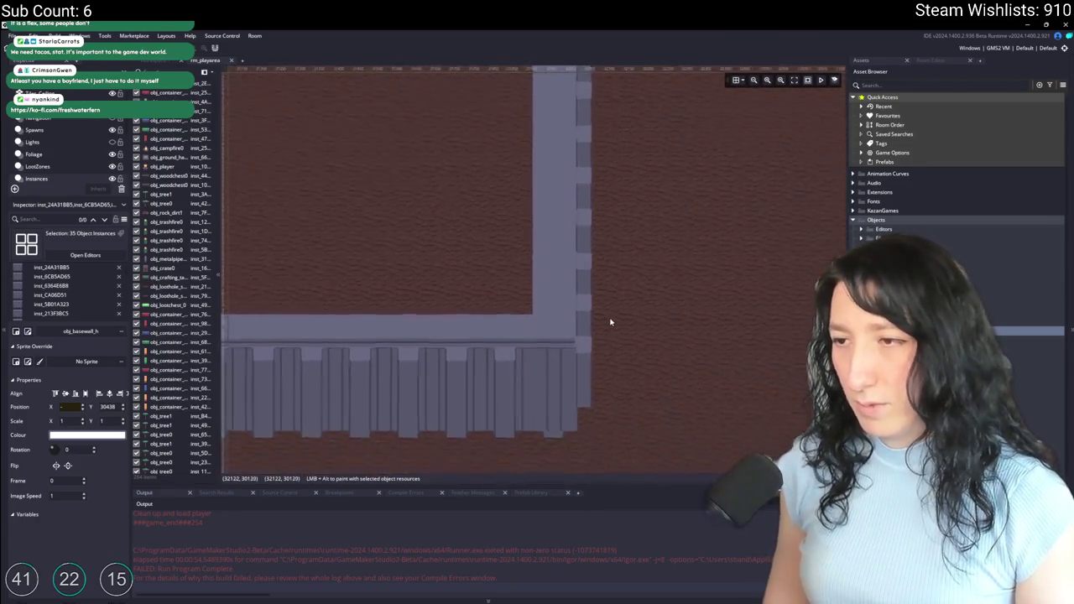
click(583, 307)
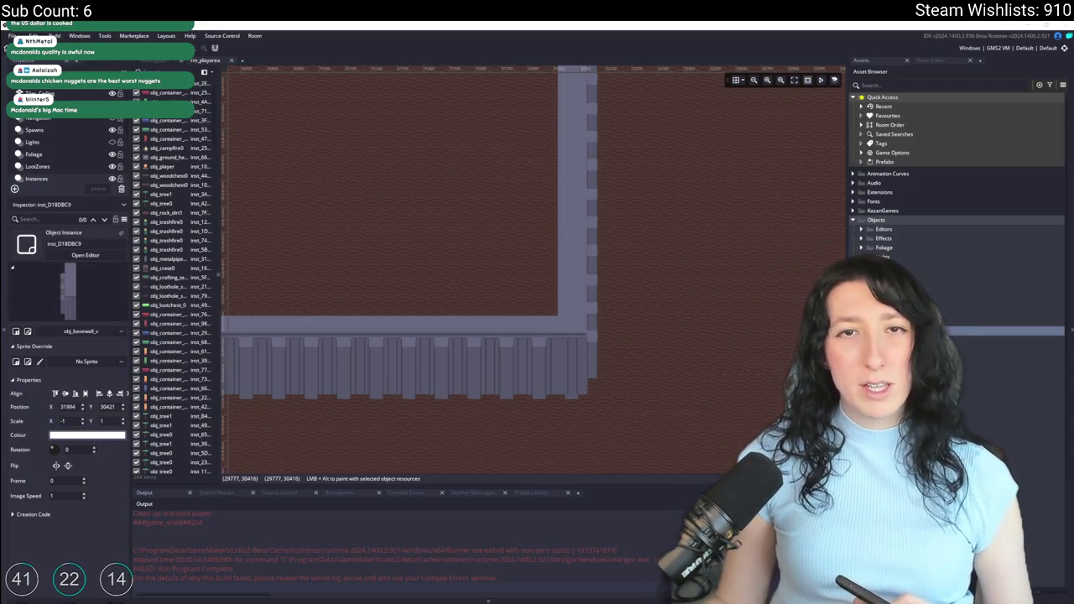
Step: Switch to the TreatStream 'Receive Food Delivery!' sign-in page in the browser
key(alt+Tab)
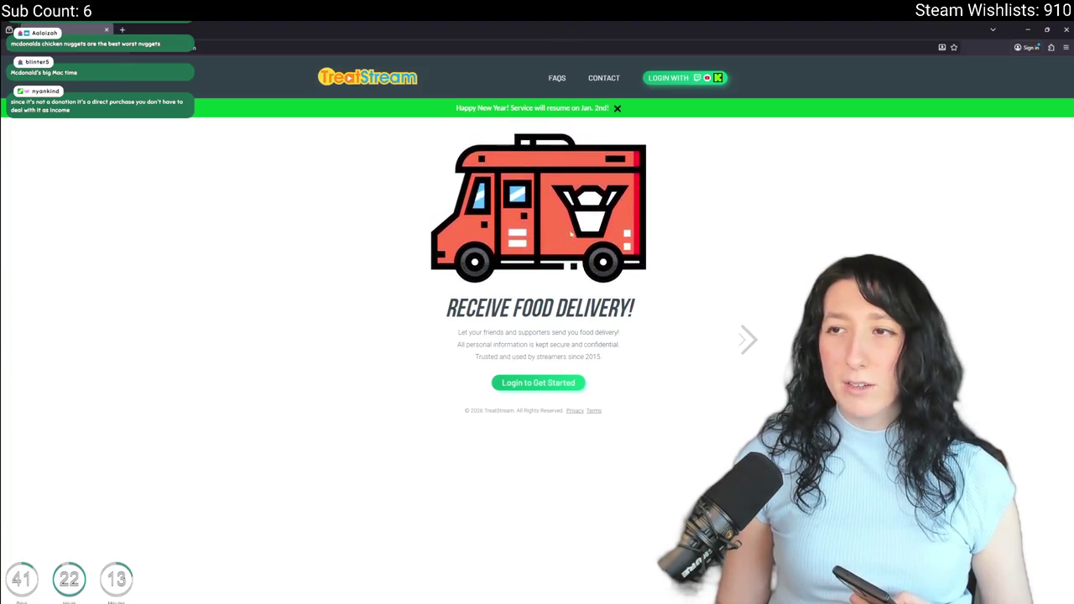
Step: Bring GameMaker's rm_playarea room editor back to the front
key(alt+Tab)
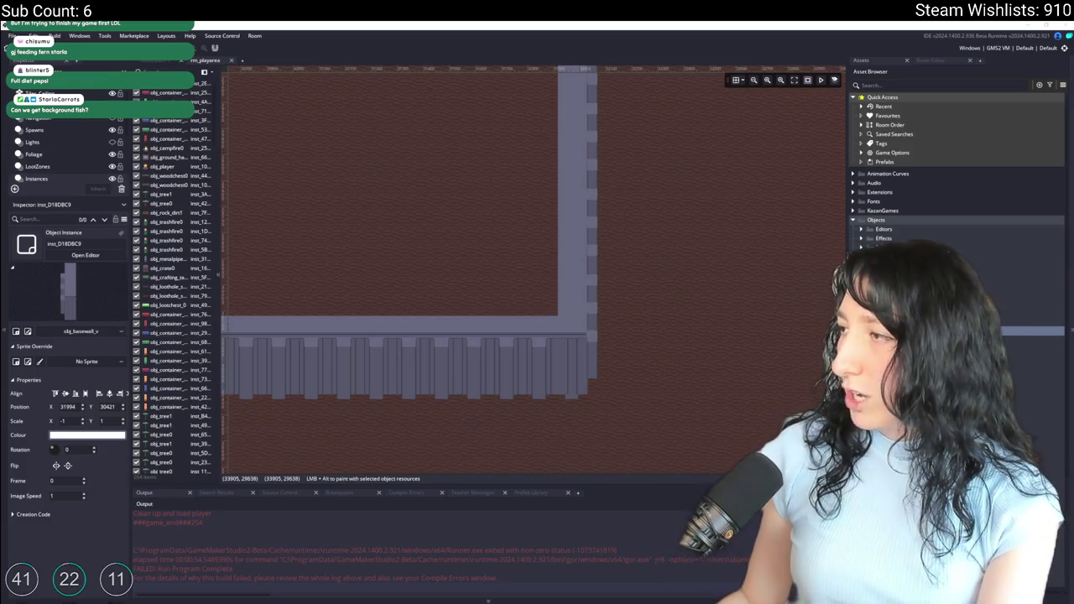
Step: Switch to the browser playing 'The Best 4K Aquarium for Relaxation' fullscreen
key(alt+Tab)
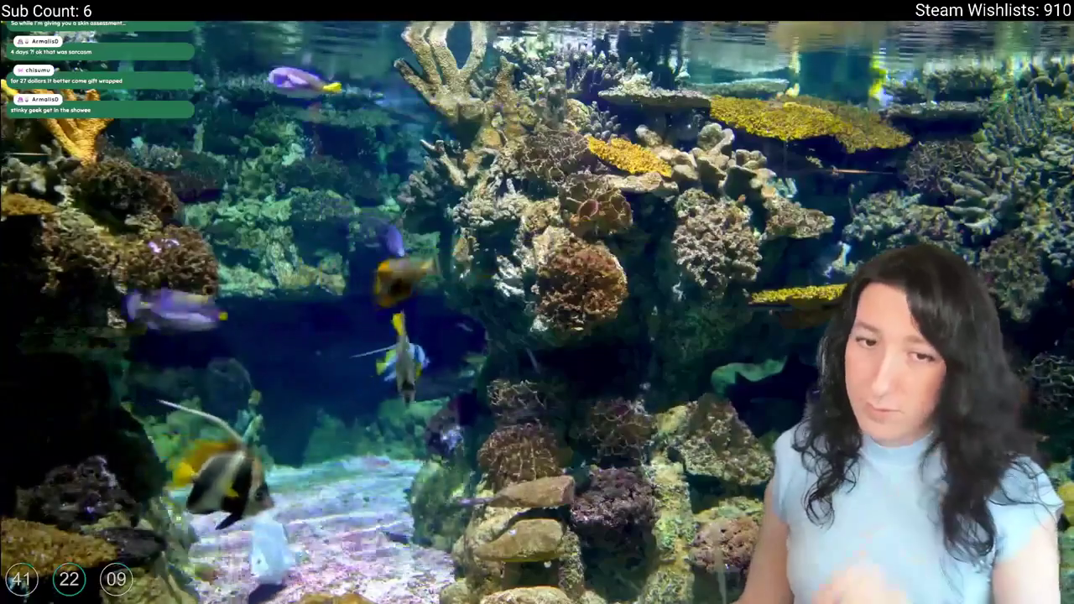
Step: Exit fullscreen on the aquarium video and pause it at 8:40
mouse_move(600, 527)
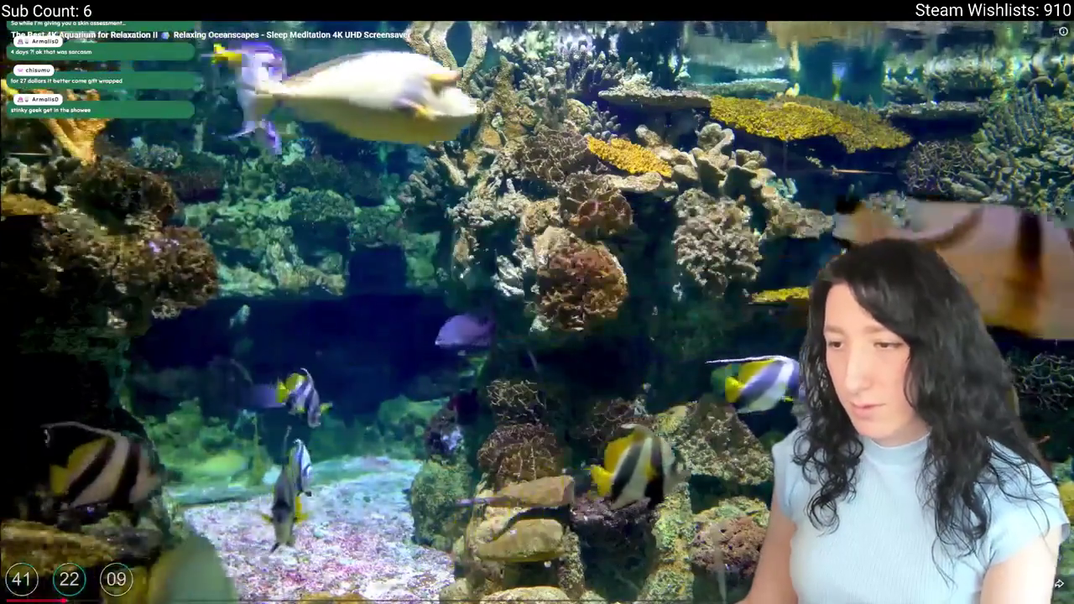
key(Escape)
key(space)
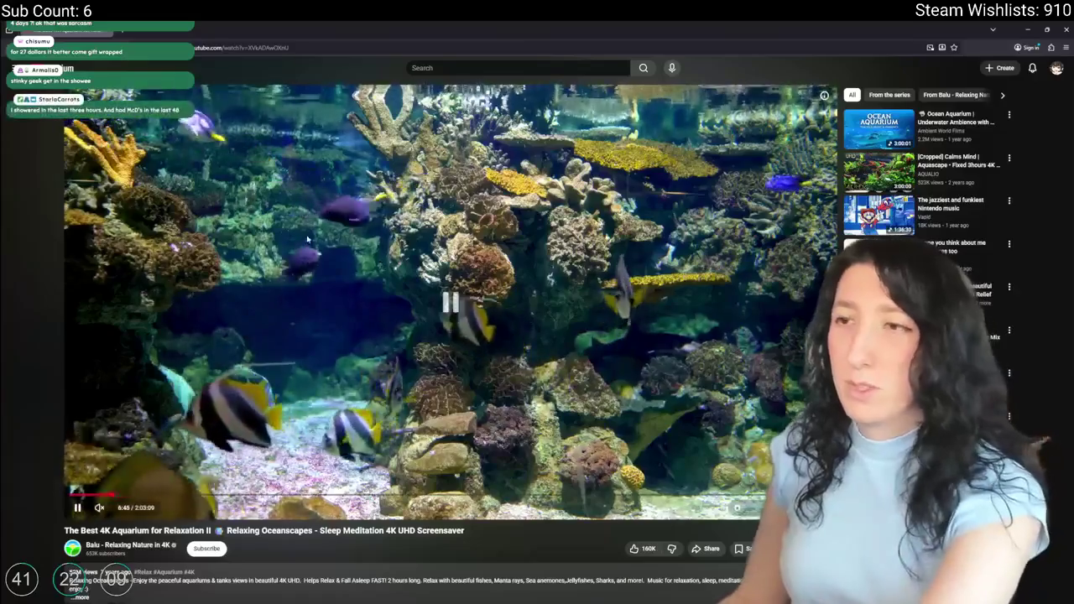
Step: Return to the rm_playarea room editor and make the Tiles layer the active layer
key(alt+Tab)
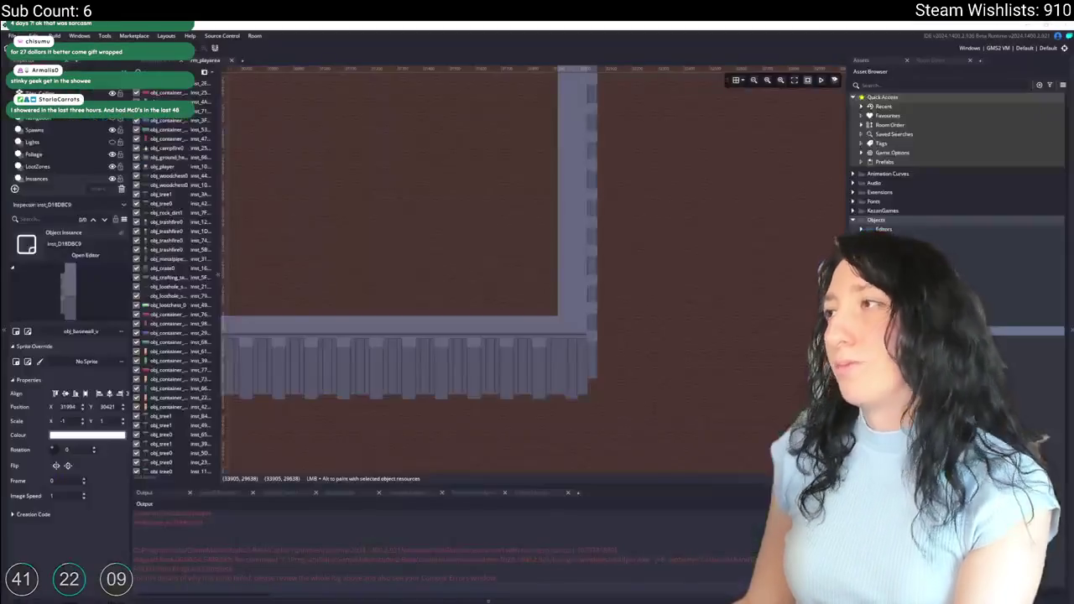
scroll(512, 235, down, 8)
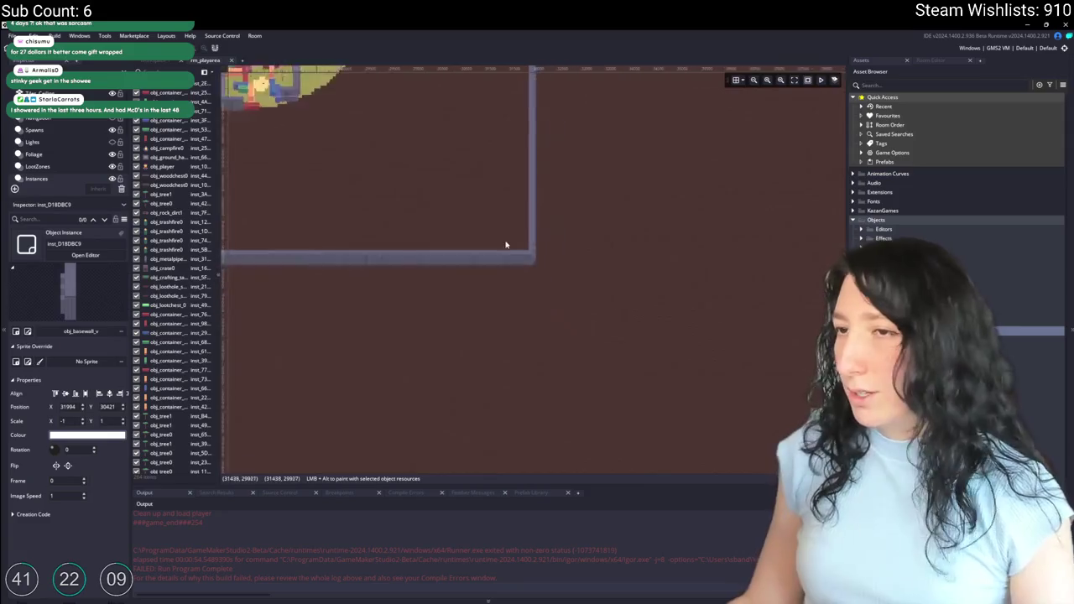
scroll(532, 258, up, 5)
scroll(431, 187, up, 2)
scroll(456, 294, down, 4)
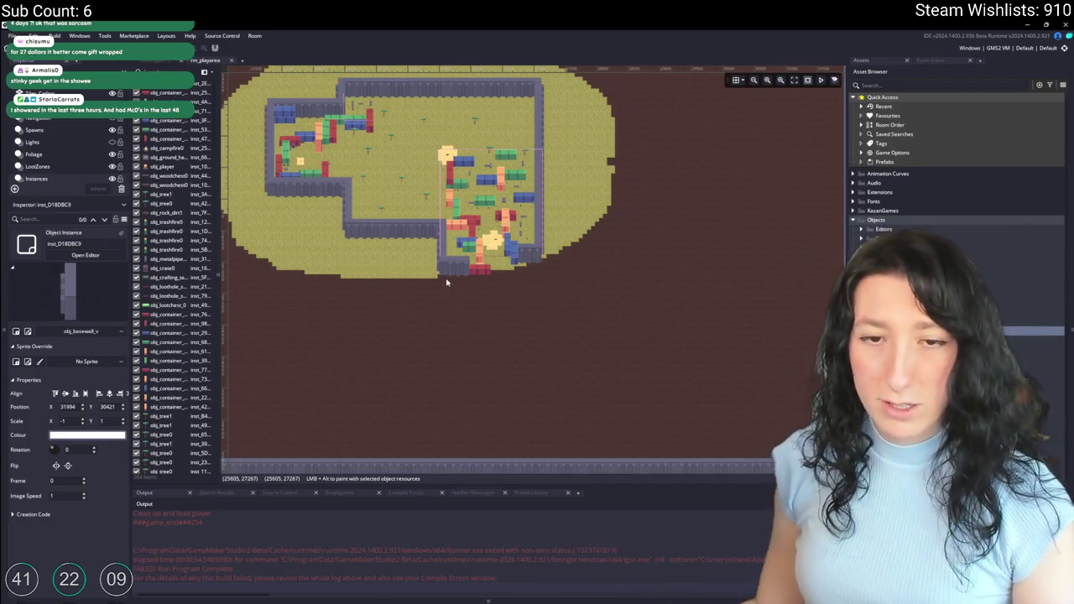
scroll(477, 294, up, 4)
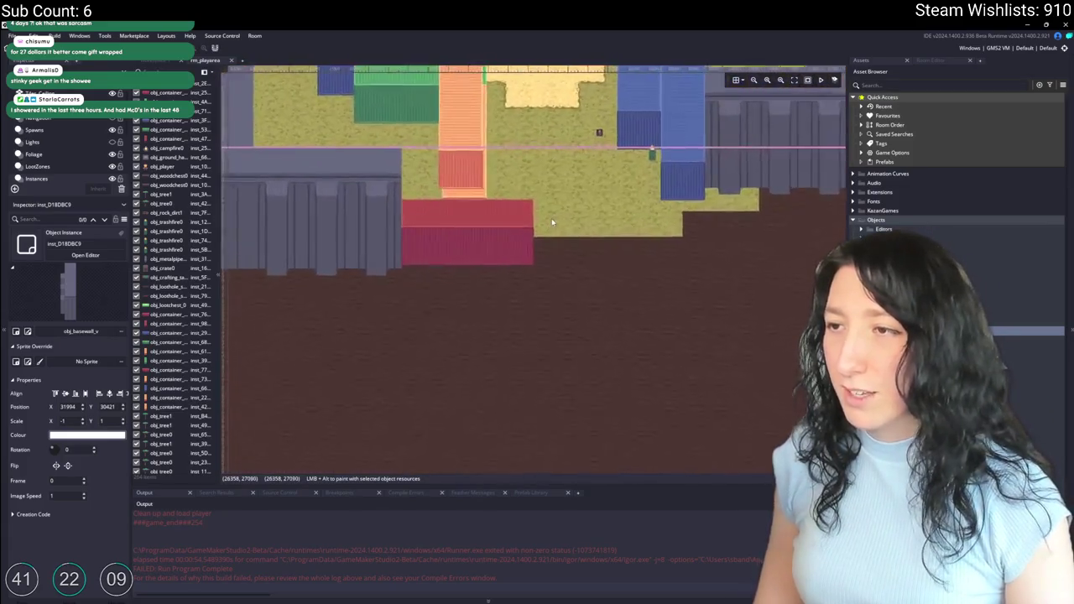
scroll(551, 218, down, 2)
scroll(439, 239, down, 5)
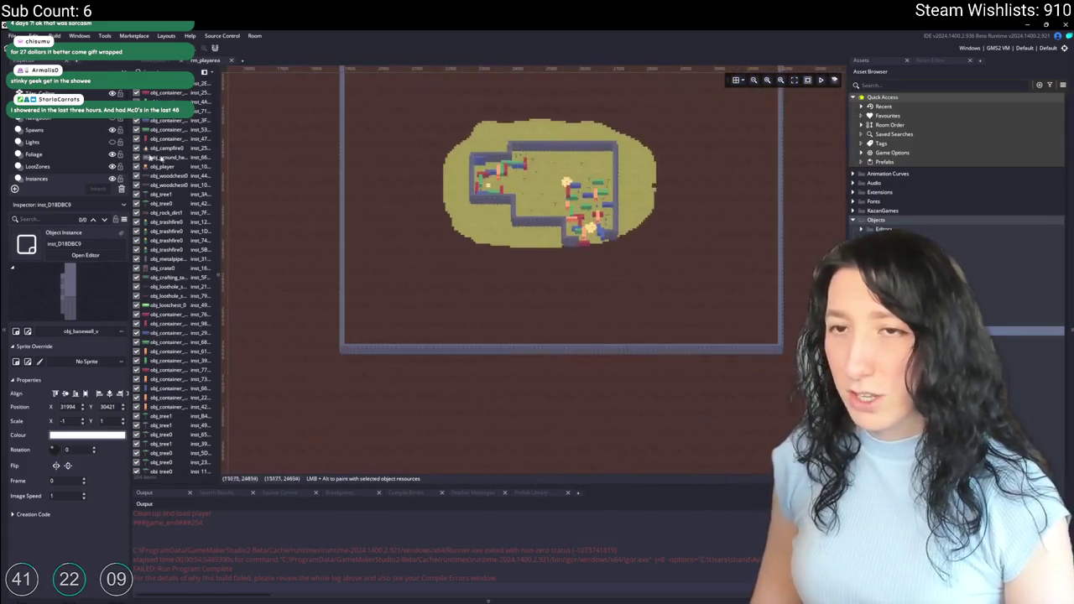
scroll(60, 165, down, 3)
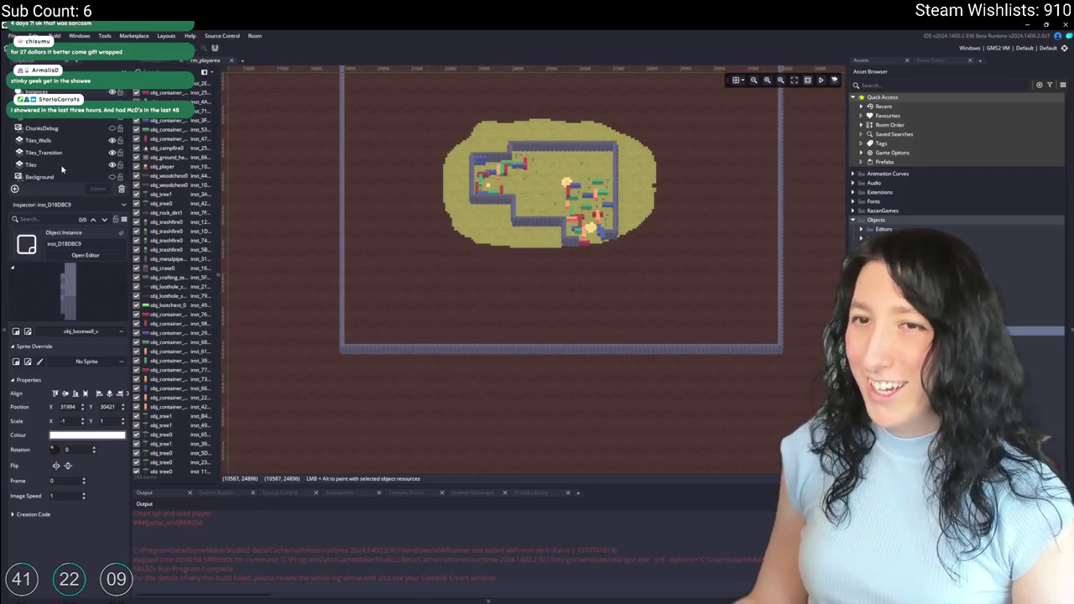
click(61, 167)
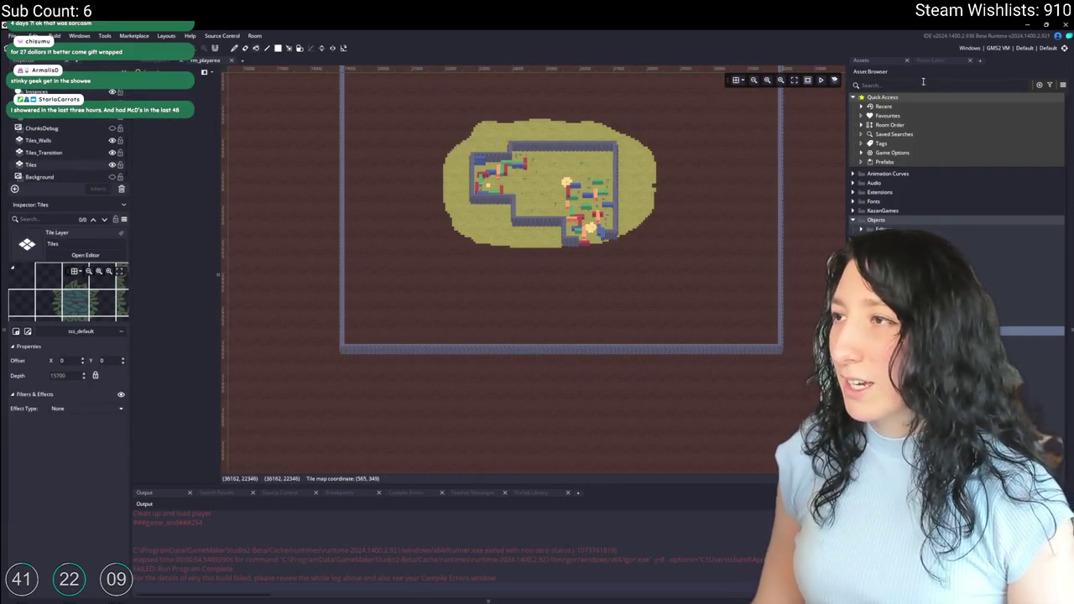
Step: Flood-fill the Tiles layer's maroon ground with the yellow-green grass tile
click(930, 62)
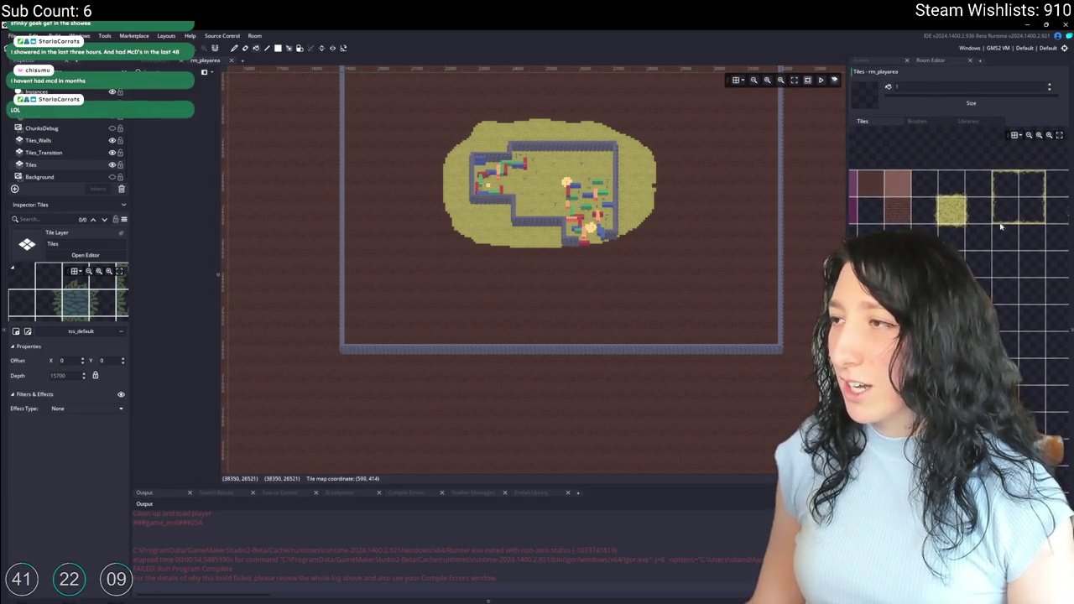
click(951, 210)
click(523, 311)
scroll(587, 232, up, 3)
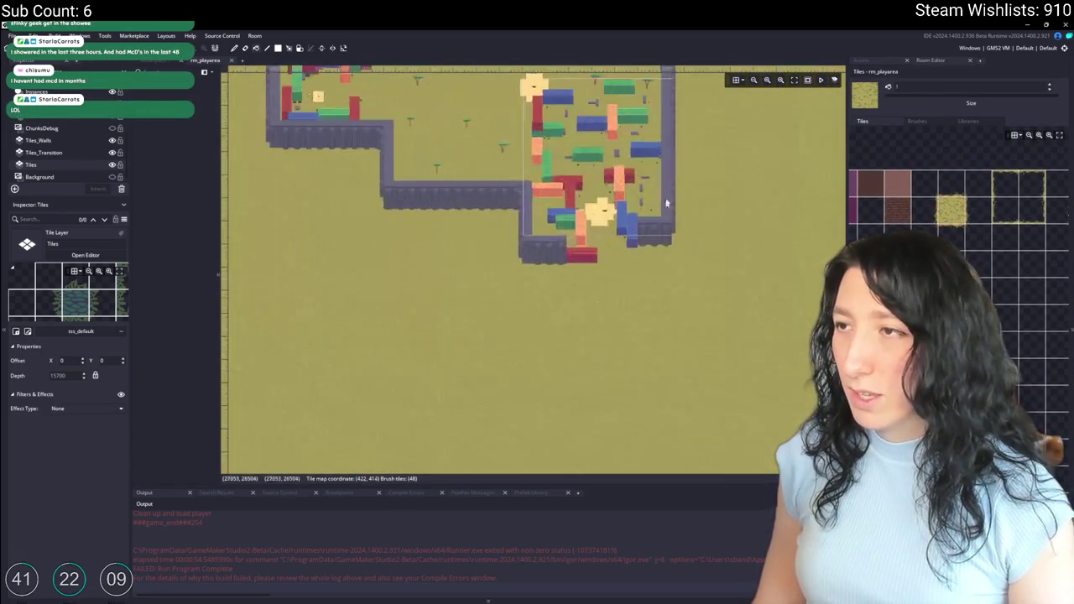
scroll(667, 203, down, 3)
scroll(621, 167, up, 5)
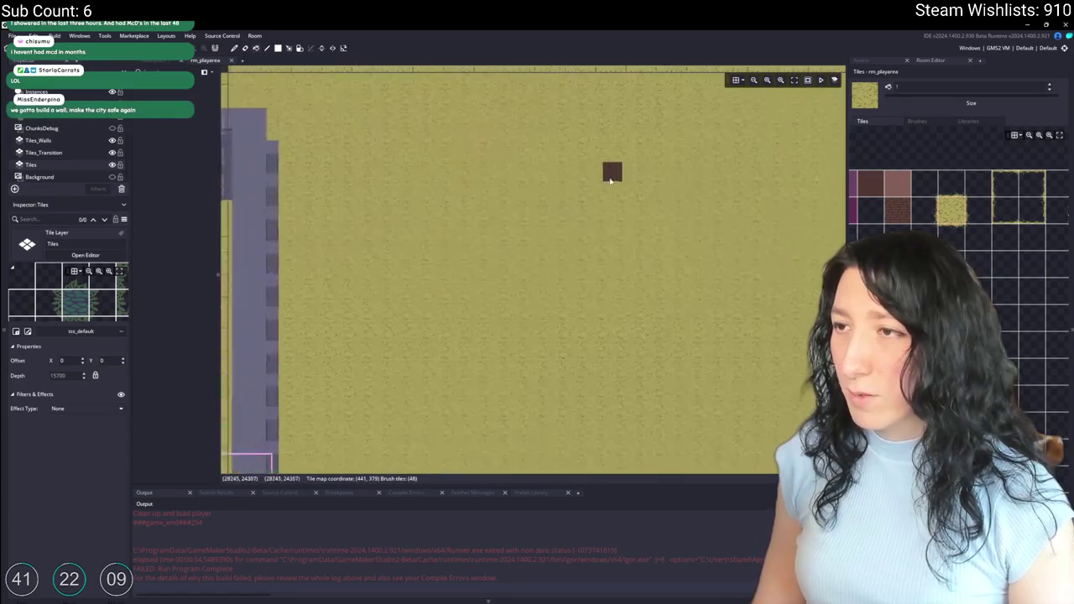
Step: Paint grass over the lone maroon tile on Tiles_Transition, then choose the sand tile as brush
click(58, 152)
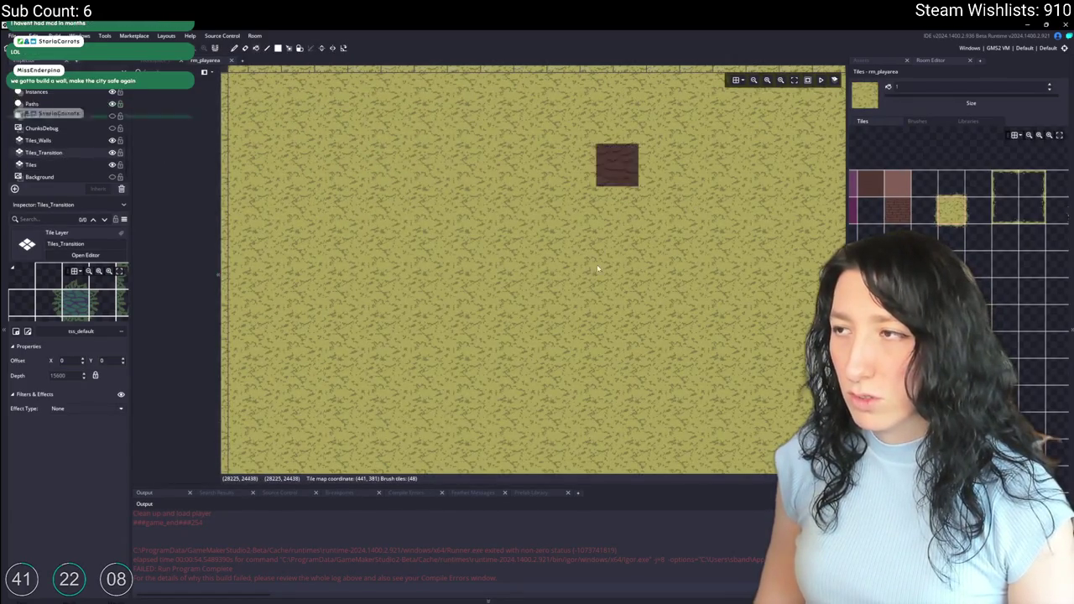
click(612, 199)
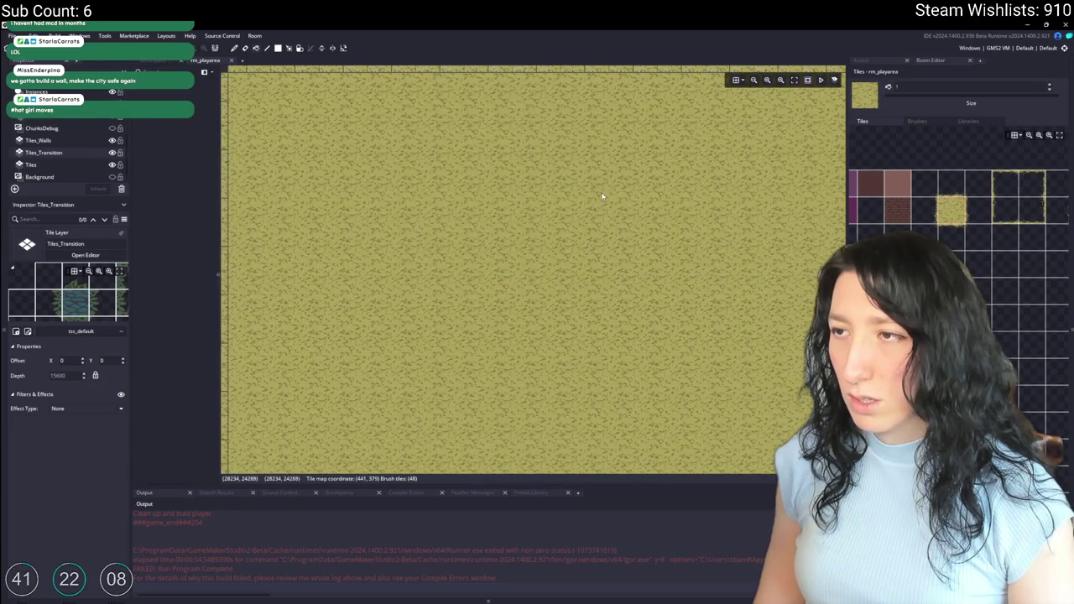
scroll(580, 295, down, 10)
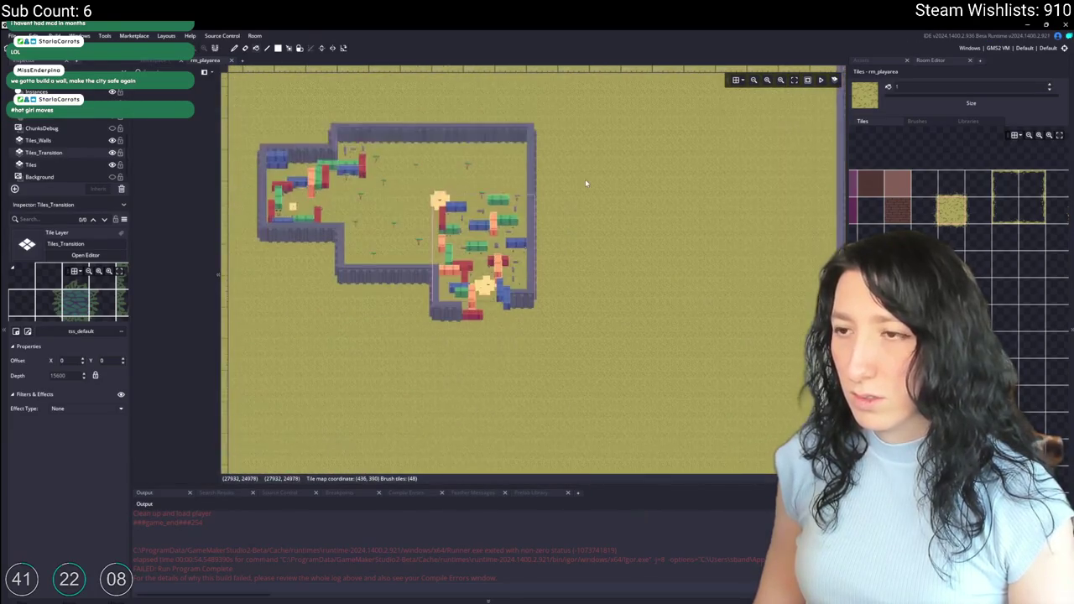
scroll(537, 181, up, 8)
scroll(576, 259, down, 3)
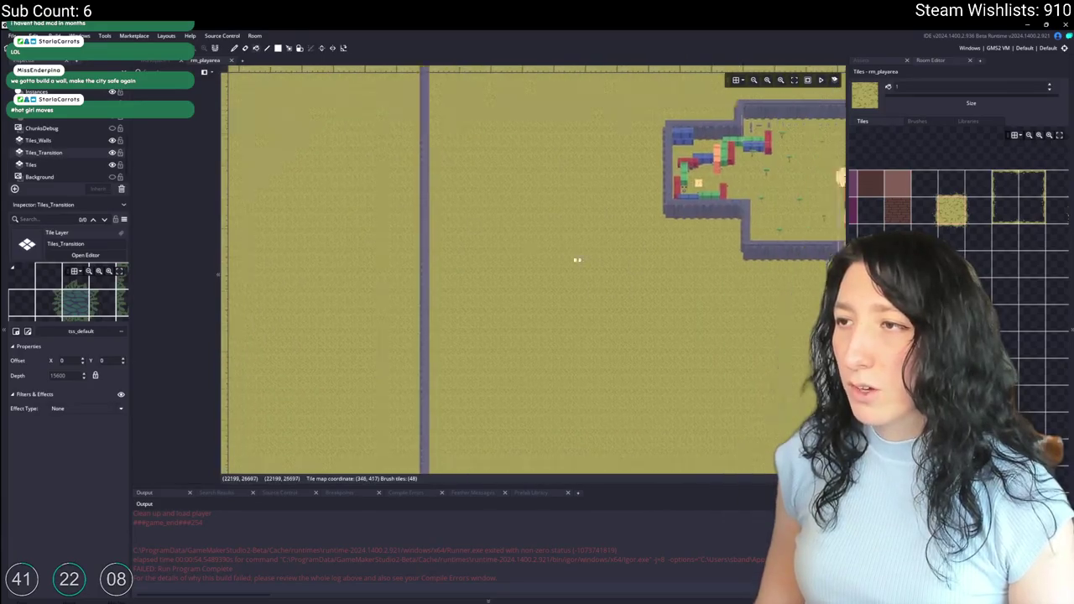
scroll(630, 226, up, 2)
scroll(722, 252, up, 5)
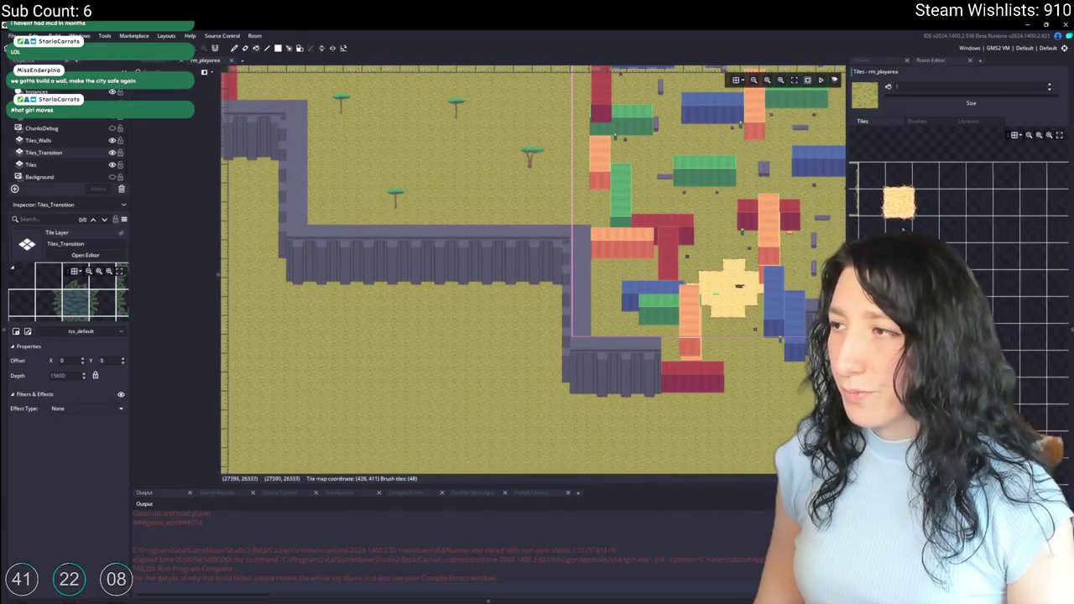
click(511, 350)
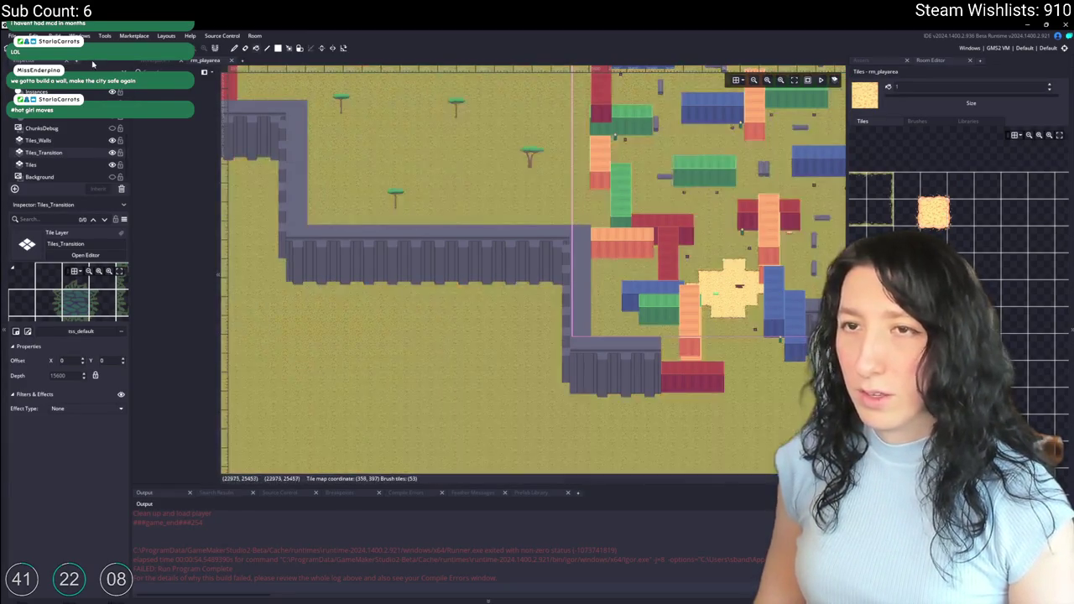
scroll(416, 319, down, 3)
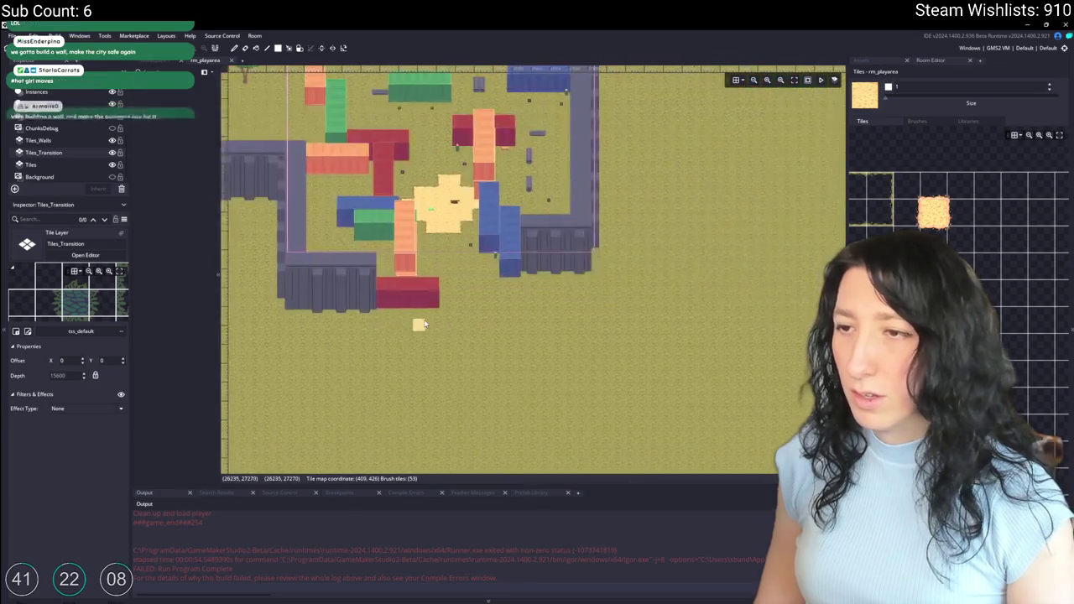
mouse_move(334, 323)
mouse_down()
mouse_move(511, 338)
mouse_move(690, 403)
mouse_up()
scroll(453, 306, up, 4)
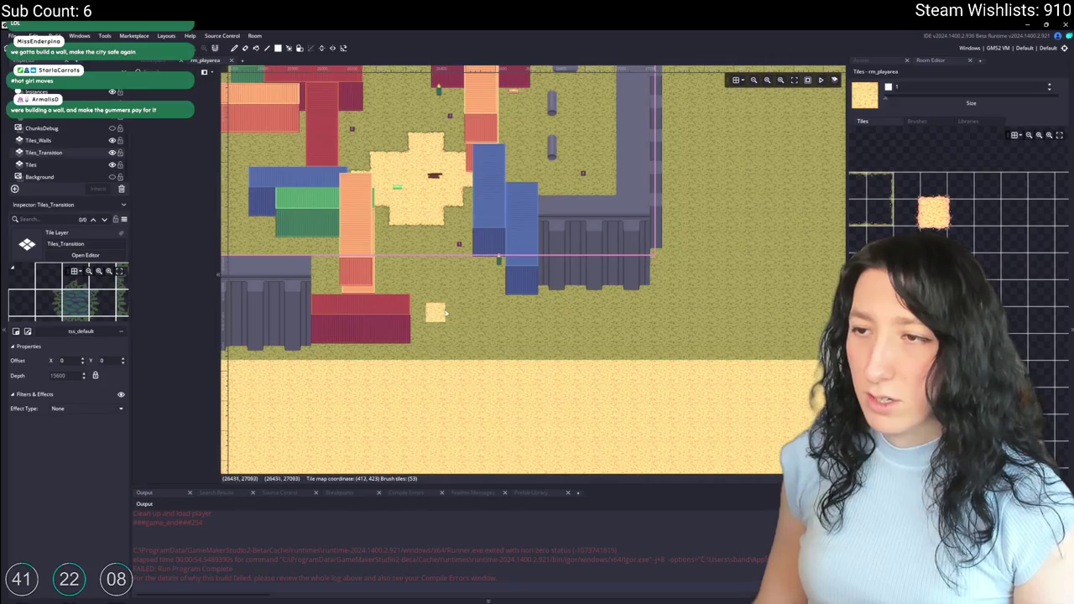
mouse_move(434, 311)
mouse_down()
mouse_move(618, 359)
mouse_move(806, 359)
mouse_up()
scroll(588, 375, right, 3)
scroll(588, 375, down, 2)
drag(626, 336, 776, 359)
scroll(541, 312, down, 3)
scroll(541, 313, down, 2)
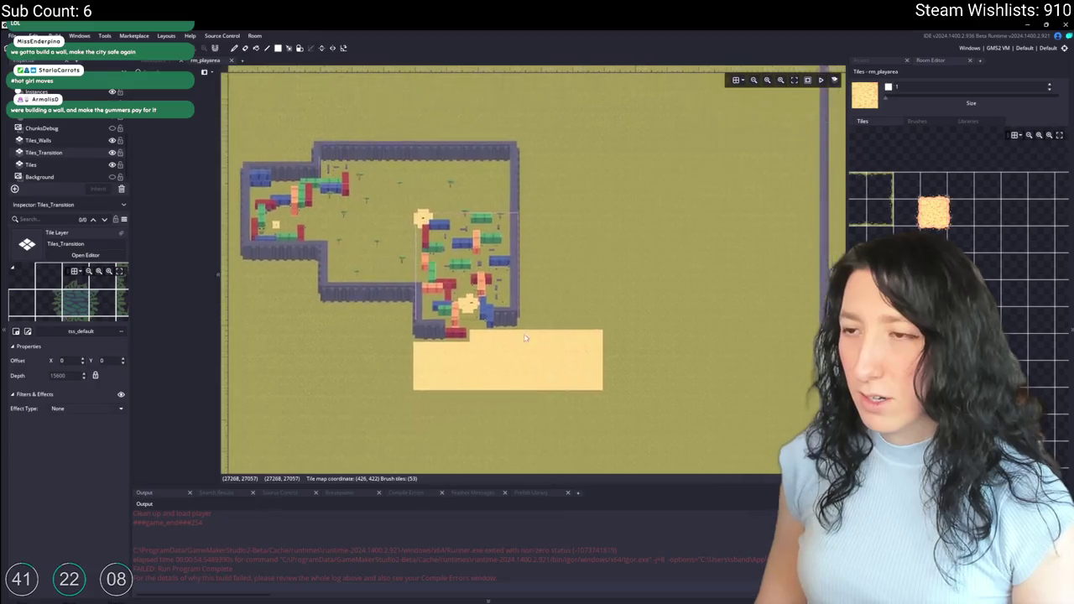
mouse_move(519, 344)
mouse_down()
mouse_move(587, 233)
mouse_move(596, 173)
mouse_up()
scroll(583, 178, up, 3)
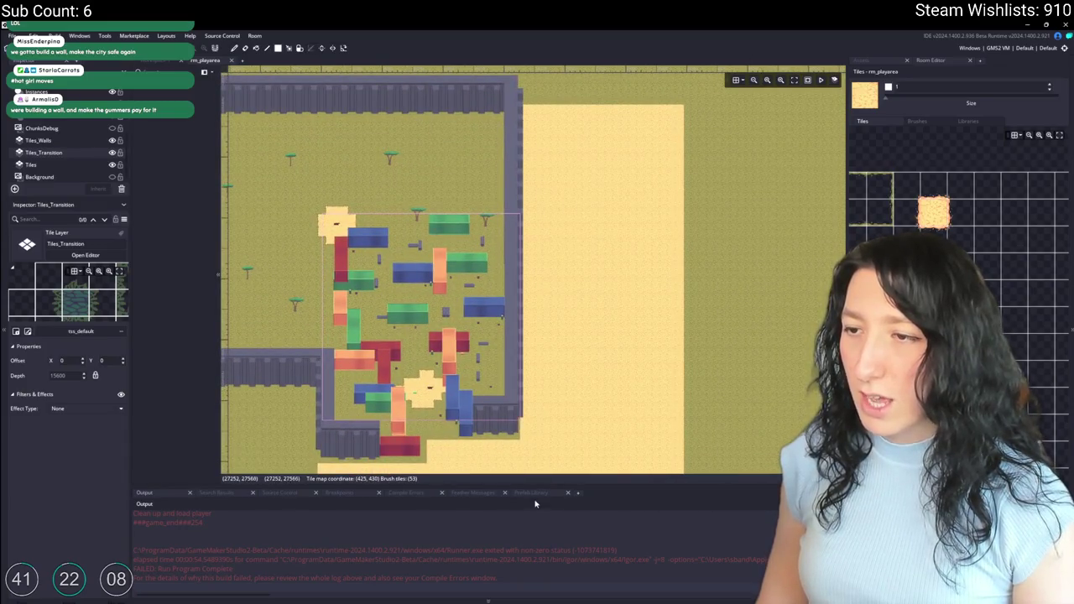
scroll(530, 435, down, 2)
scroll(531, 313, up, 2)
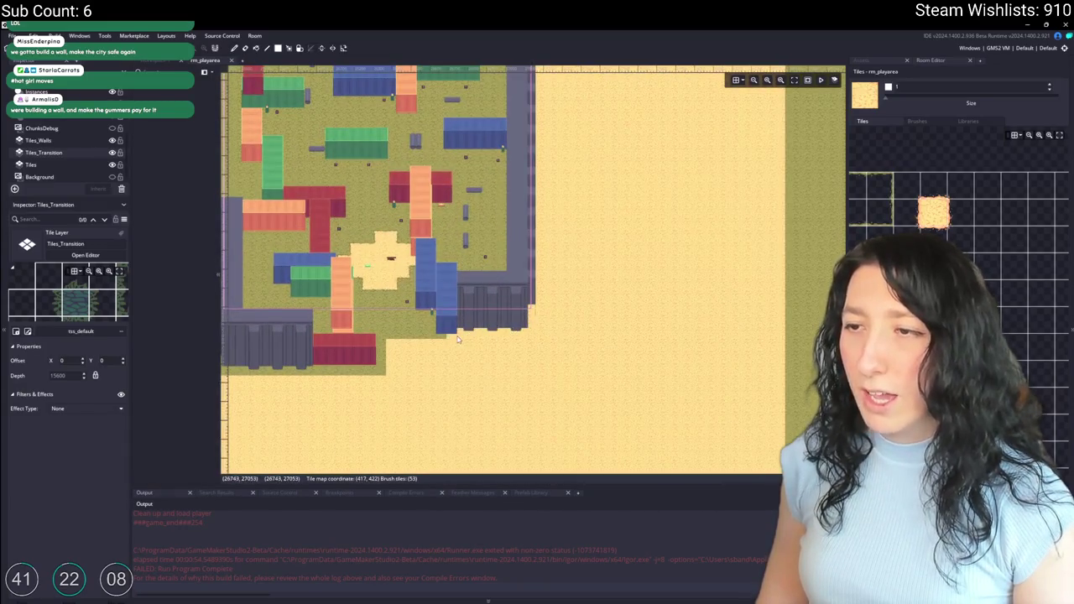
mouse_move(440, 338)
mouse_down()
mouse_move(554, 315)
mouse_move(400, 329)
mouse_up()
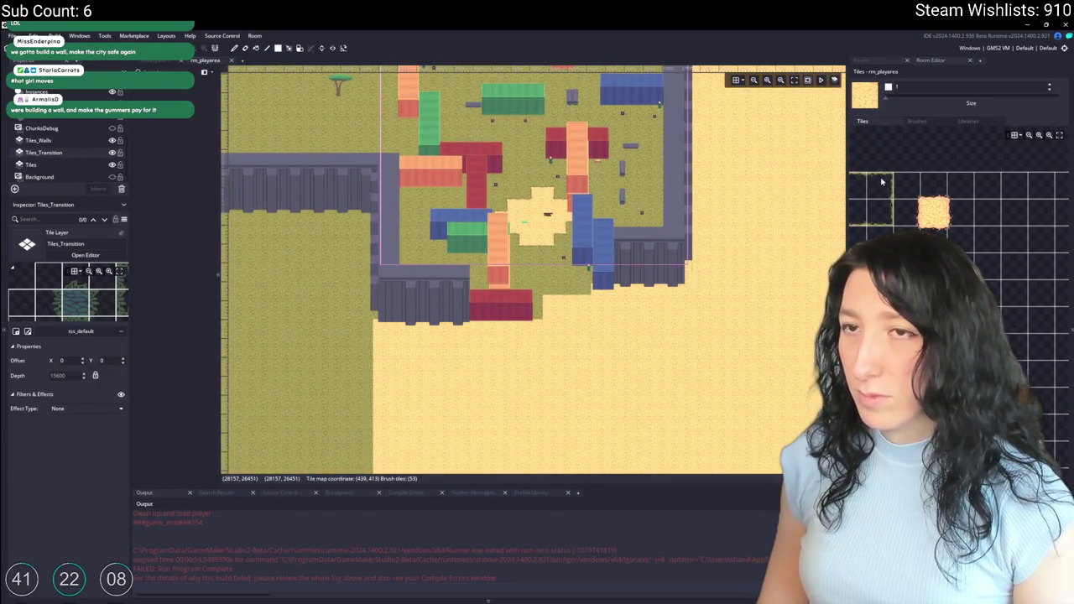
scroll(679, 223, down, 5)
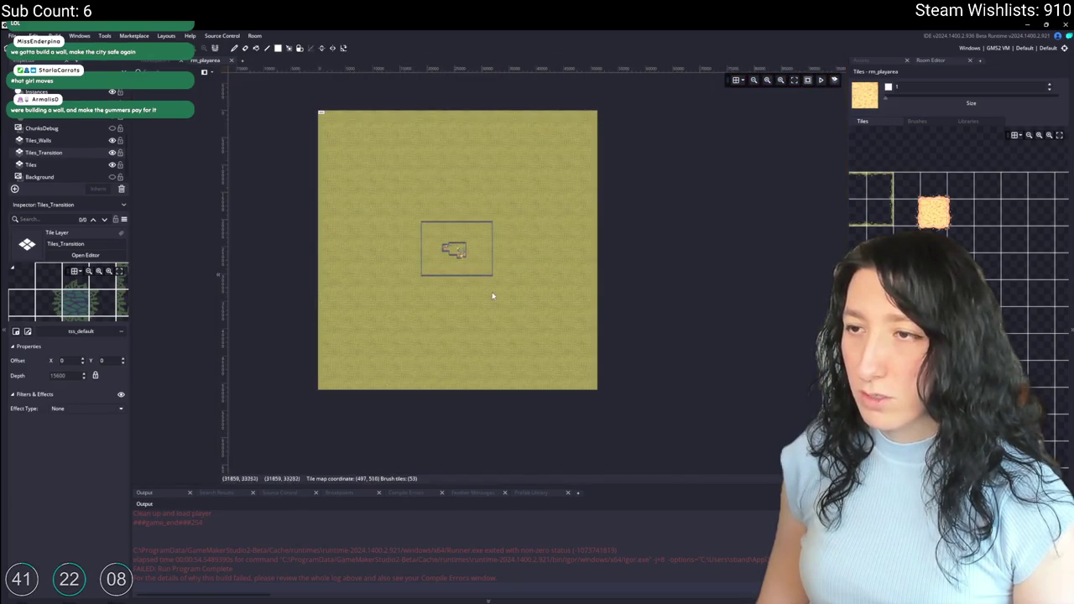
scroll(493, 296, up, 5)
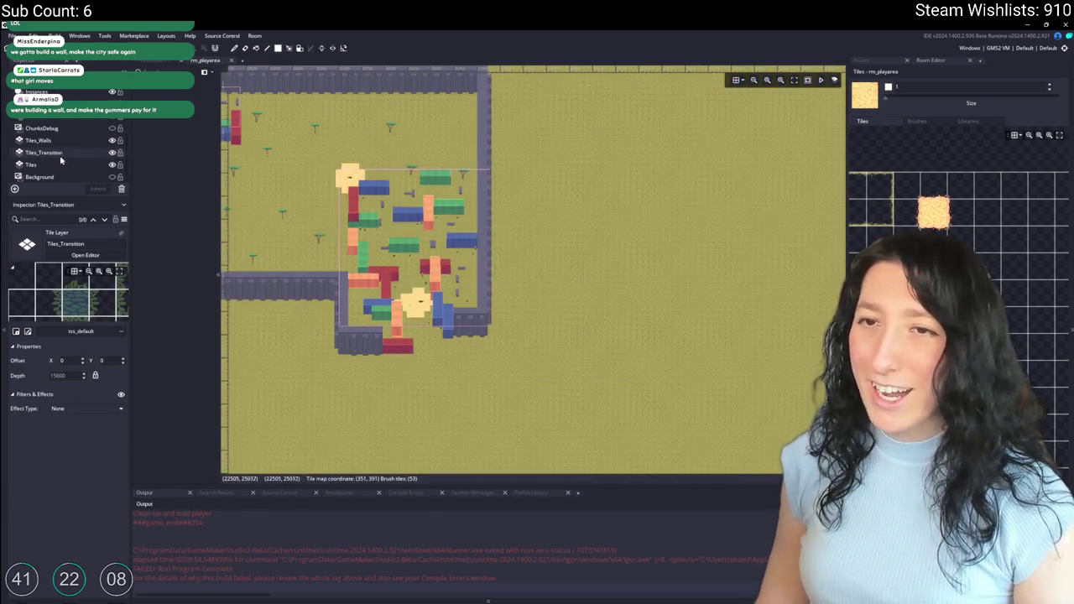
Step: On the Tiles layer, paint sand strips along and below the bottom base wall
click(46, 164)
scroll(369, 363, up, 4)
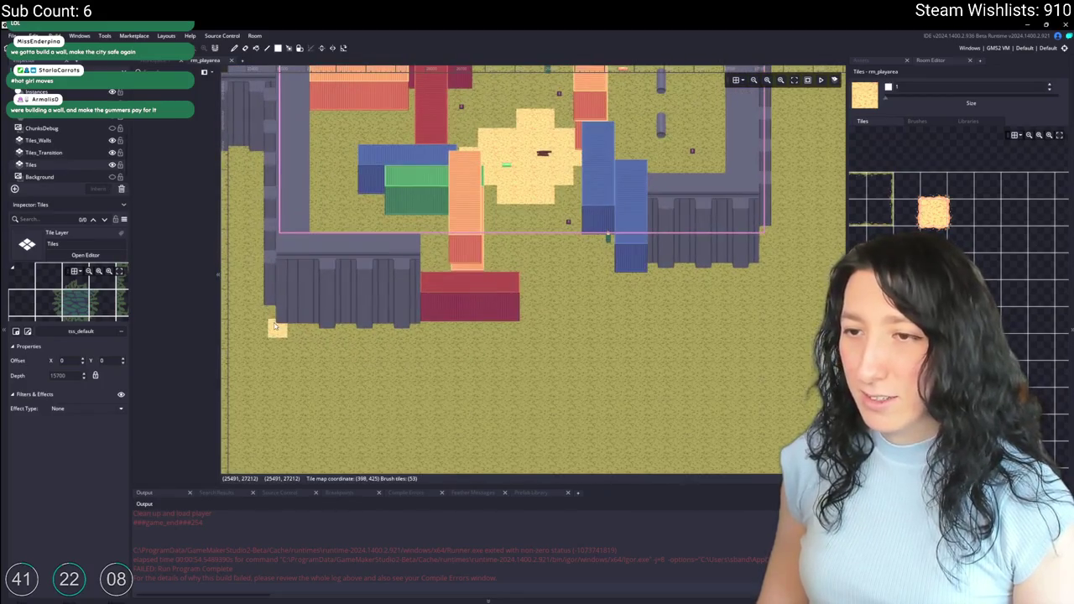
drag(273, 325, 646, 335)
mouse_move(667, 267)
mouse_down()
mouse_move(631, 312)
mouse_move(545, 307)
mouse_move(422, 277)
mouse_up()
scroll(545, 307, down, 2)
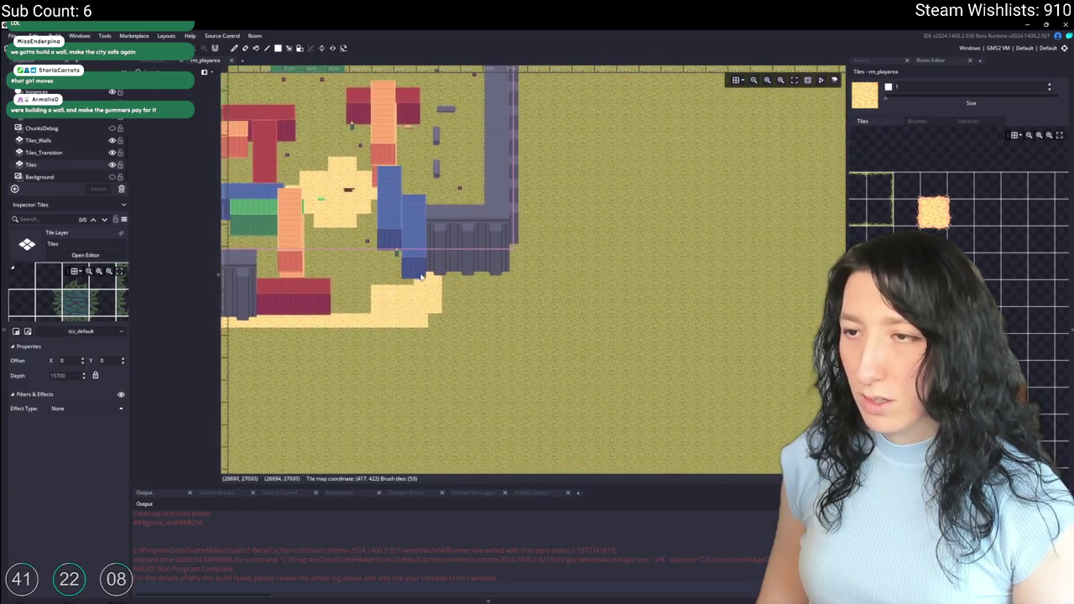
mouse_move(496, 280)
mouse_down()
mouse_move(438, 307)
mouse_move(473, 321)
mouse_up()
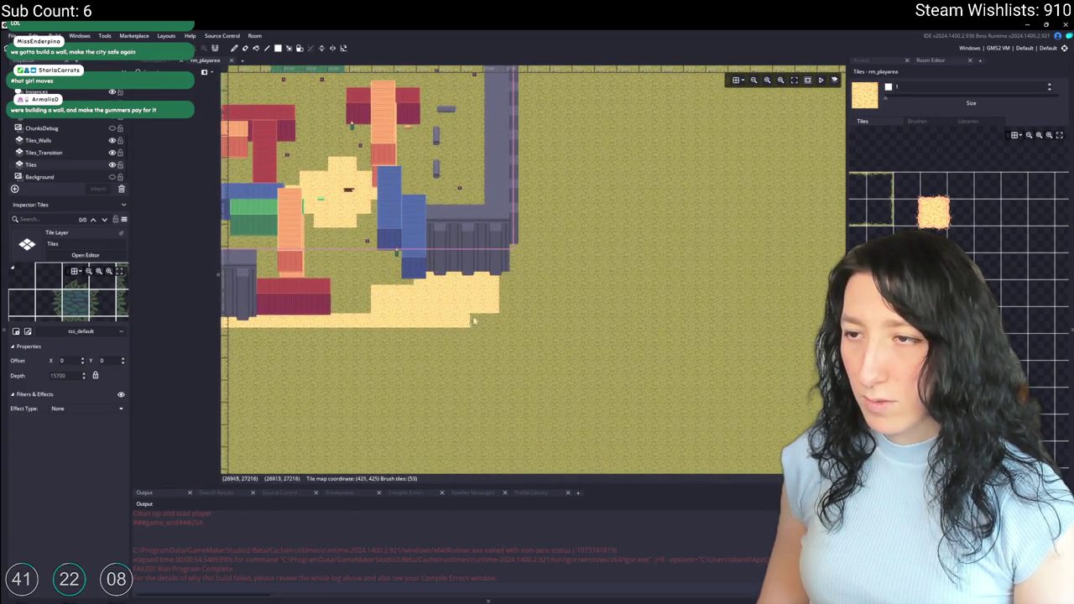
Step: Widen the sand area left and downward and cover the small grass patch with sand
scroll(498, 310, down, 5)
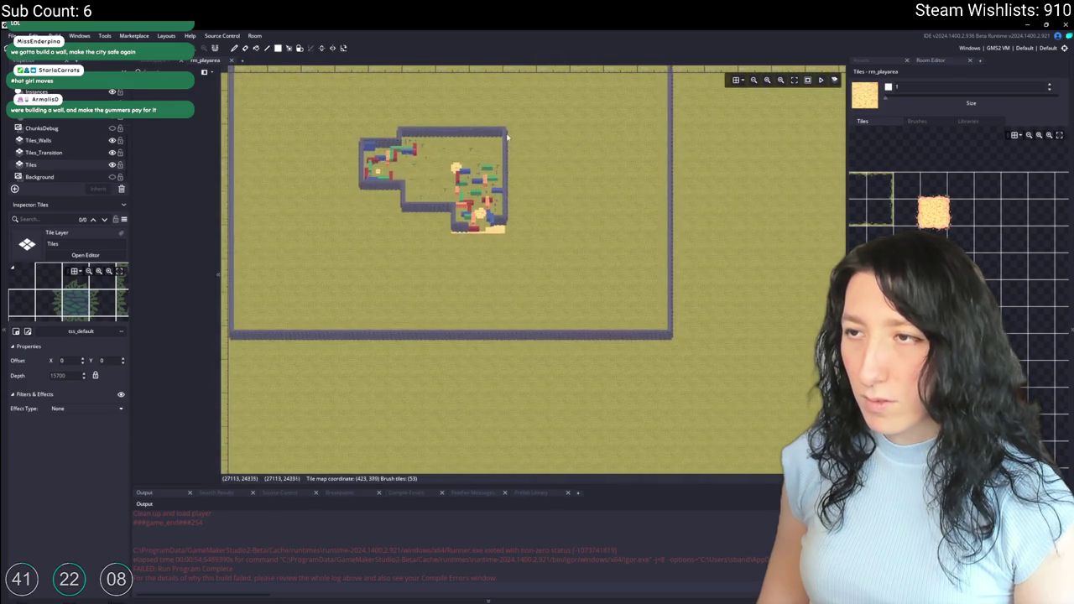
mouse_move(529, 259)
mouse_down()
mouse_move(541, 289)
mouse_move(395, 240)
mouse_up()
scroll(622, 274, up, 5)
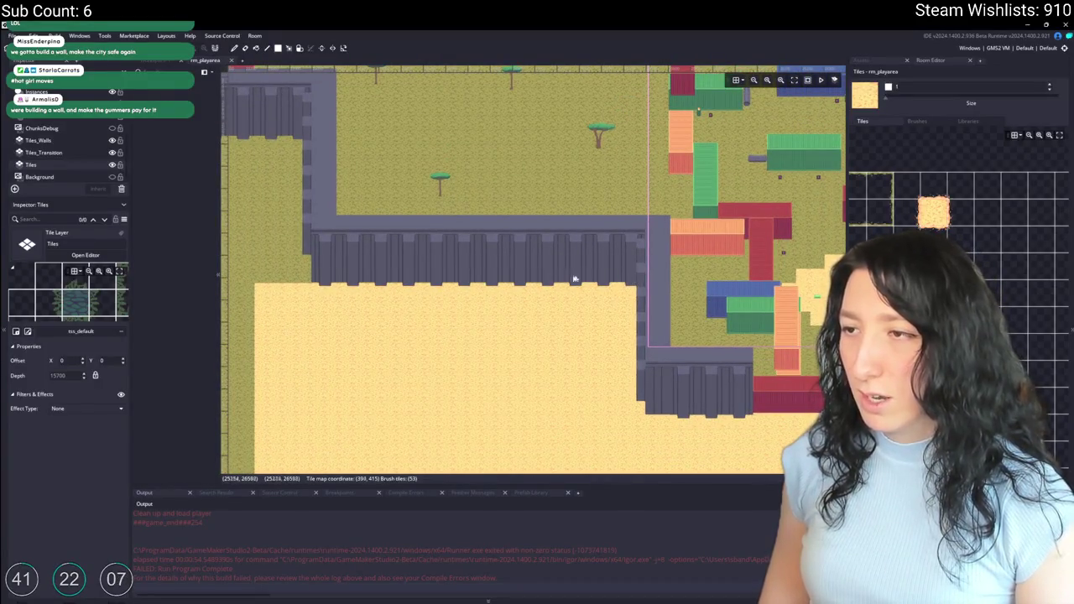
mouse_move(265, 286)
mouse_down()
mouse_move(431, 344)
mouse_move(442, 367)
mouse_move(485, 233)
mouse_up()
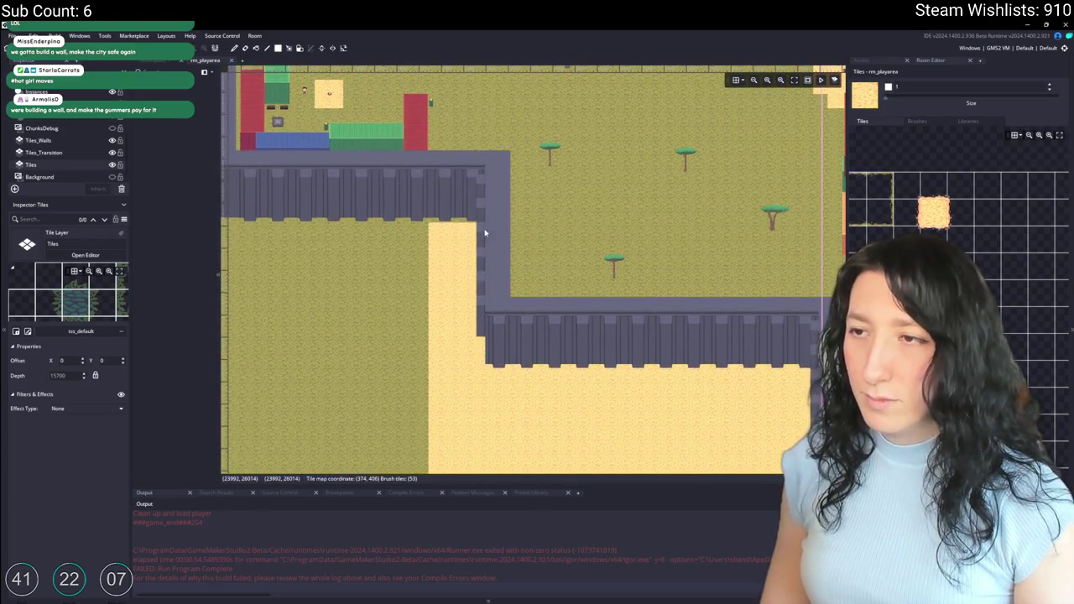
scroll(480, 223, down, 5)
scroll(479, 311, up, 5)
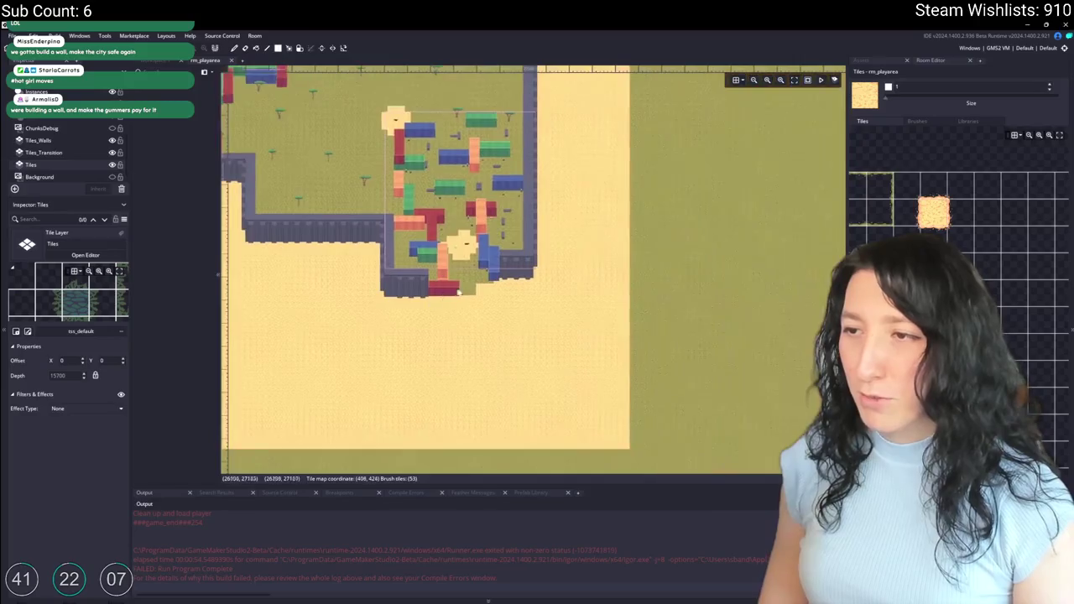
drag(480, 311, 351, 296)
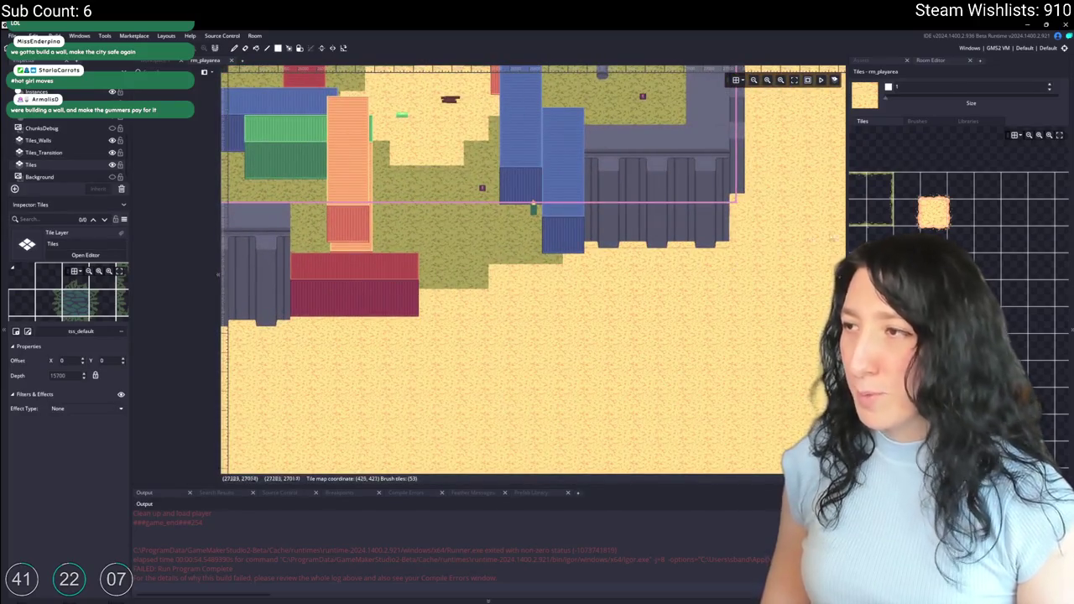
click(43, 153)
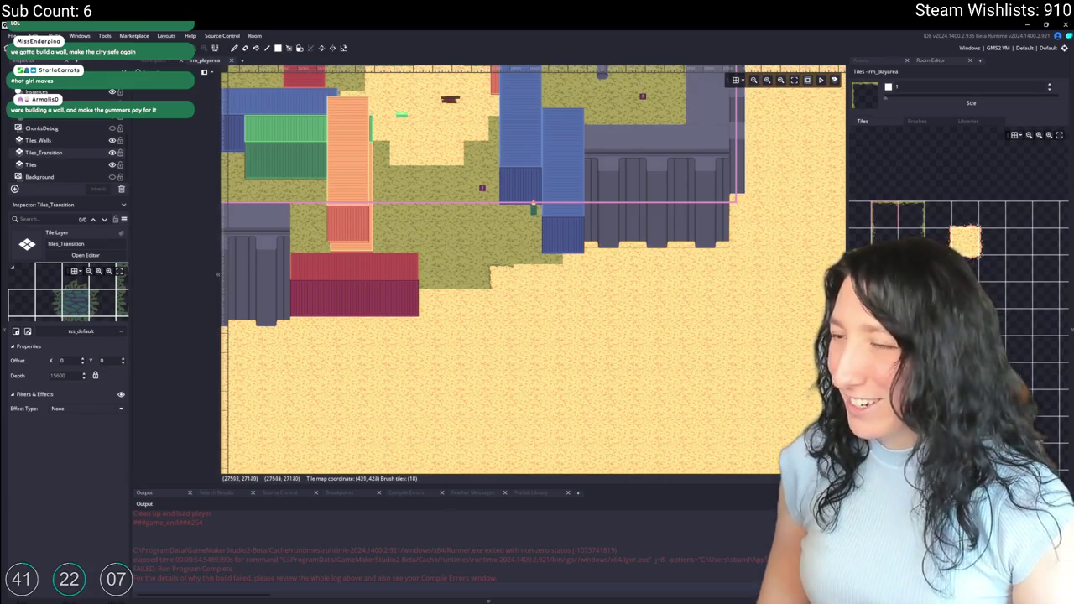
Step: On Tiles_Transition, place a grass edge tile at the grass's right border
scroll(461, 314, up, 2)
scroll(453, 252, up, 3)
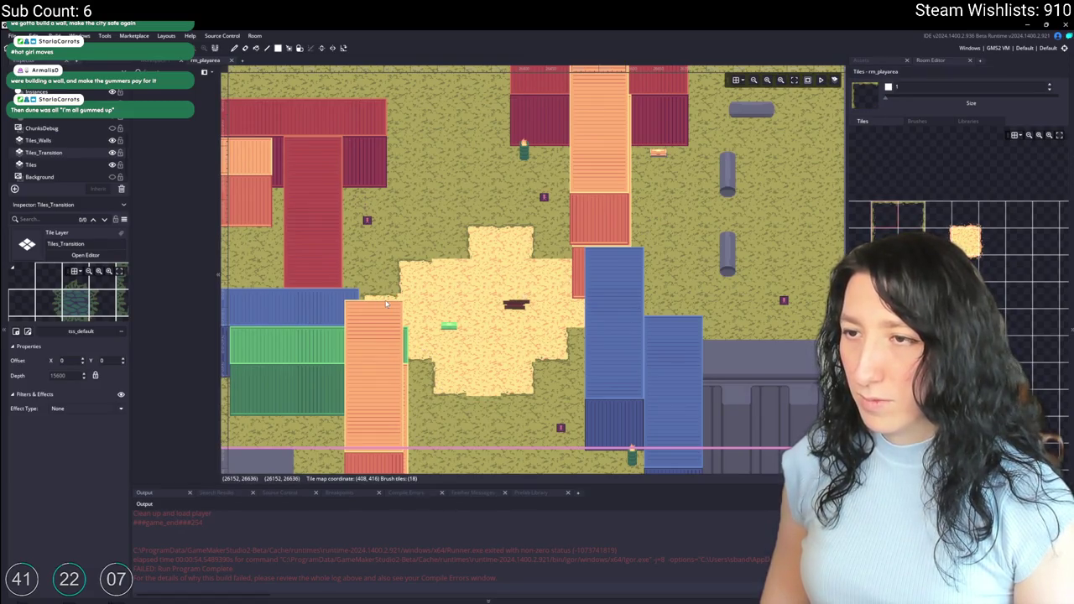
drag(940, 252, 1055, 279)
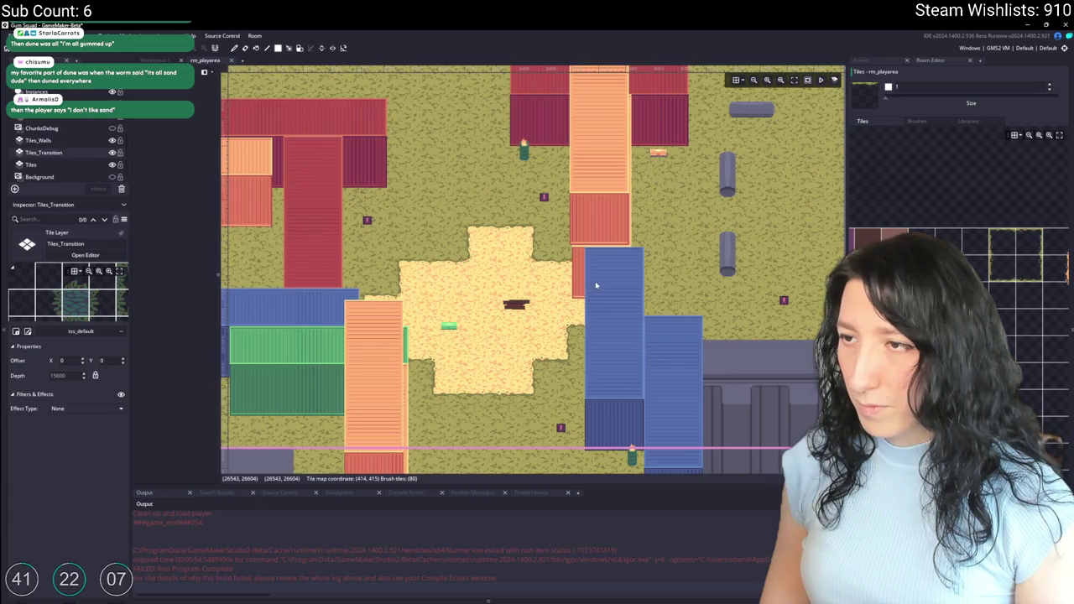
scroll(564, 304, down, 2)
scroll(562, 305, down, 2)
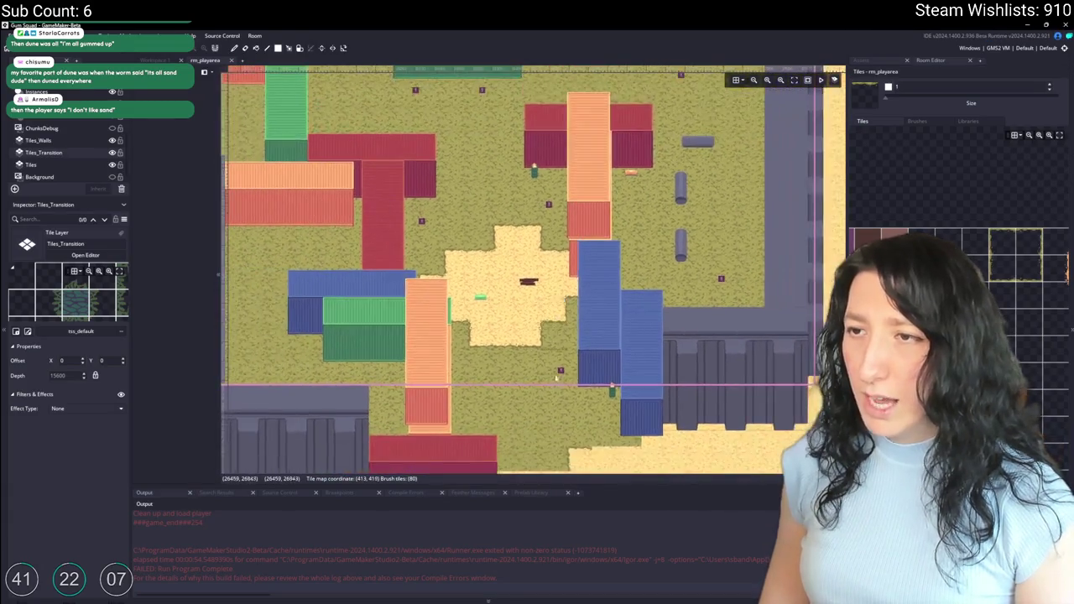
scroll(587, 302, down, 3)
scroll(760, 292, up, 3)
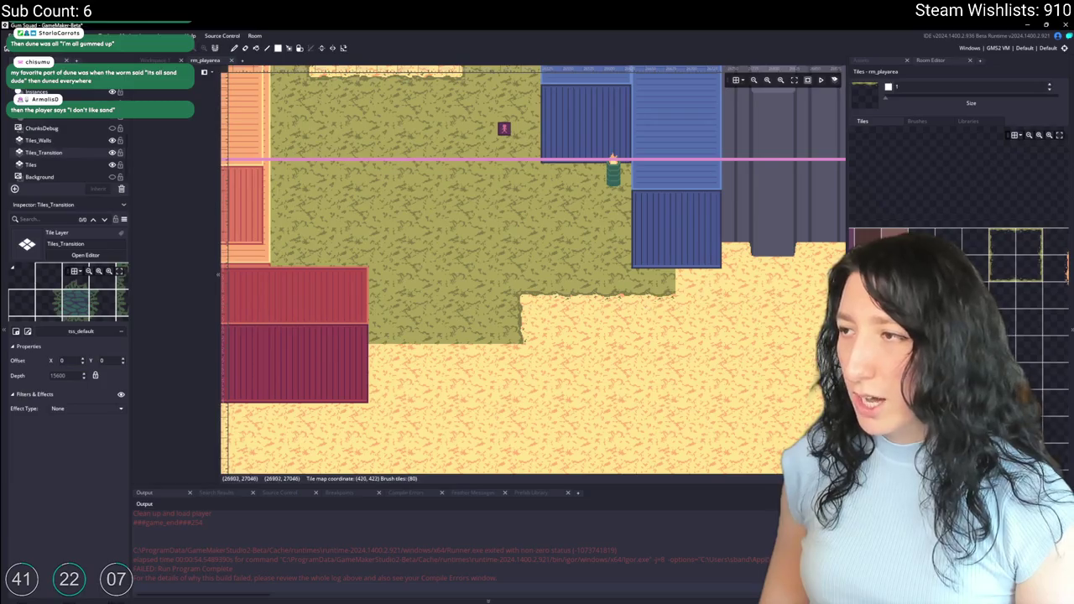
click(978, 270)
click(681, 282)
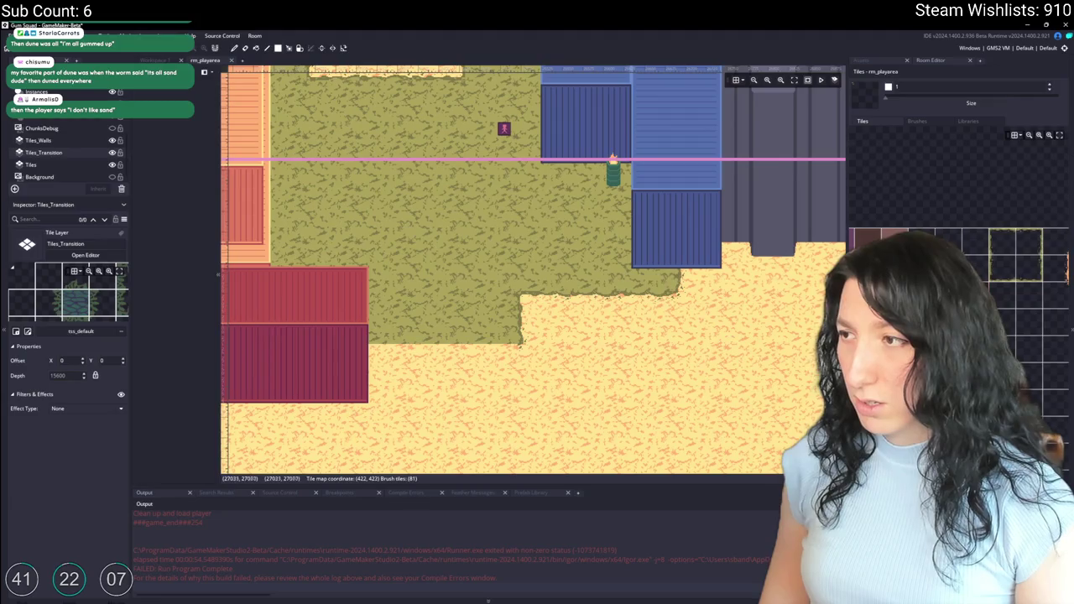
Step: Review the grass border and launch a test run of the game with F5
drag(522, 341, 569, 328)
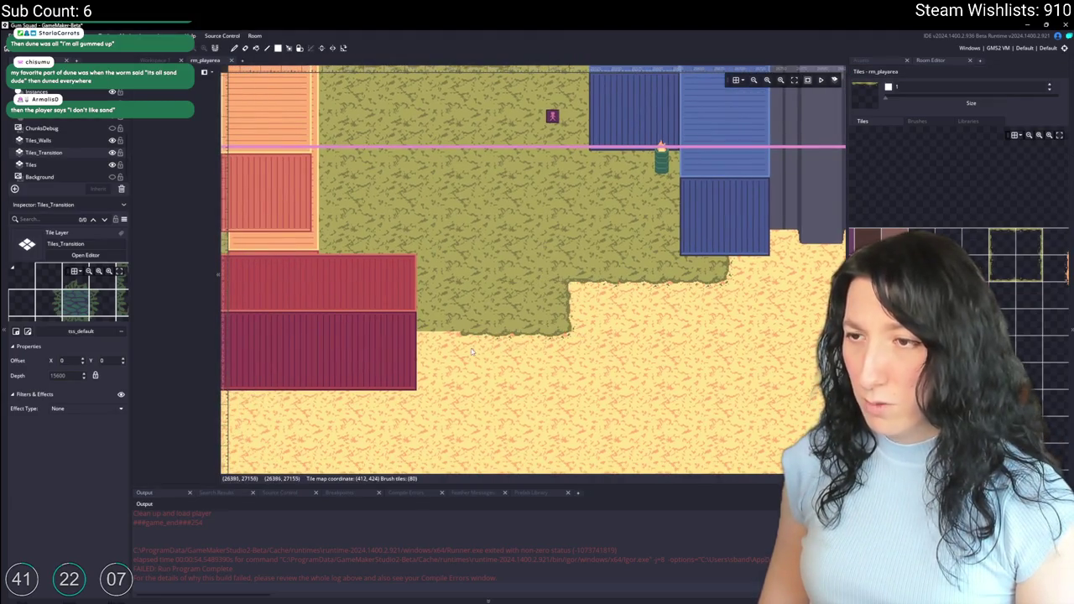
scroll(433, 350, down, 3)
scroll(434, 323, up, 2)
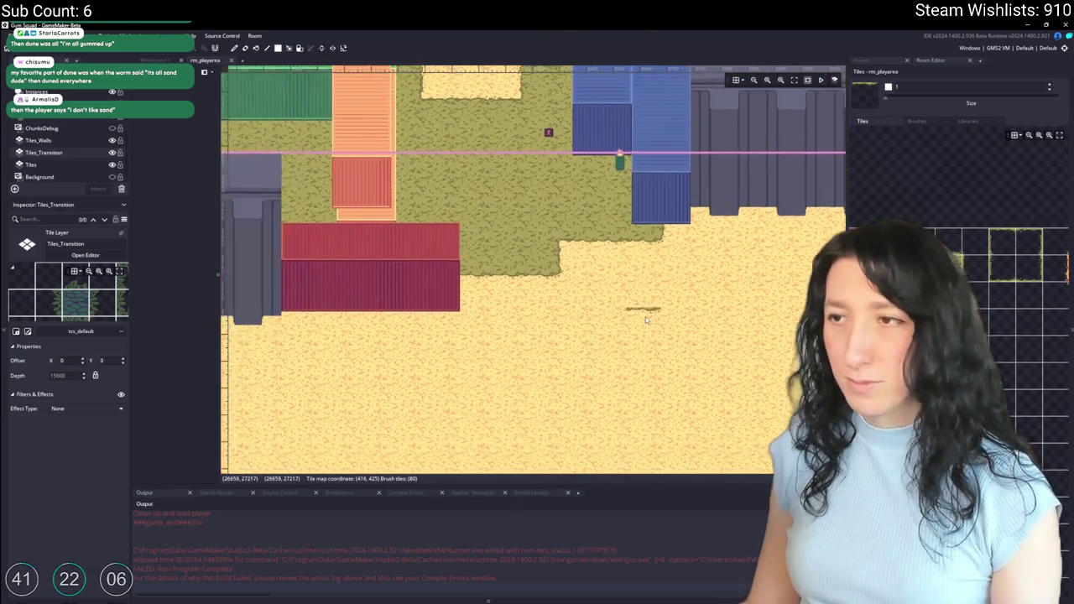
scroll(636, 303, down, 5)
scroll(578, 299, down, 5)
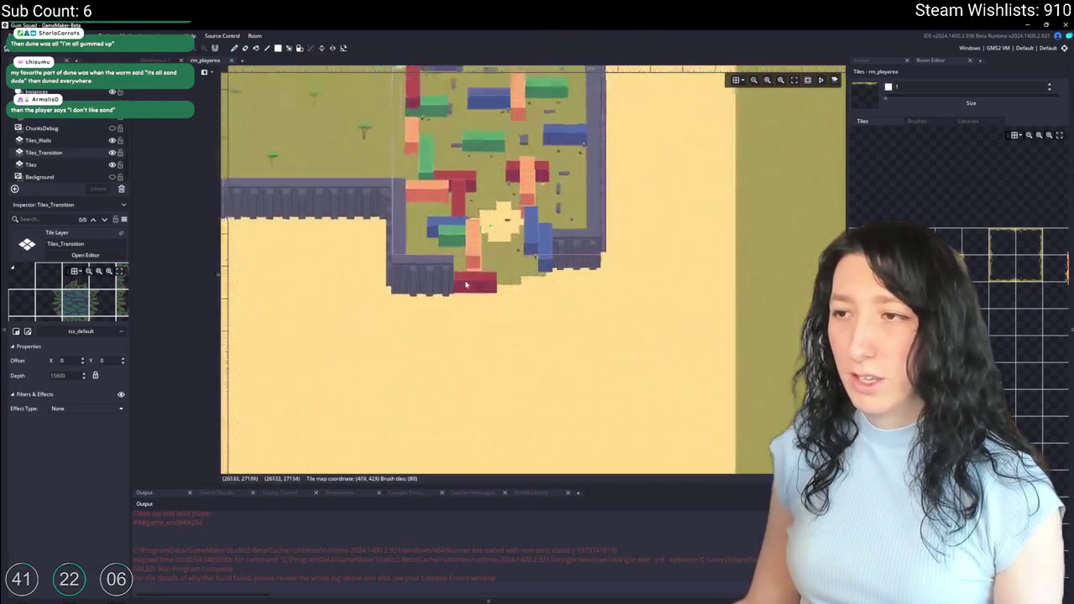
scroll(466, 285, up, 4)
scroll(448, 273, up, 2)
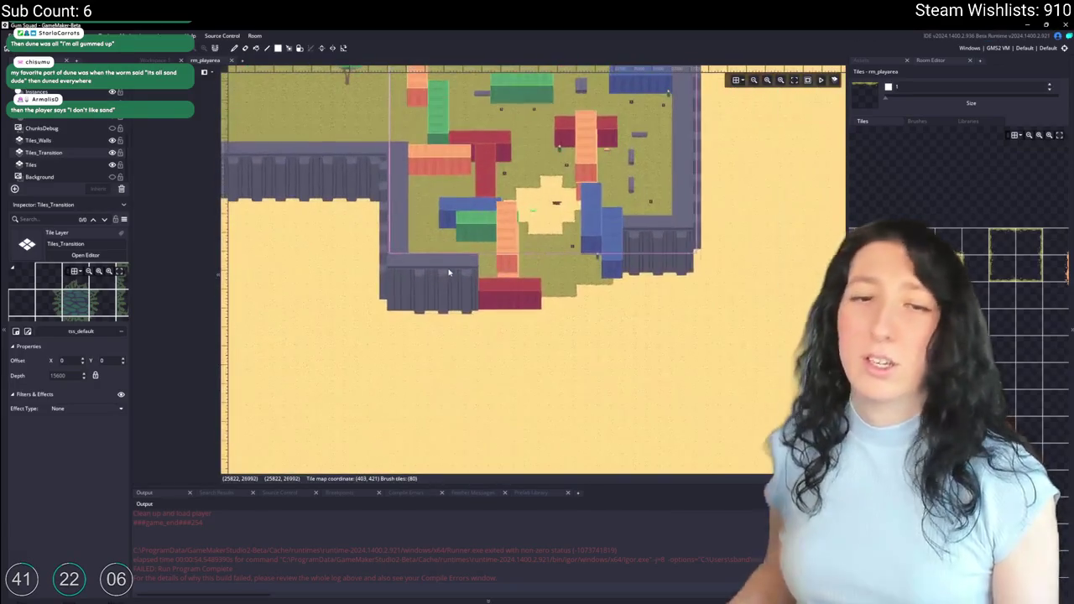
key(F5)
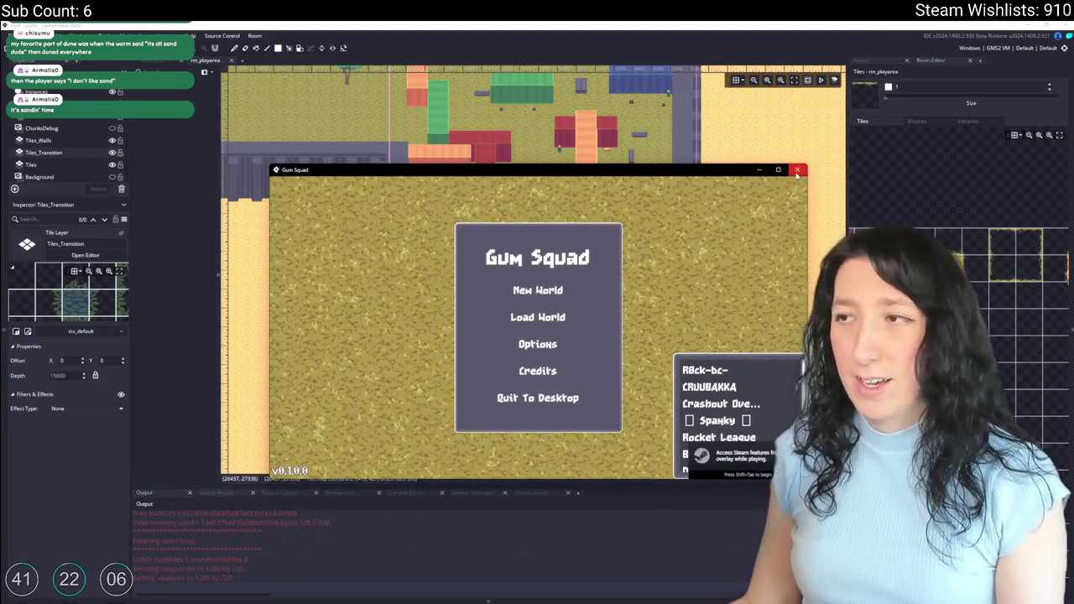
Step: Close the running game and open obj_player through the asset search
click(797, 170)
scroll(585, 298, up, 3)
key(ctrl+t)
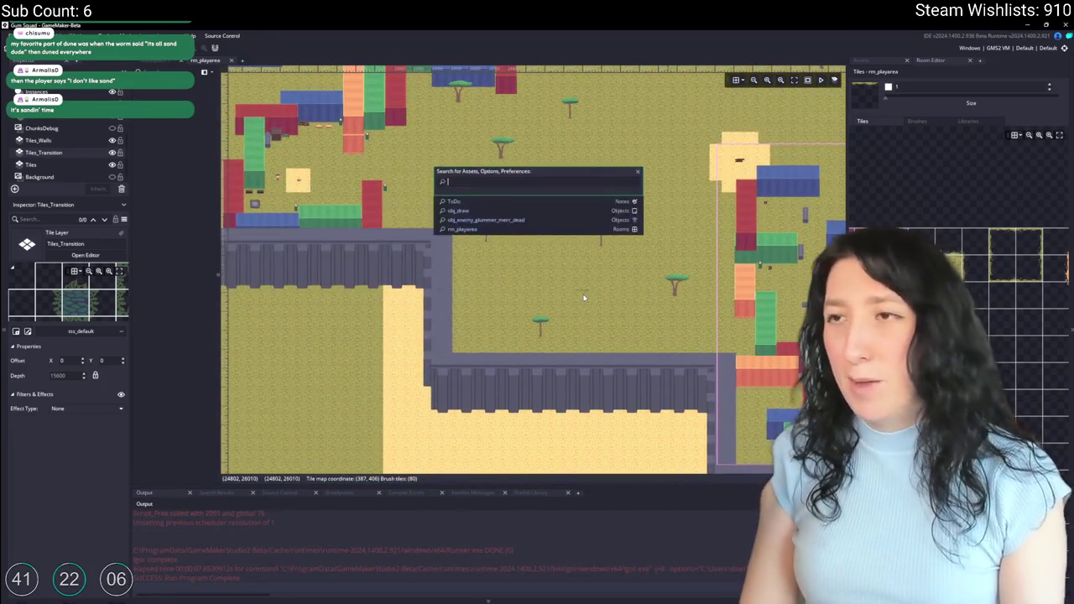
text(obj_player)
key(Return)
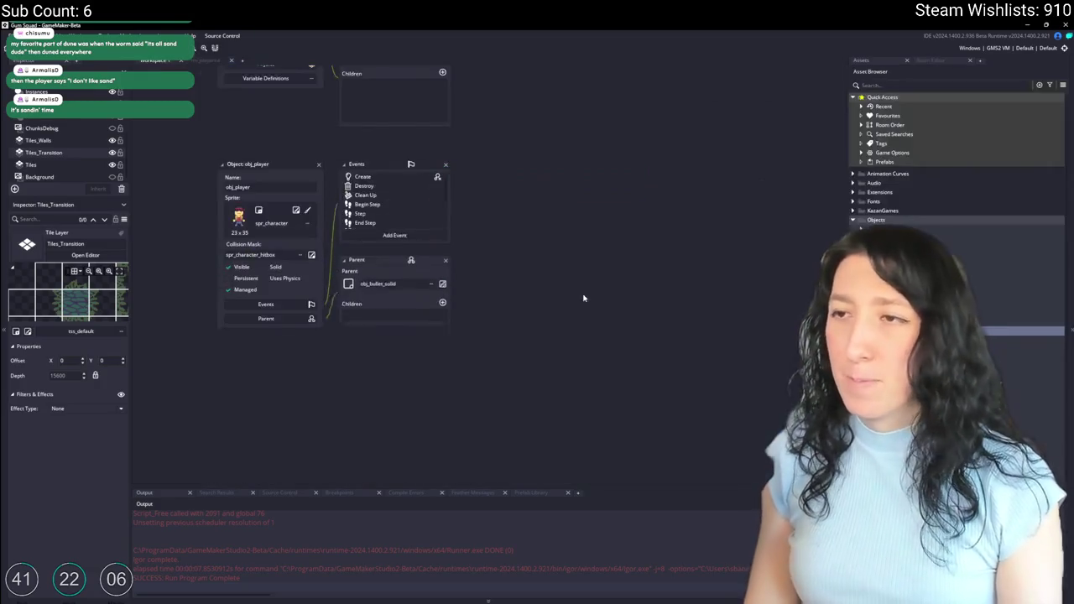
Step: Set move_speed_max to 15 in obj_player's Create event and run the game again
click(440, 177)
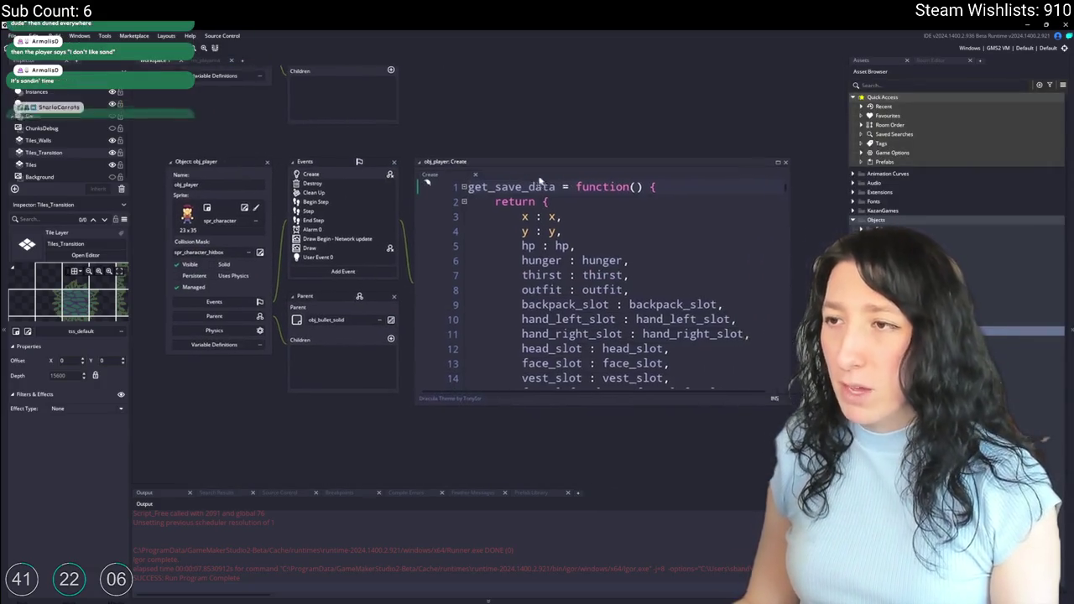
scroll(590, 292, down, 8)
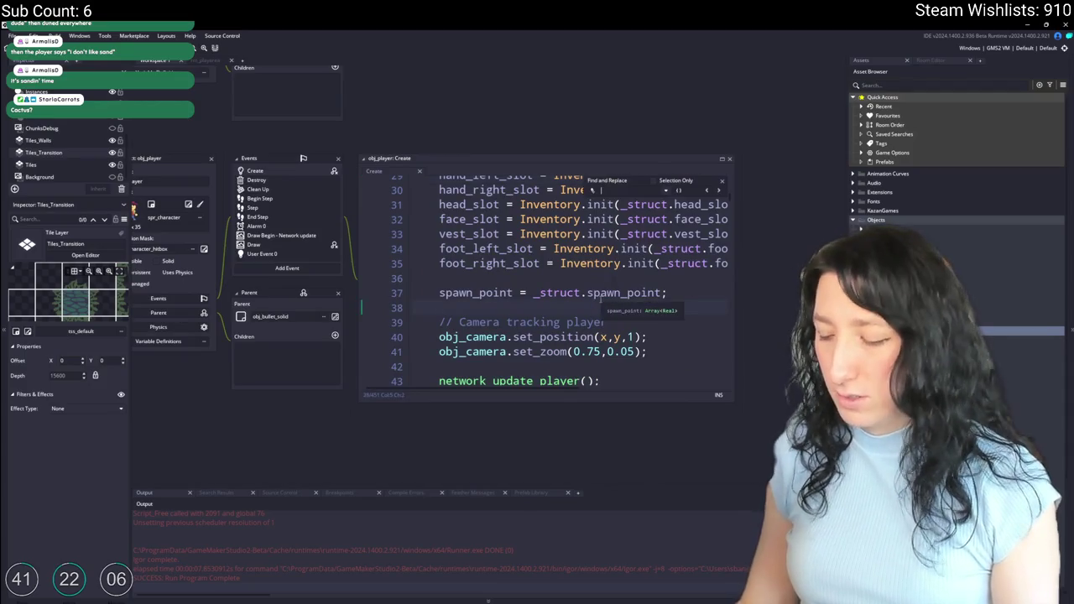
text(3.5)
scroll(457, 262, up, 1)
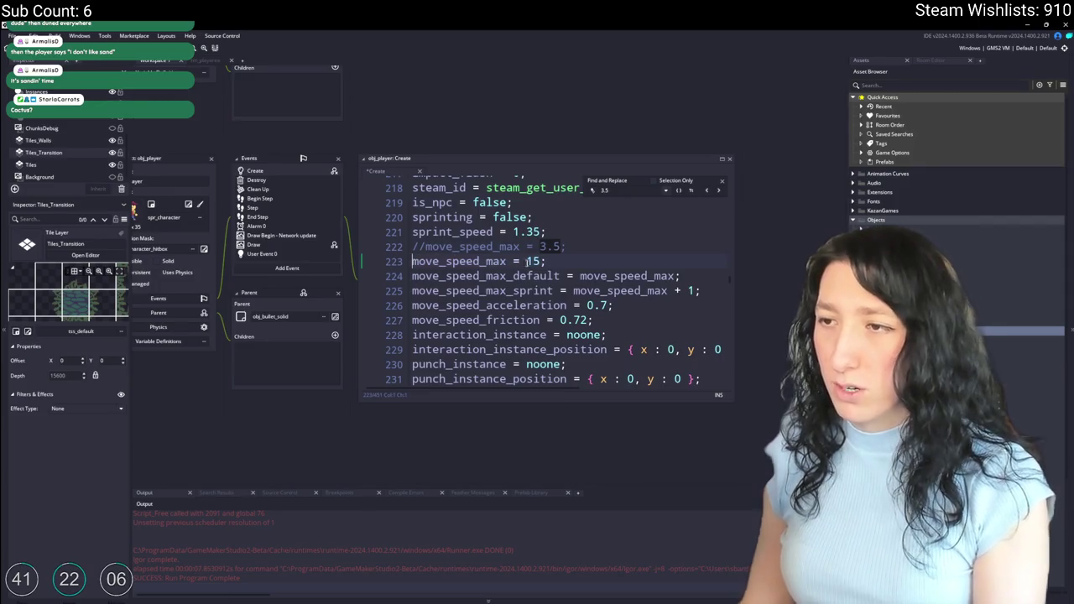
key(F5)
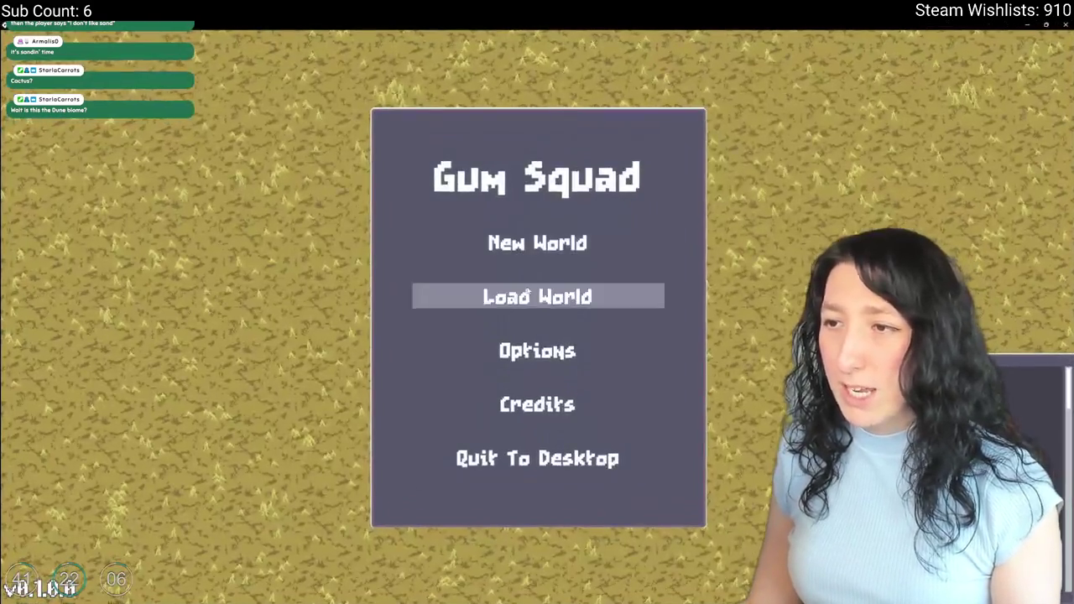
Step: Load the saved world in a lobby, play it, then save and quit to the main menu
click(503, 294)
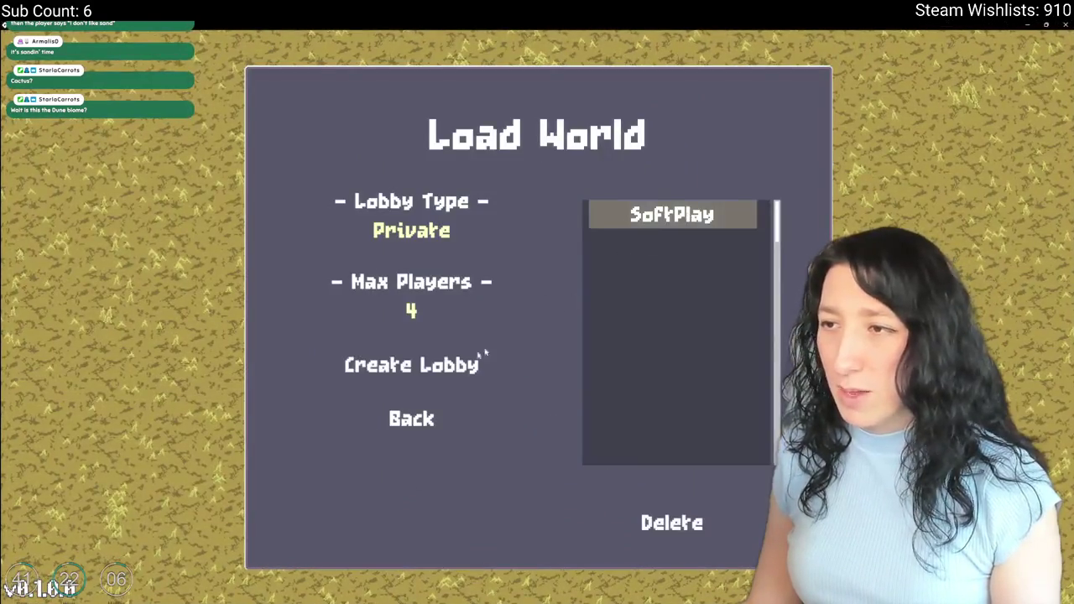
click(415, 367)
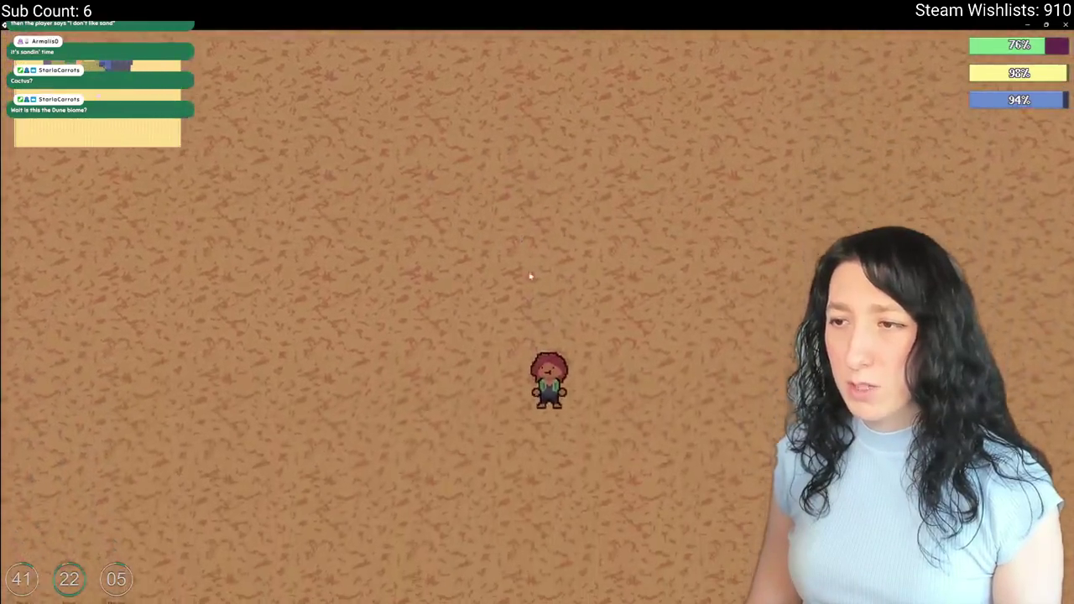
key(Escape)
click(537, 403)
Step: Create a new-world lobby, test the faster player movement across the map, and close the game
click(537, 240)
click(532, 443)
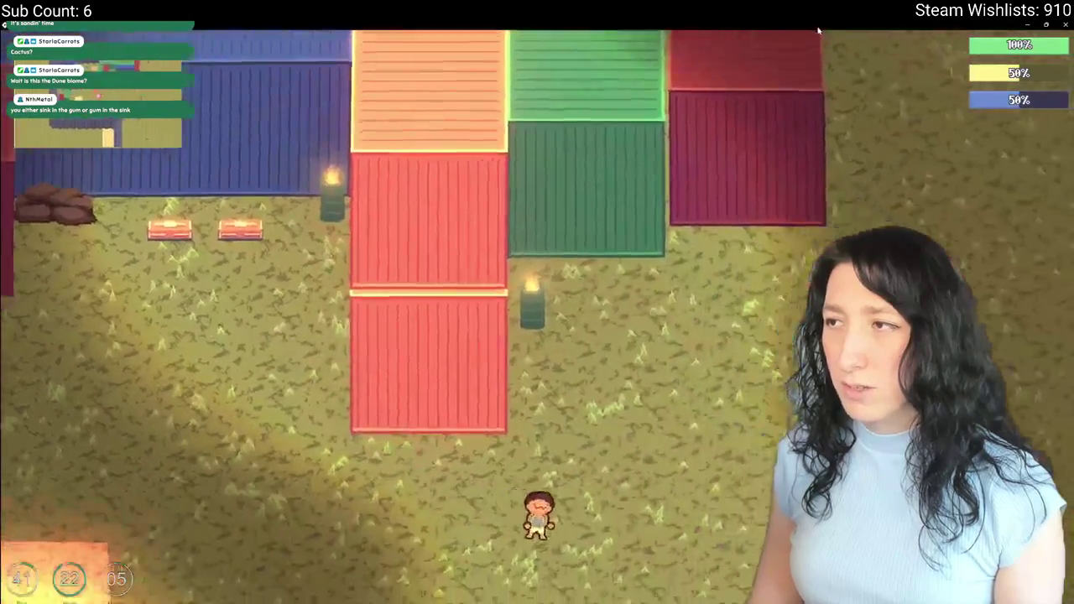
key(alt+F4)
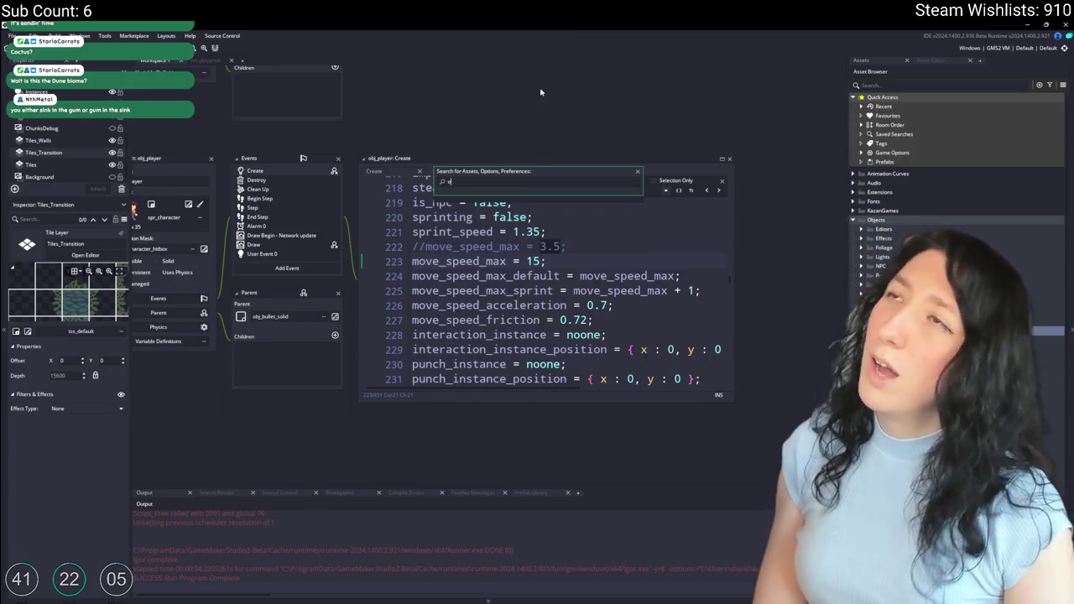
Step: Search the project for lobby_create and open the function in scr_networking
text(bj_)
text(bby)
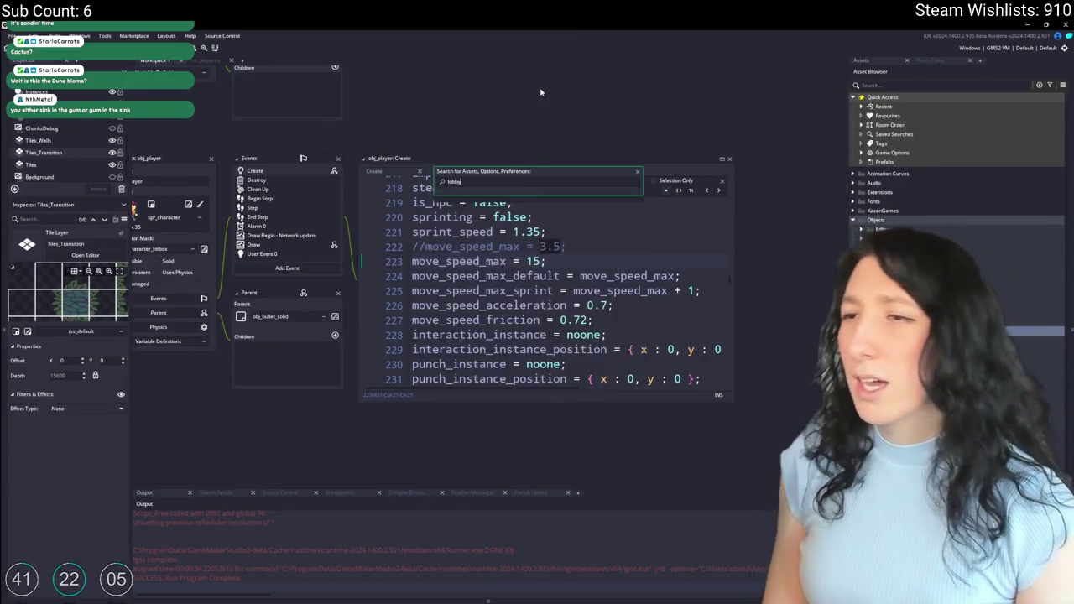
key(ctrl+shift+f)
text(lobby_)
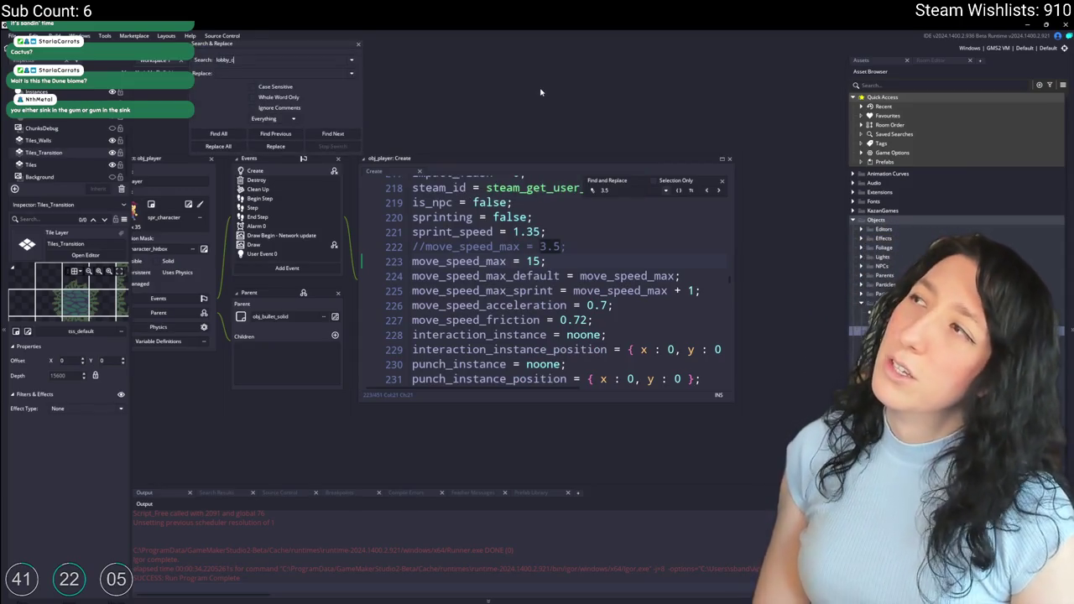
text(reate)
key(Return)
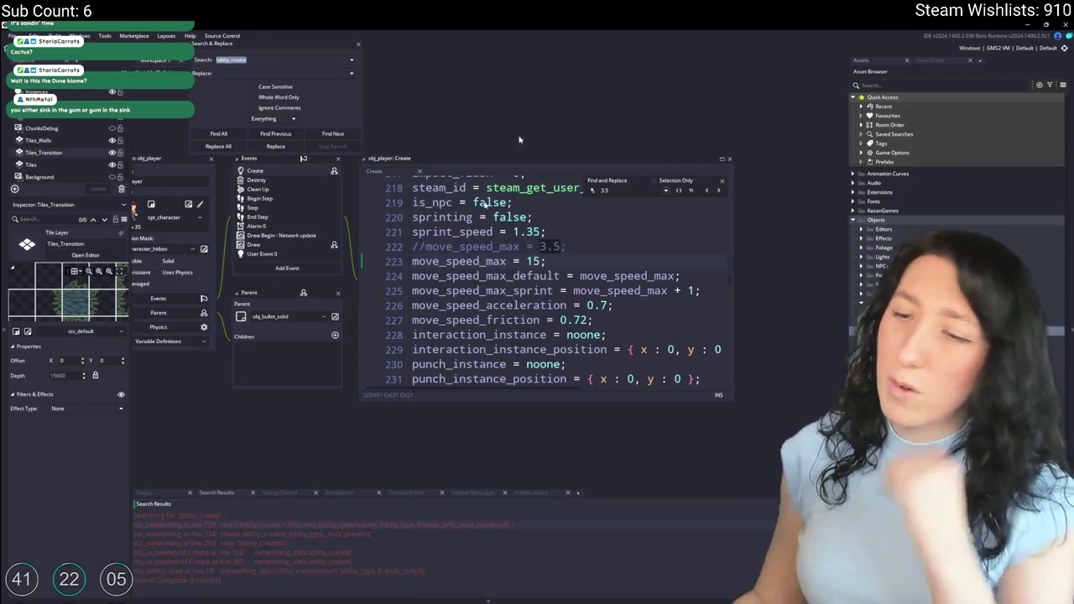
double_click(250, 526)
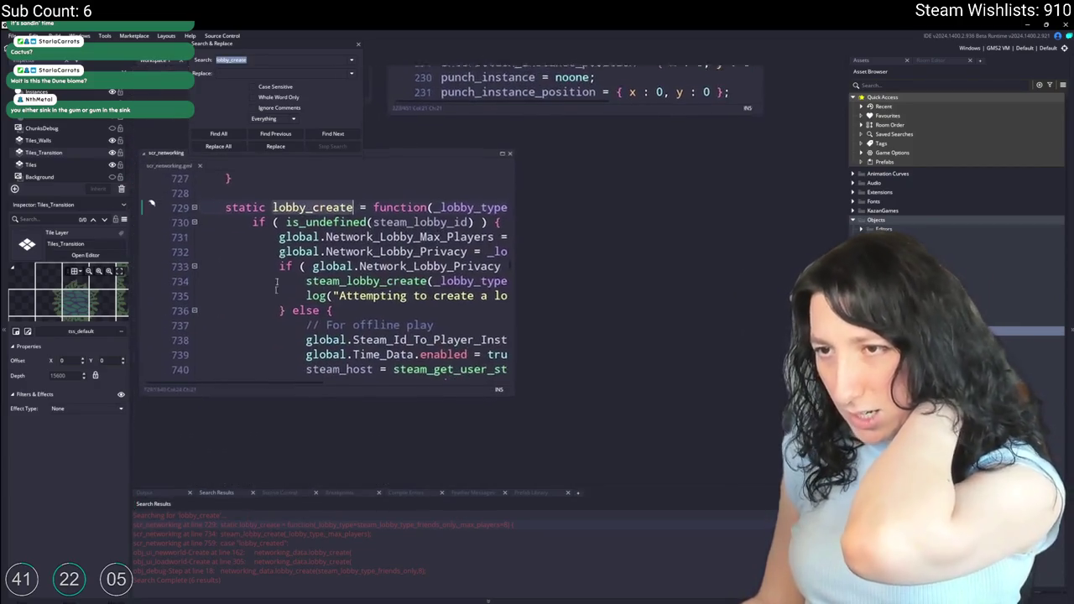
key(Escape)
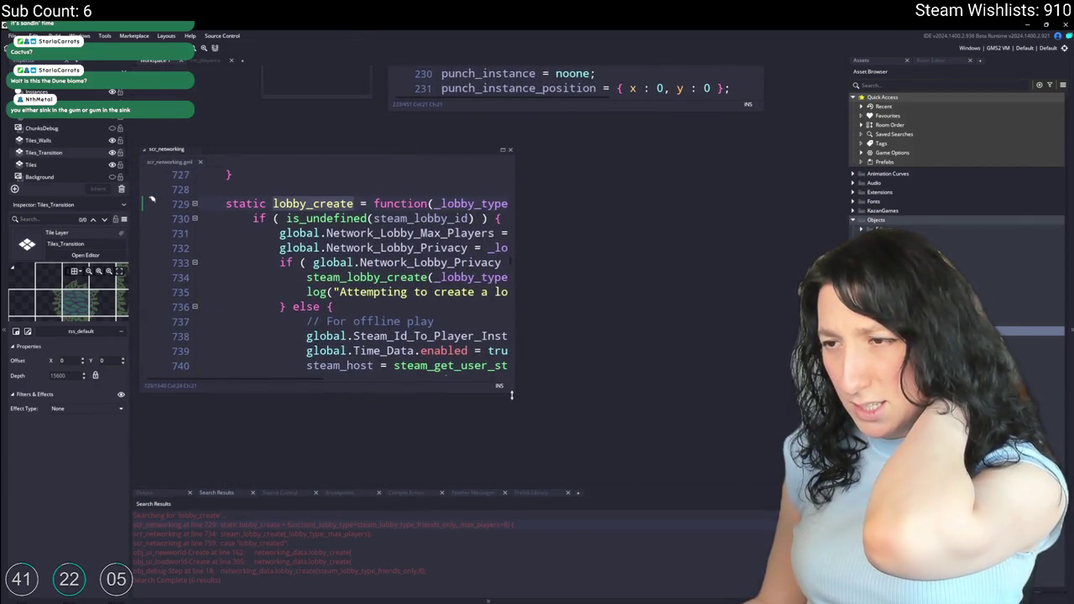
Step: Insert a new line inside lobby_create's online-lobby if branch
drag(515, 395, 753, 464)
scroll(579, 268, down, 1)
click(579, 269)
scroll(579, 269, up, 1)
scroll(527, 329, down, 2)
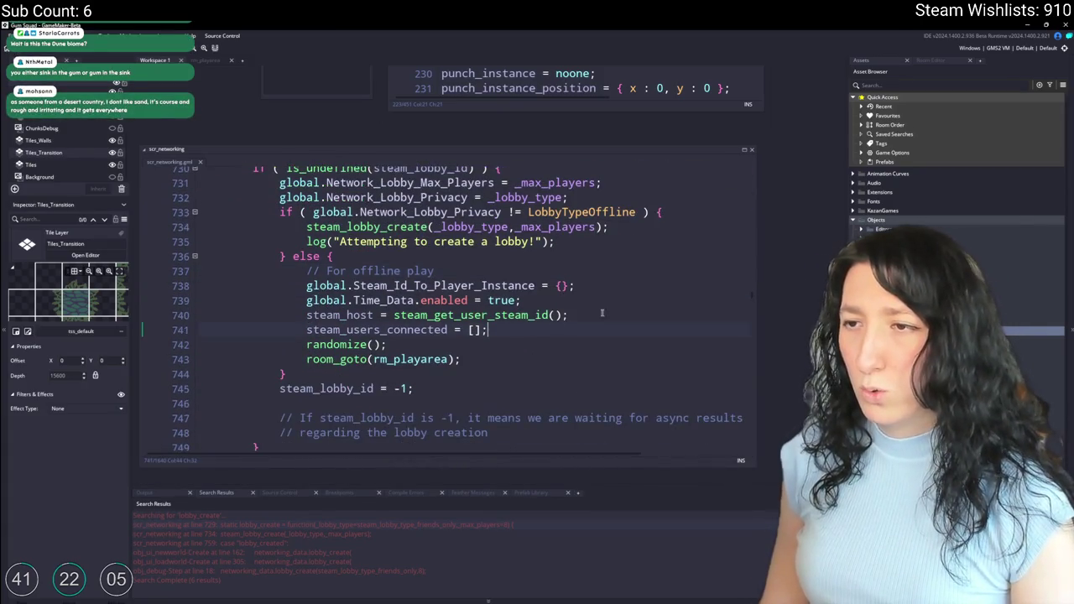
scroll(620, 311, up, 1)
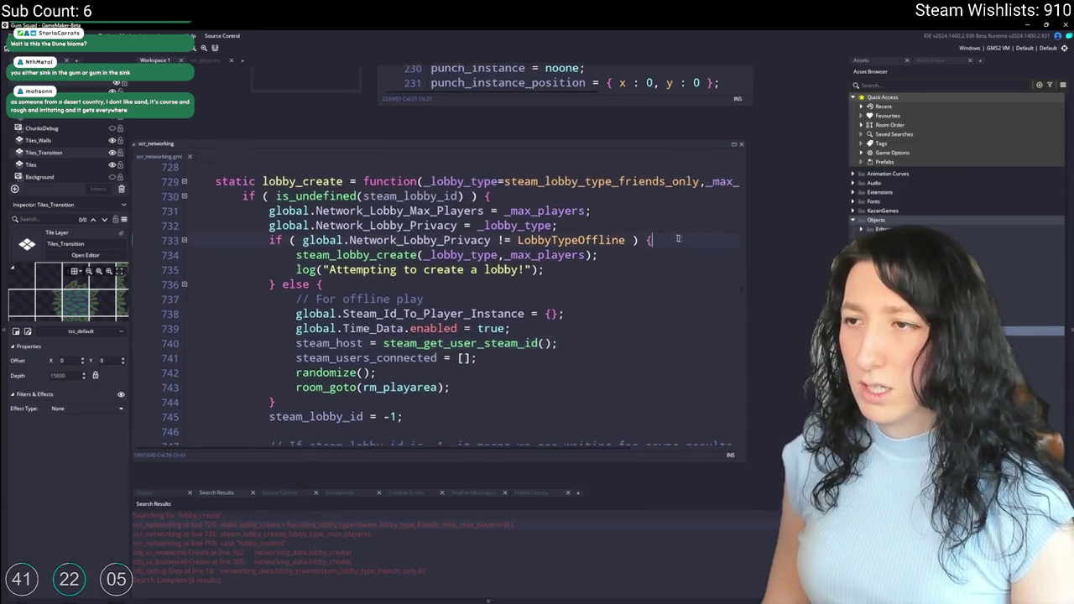
click(630, 231)
key(Return)
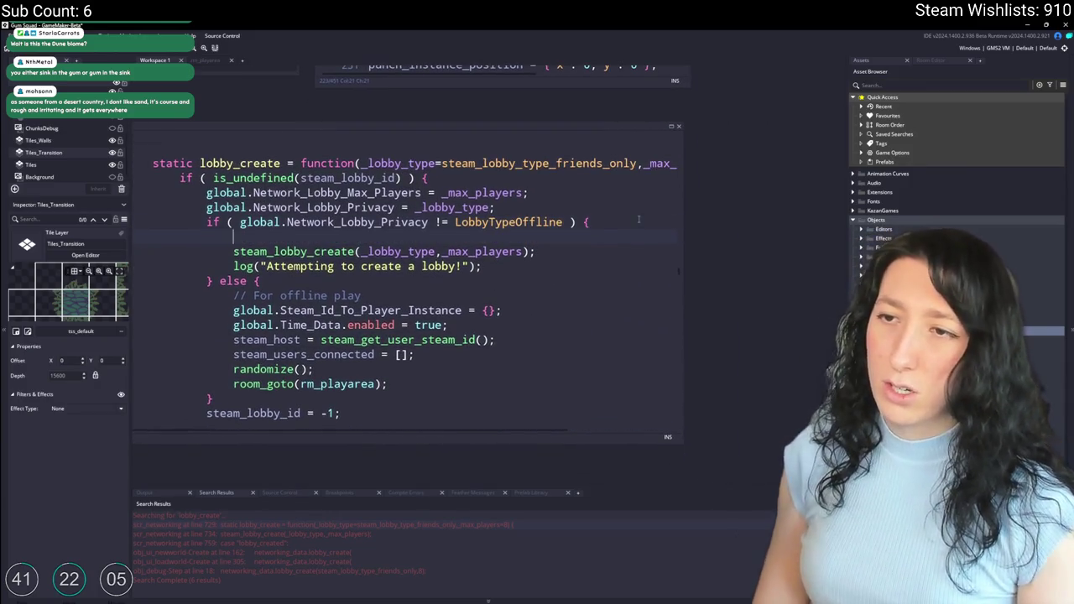
Step: Write 'global.Time_Data.current = 0.5;' there and search the project for that assignment
text(global.World)
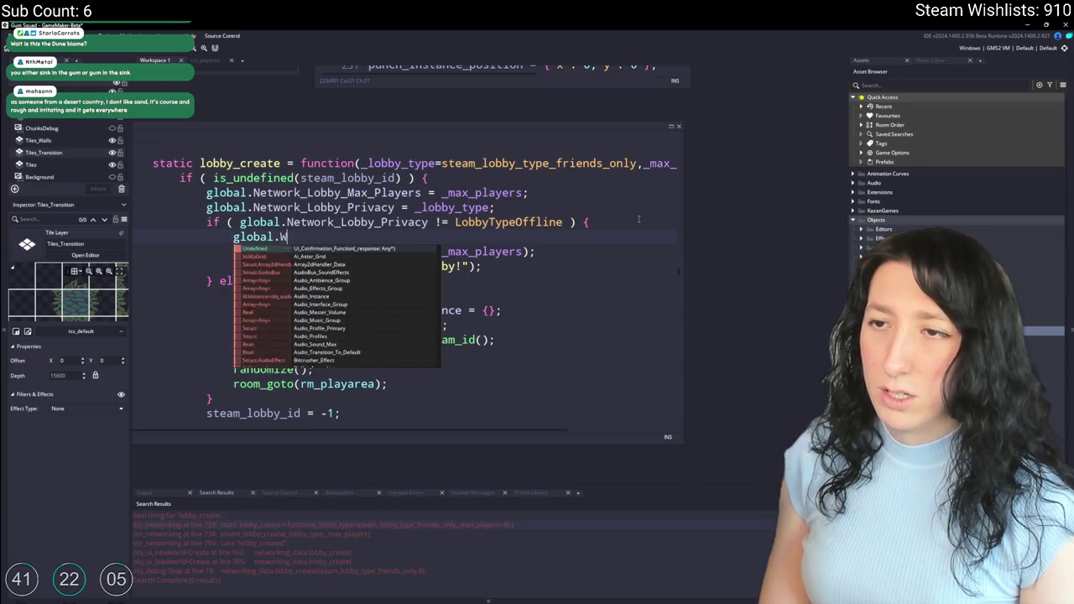
text(_Tim)
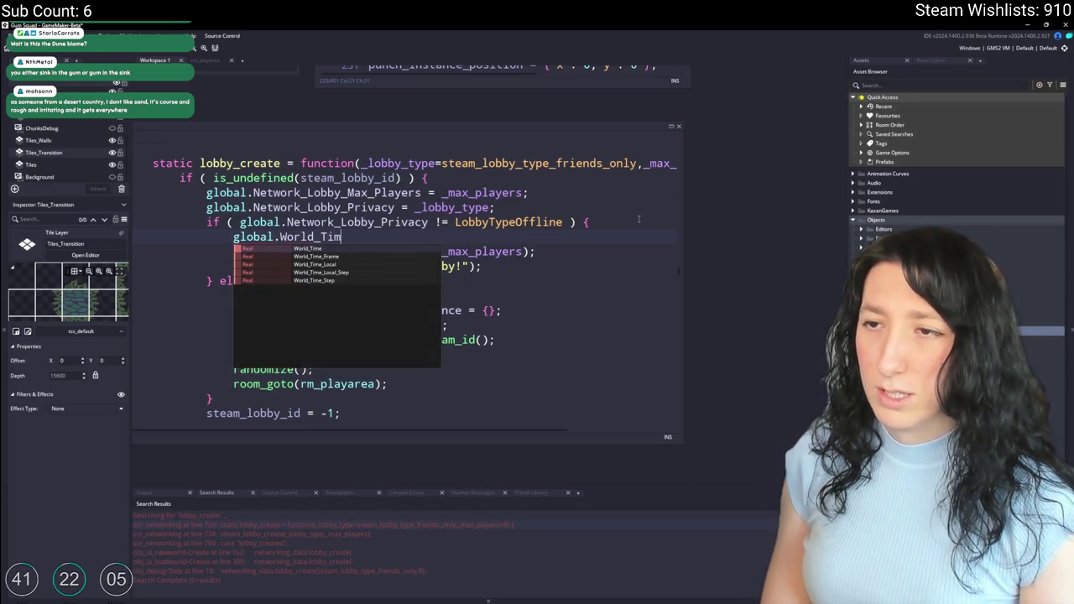
double_click(290, 236)
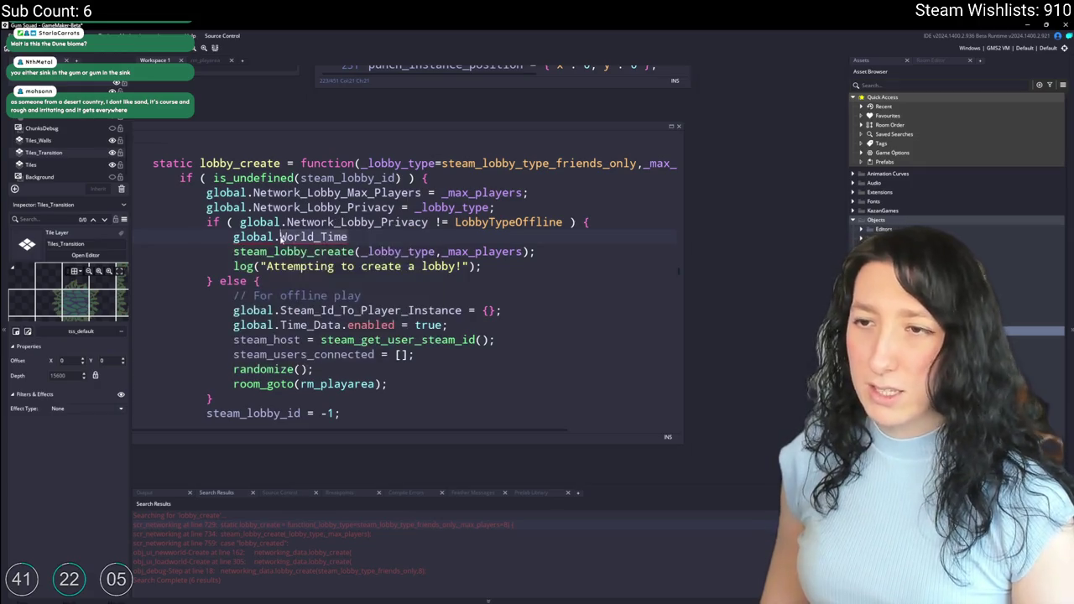
text(Time_Data.current = 0.5;)
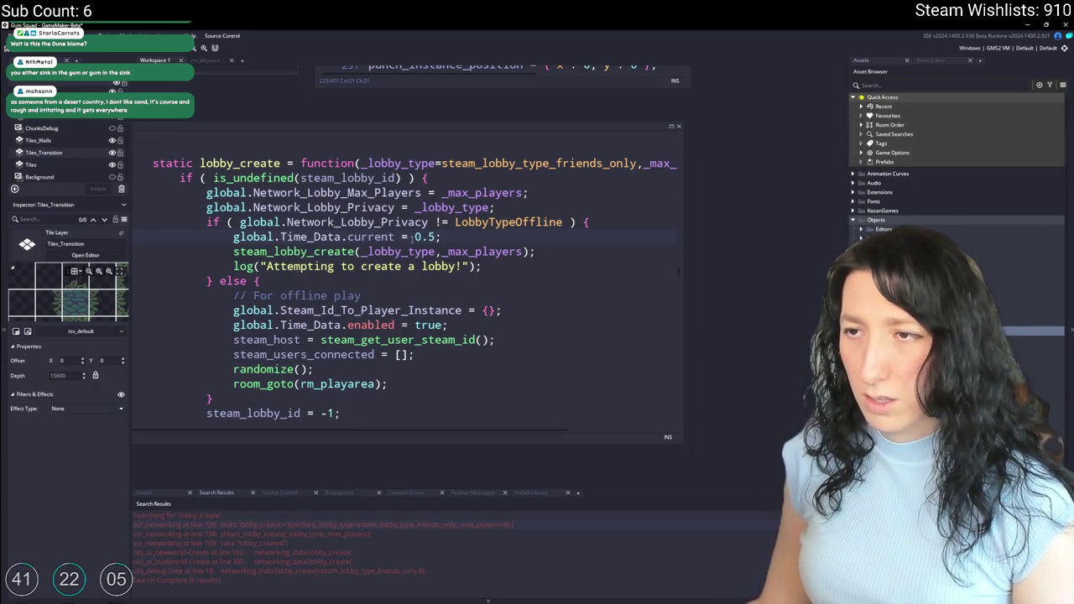
drag(234, 236, 411, 237)
key(ctrl+shift+f)
key(Return)
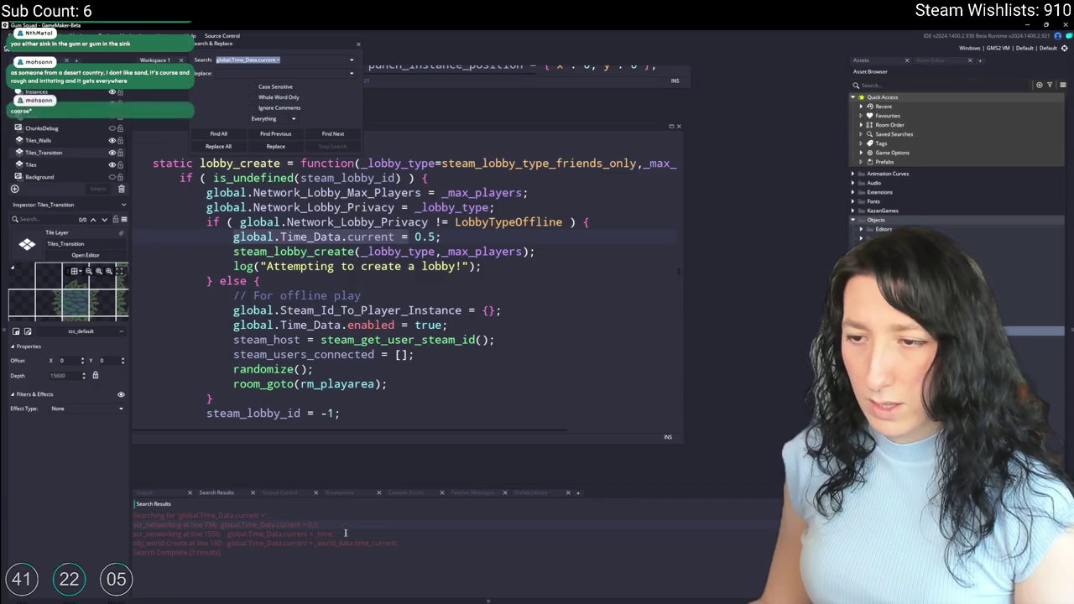
Step: Review uses of global.Time_Data.current, then paste the 0.45 time line into the offline branch
double_click(372, 534)
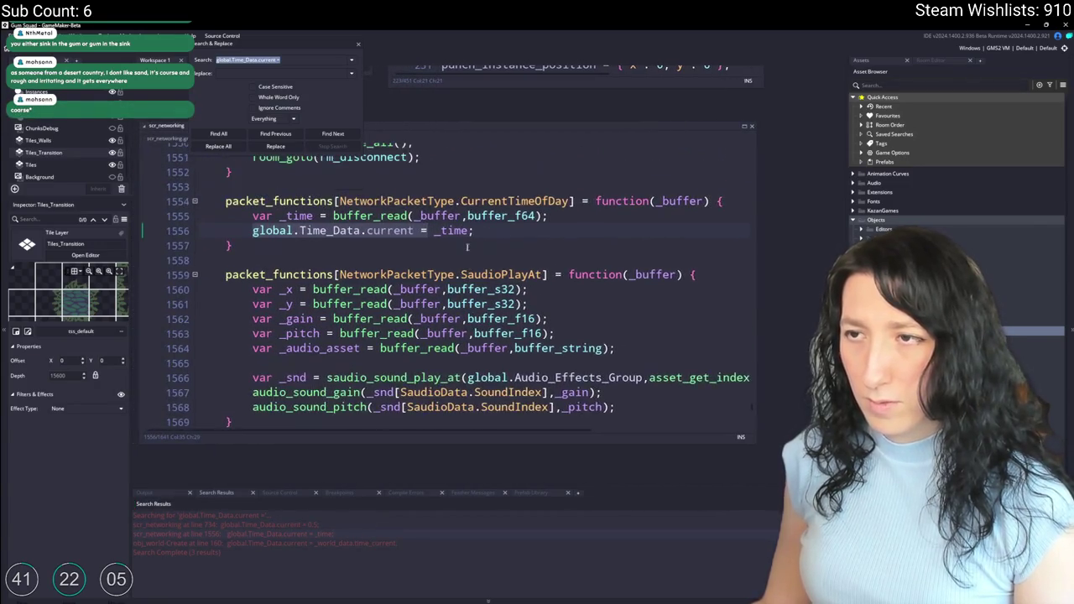
double_click(350, 525)
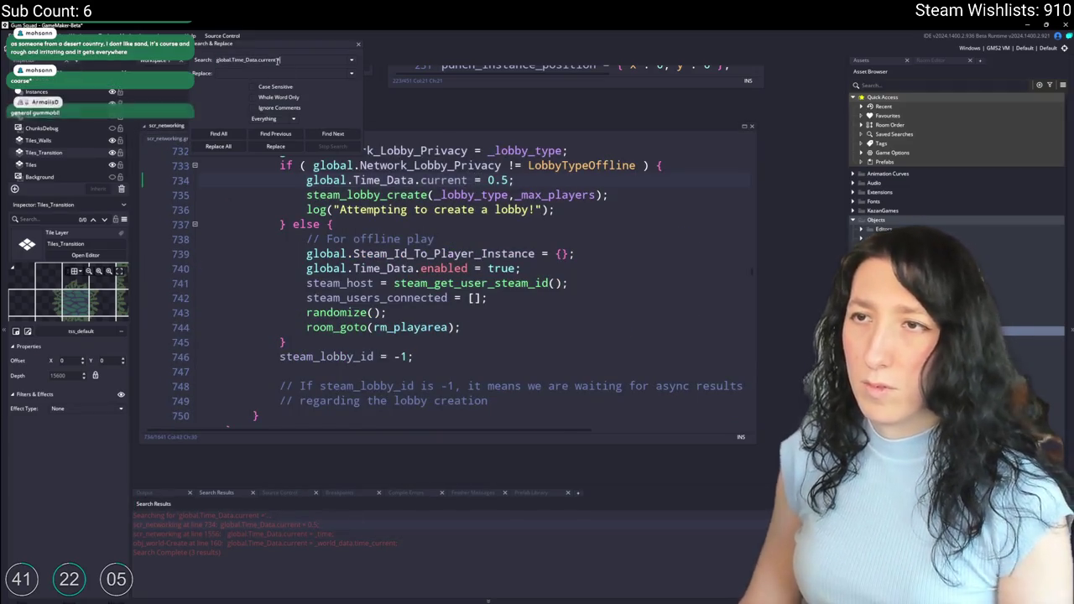
key(Return)
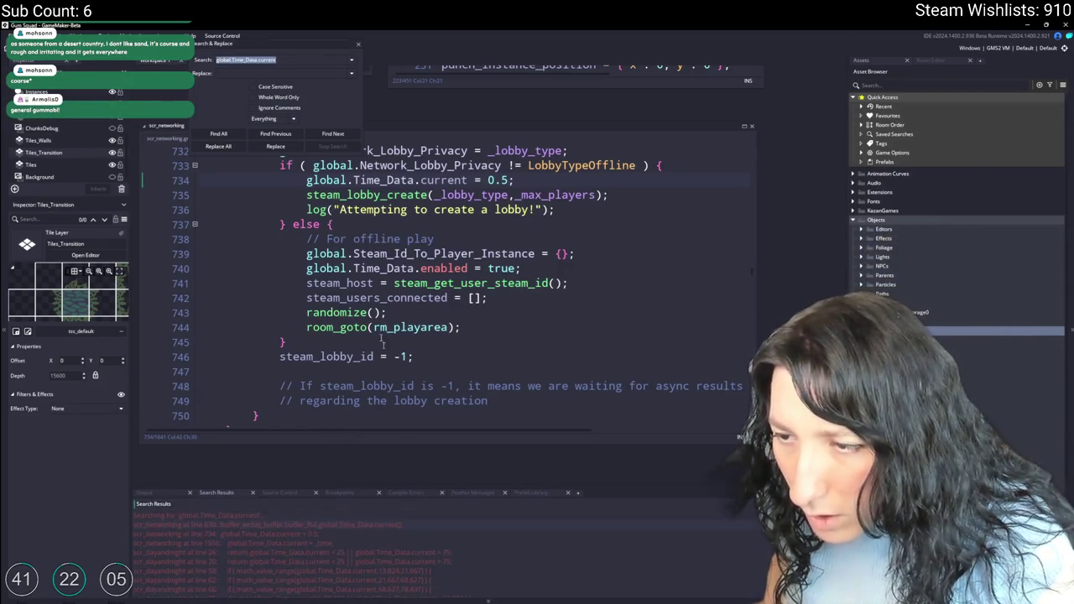
click(357, 46)
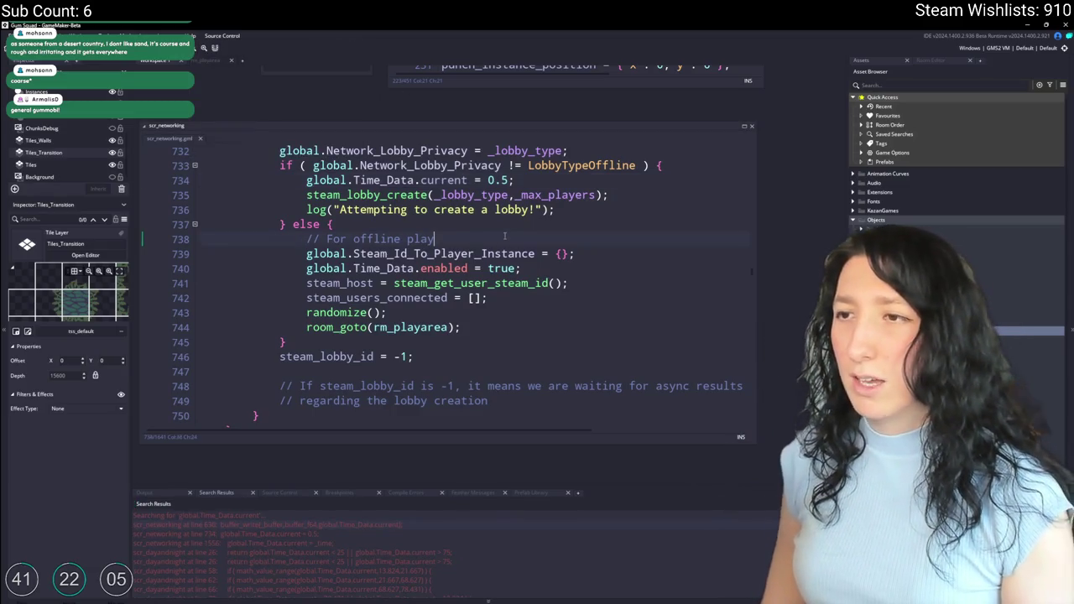
scroll(504, 238, up, 1)
click(307, 214)
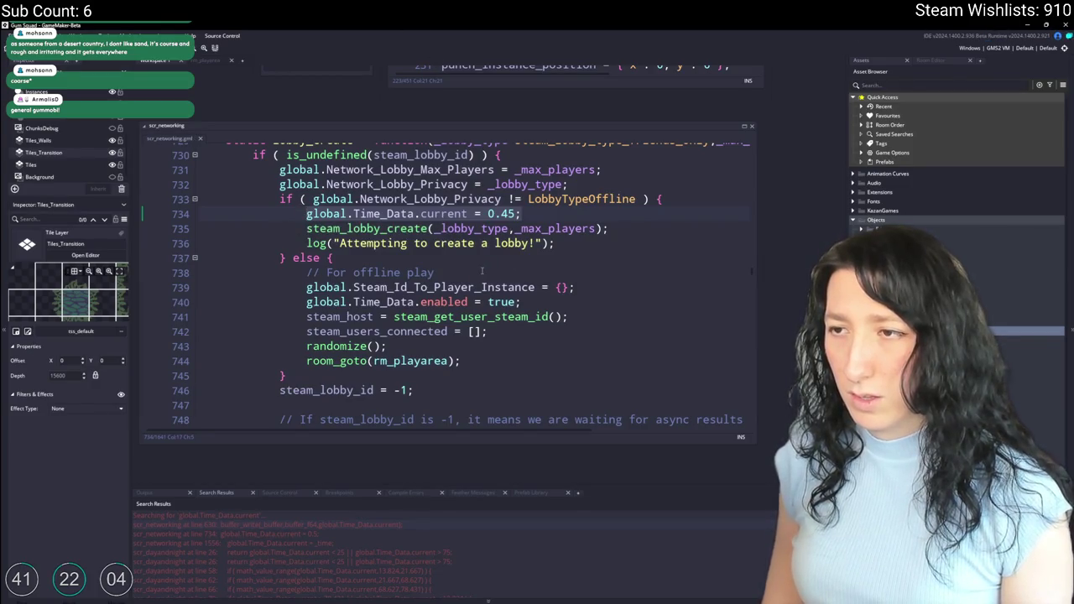
text(global.Time_Data.current = 0.45;)
Step: Run the game with F5 and maximize the Gum Squad window at its title menu
key(F5)
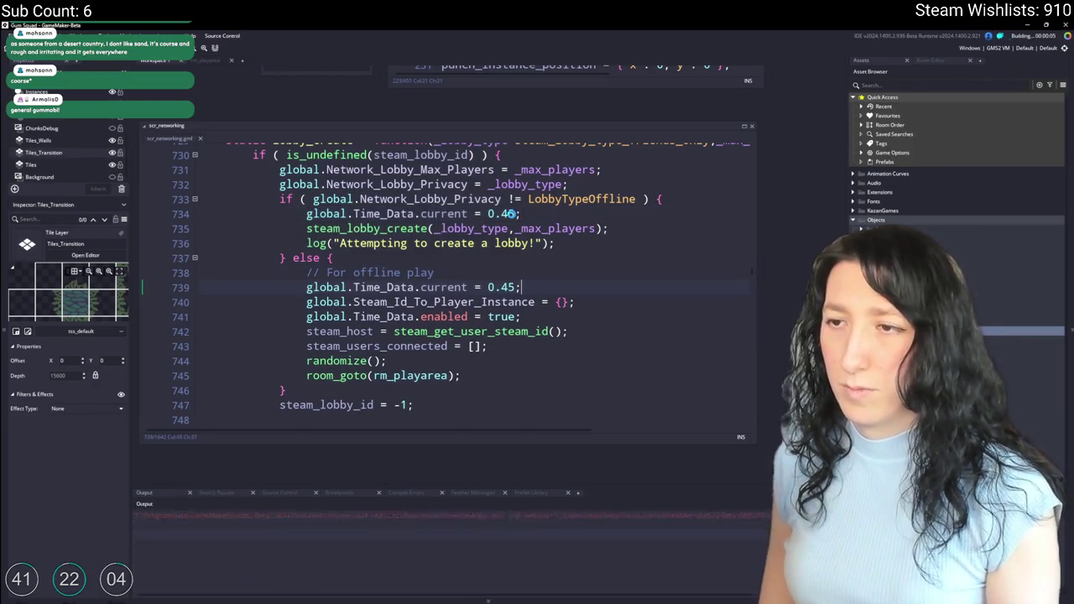
scroll(464, 260, up, 1)
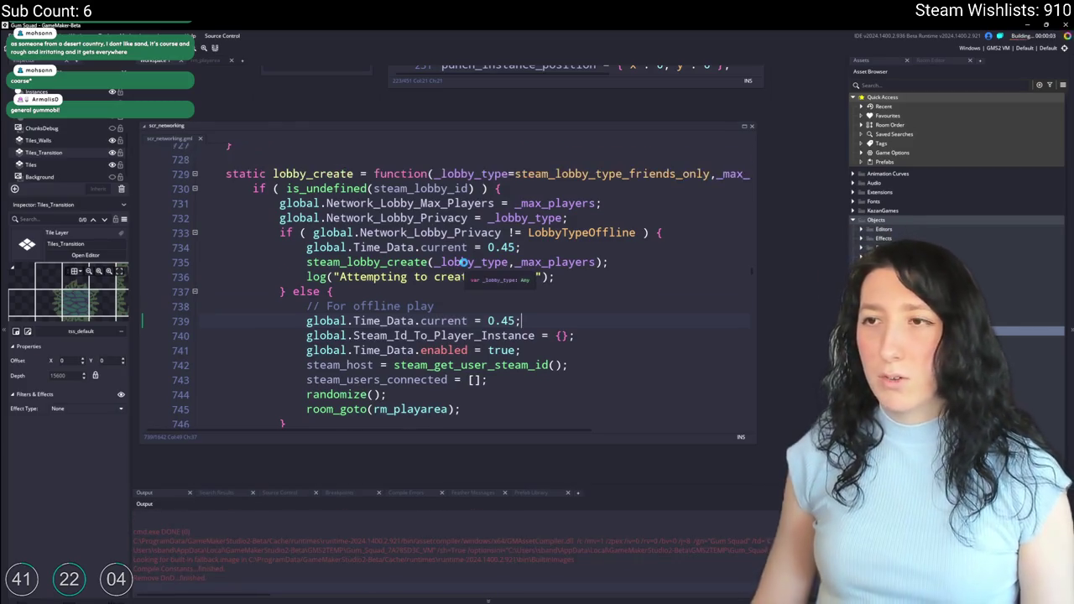
scroll(462, 263, up, 2)
scroll(462, 264, up, 1)
scroll(444, 294, down, 2)
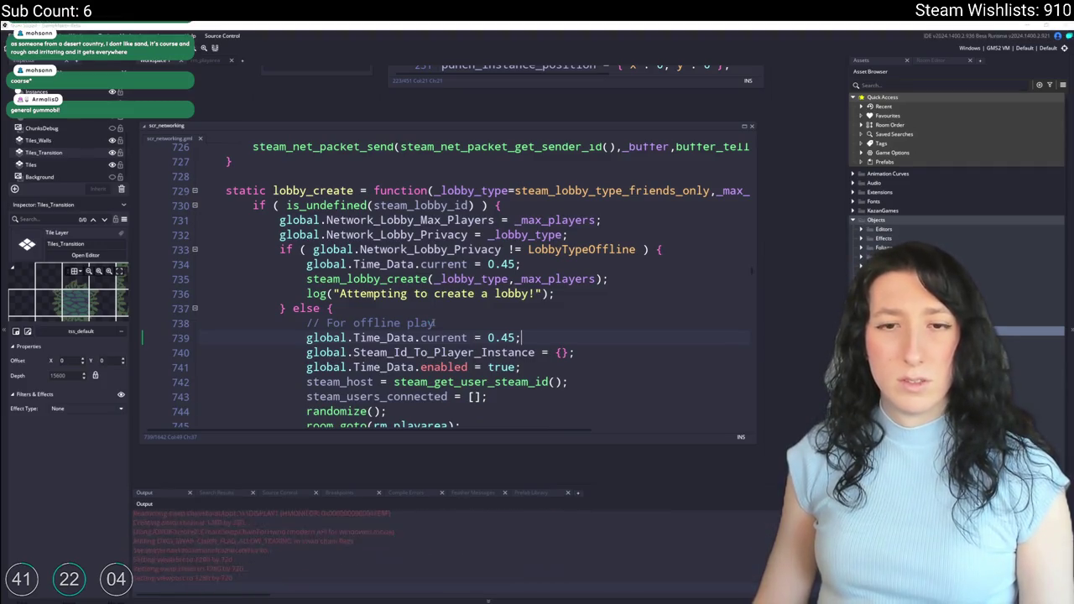
double_click(578, 178)
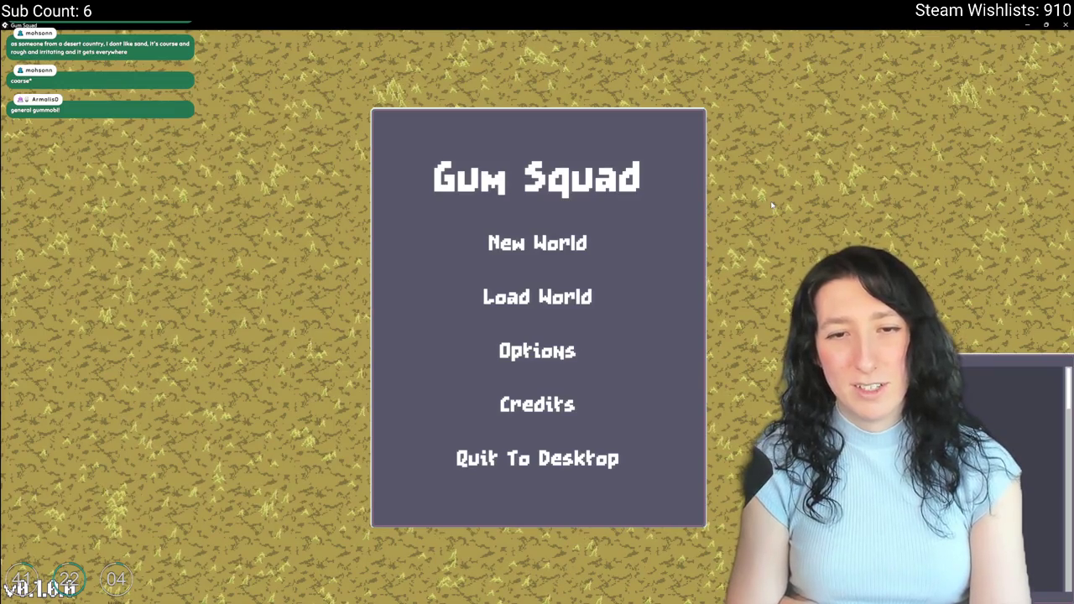
Step: Look at the SoftPlay saved world under Load World, then go back to the main menu
click(537, 297)
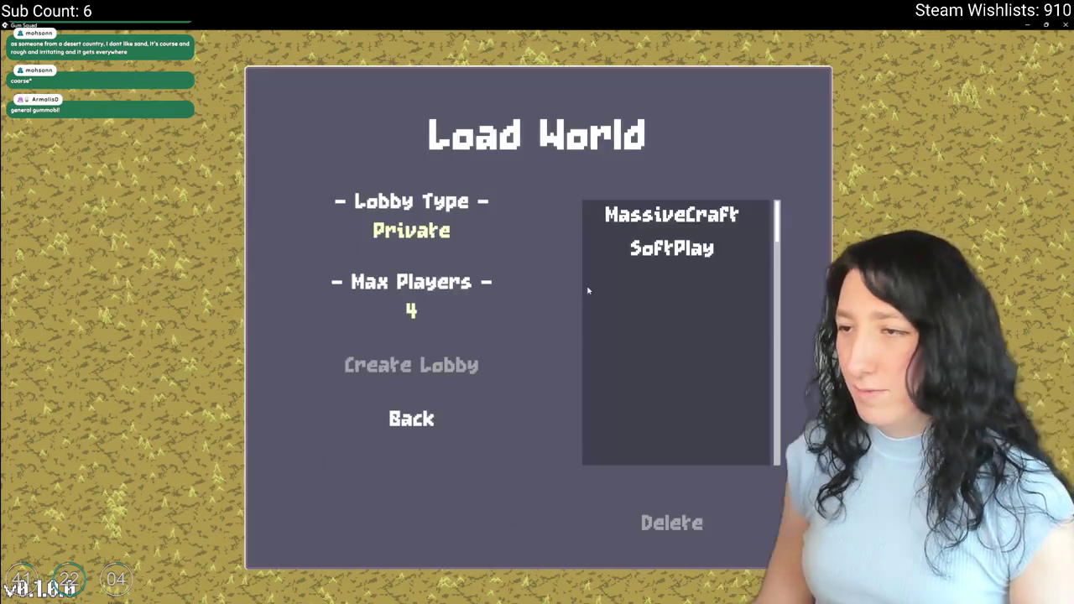
click(672, 248)
click(390, 420)
Step: Create and play a new world, then return to GameMaker and set both time values to 45
click(495, 241)
click(508, 444)
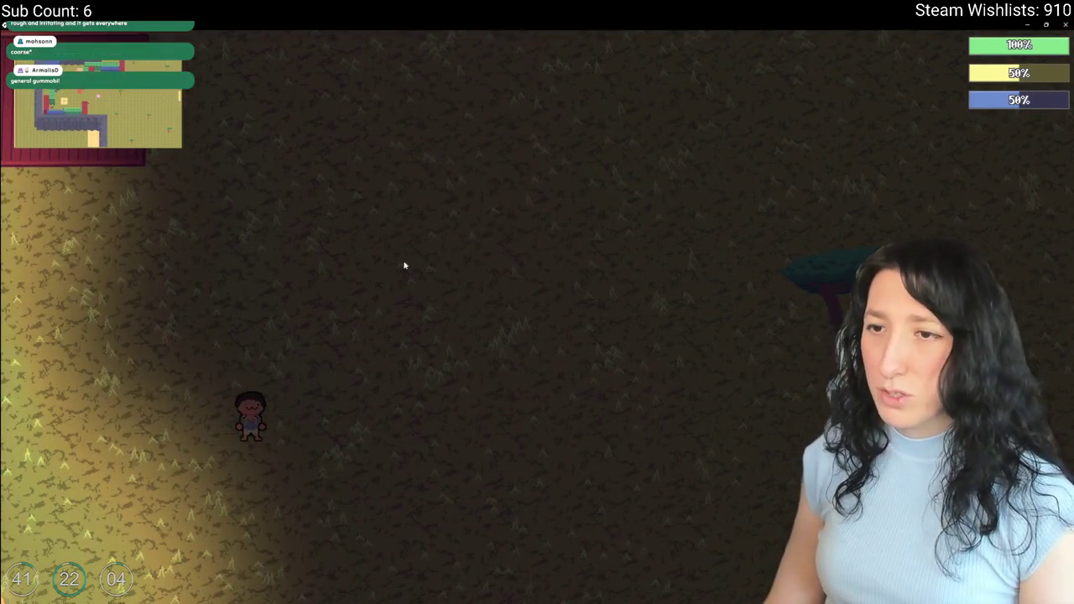
key(alt+Tab)
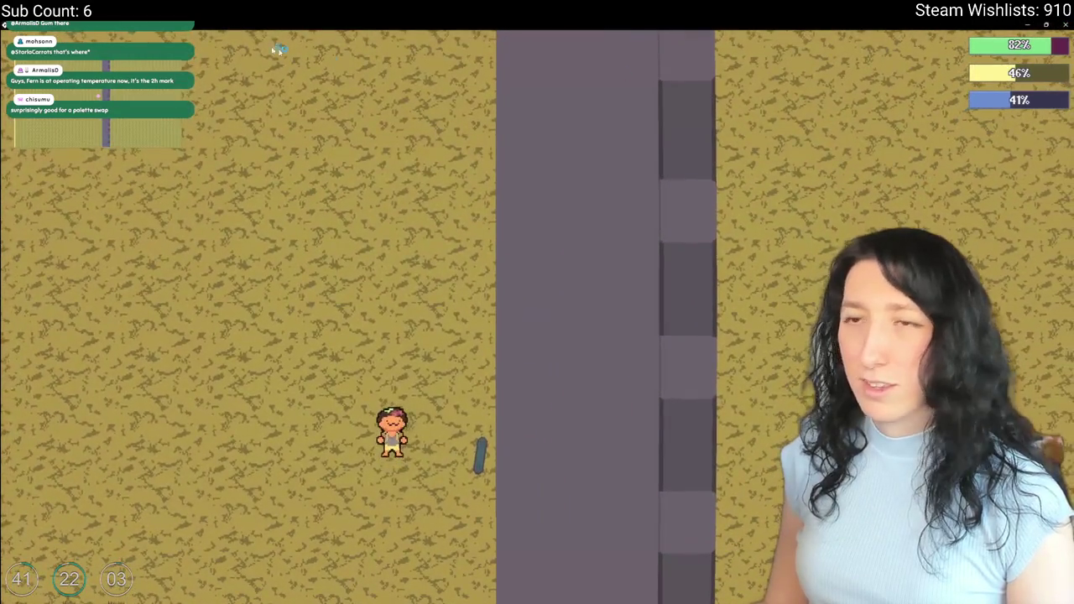
key(alt+Tab)
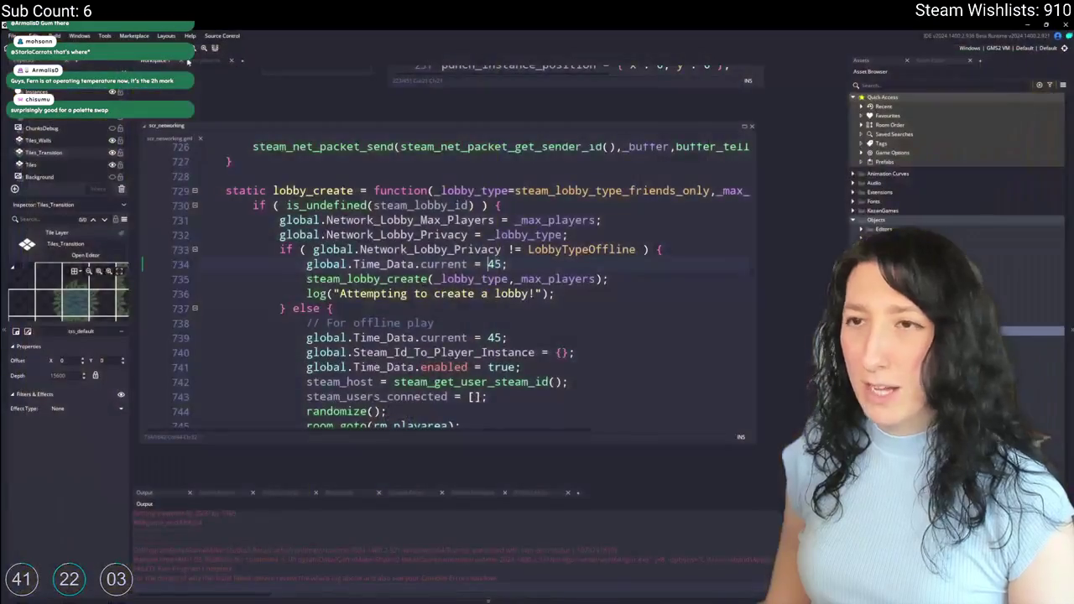
Step: Open the rm_playarea room and select its Tiles layer
click(199, 63)
scroll(505, 239, down, 5)
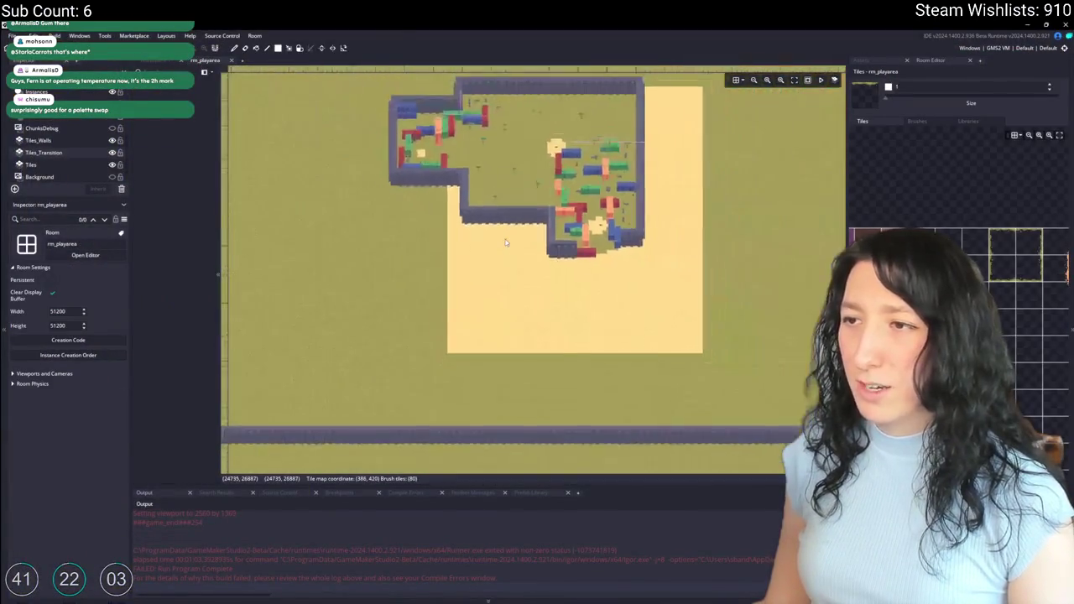
scroll(427, 217, up, 2)
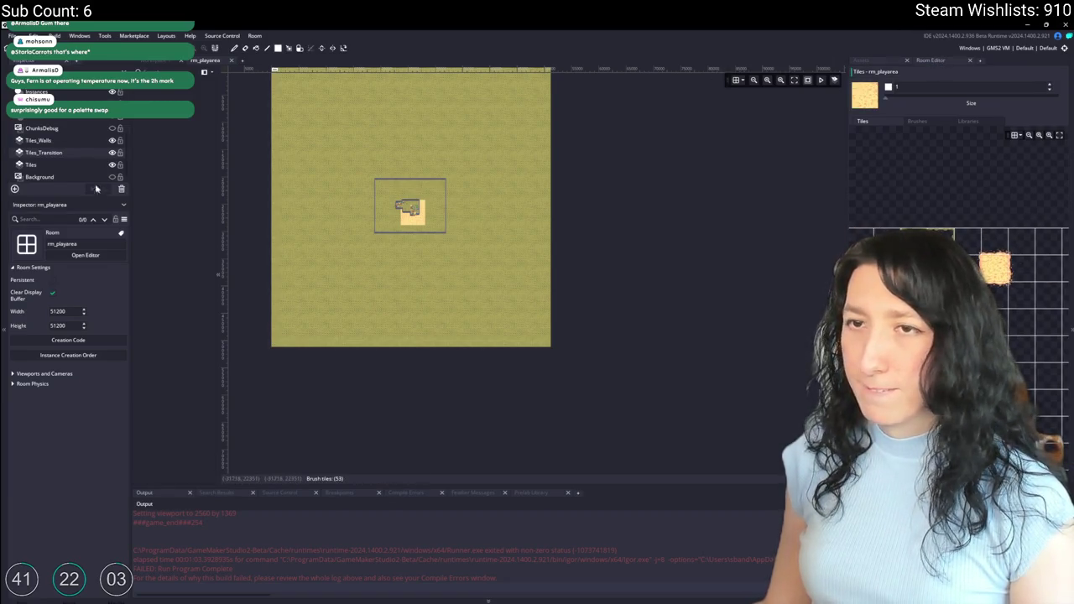
click(52, 164)
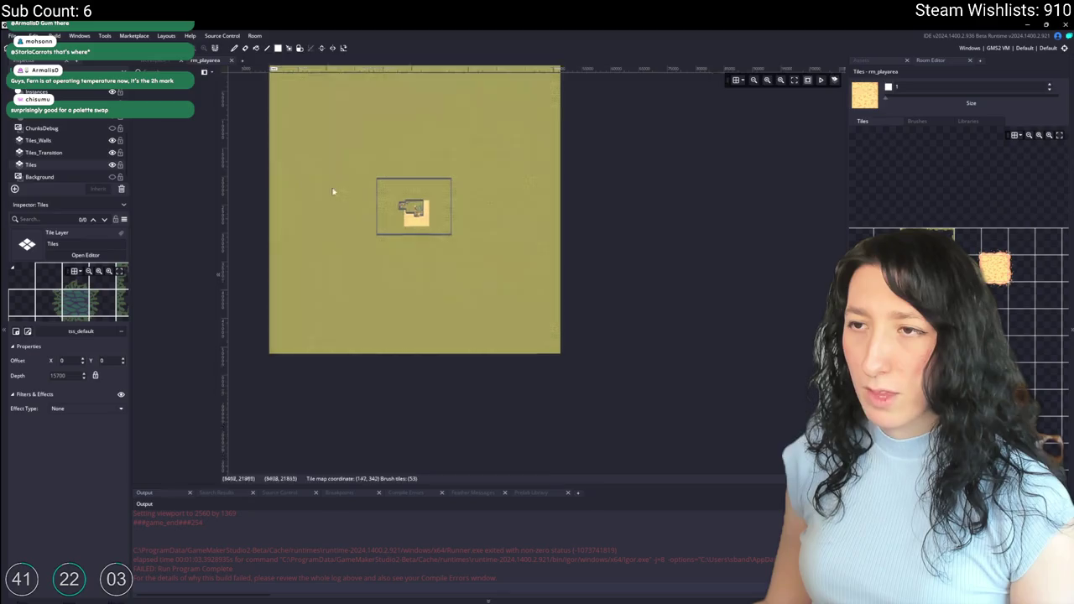
scroll(326, 187, up, 5)
scroll(599, 214, down, 5)
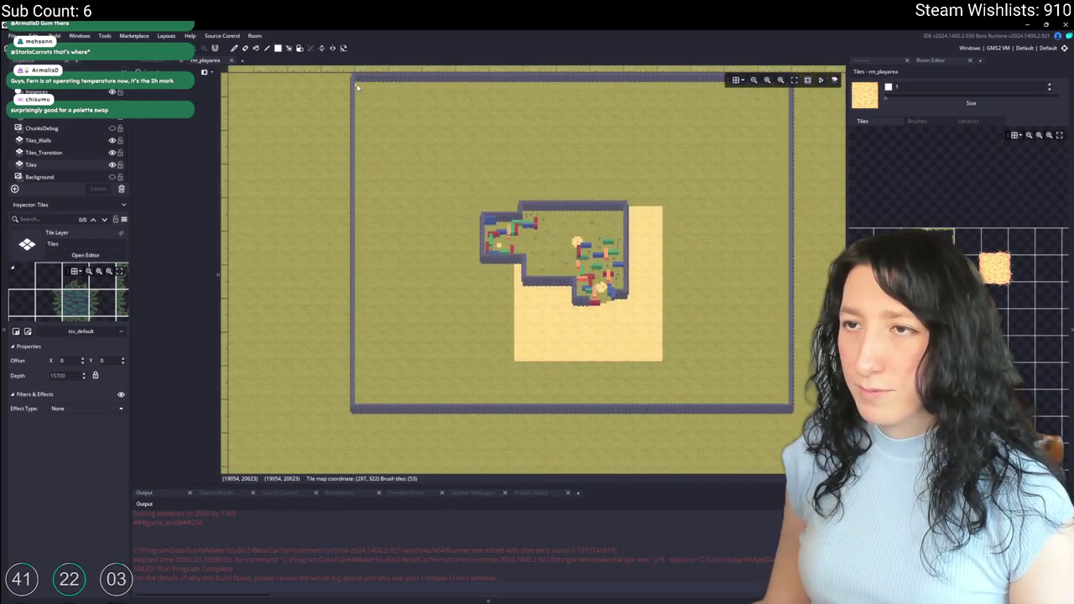
Step: Paint sand tiles over the grass strip above the base and below the wall's left side
mouse_move(355, 84)
mouse_down()
mouse_move(762, 125)
mouse_move(388, 90)
mouse_move(774, 181)
mouse_move(791, 207)
mouse_move(761, 347)
mouse_move(670, 411)
mouse_move(353, 360)
mouse_move(457, 205)
mouse_move(476, 199)
mouse_up()
scroll(481, 199, up, 4)
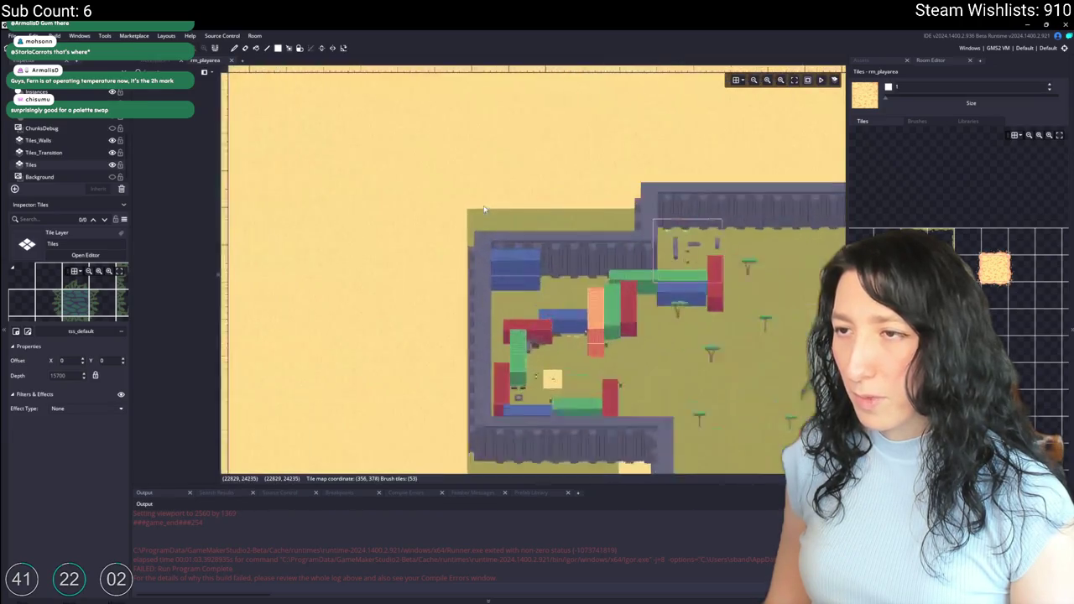
drag(435, 223, 695, 274)
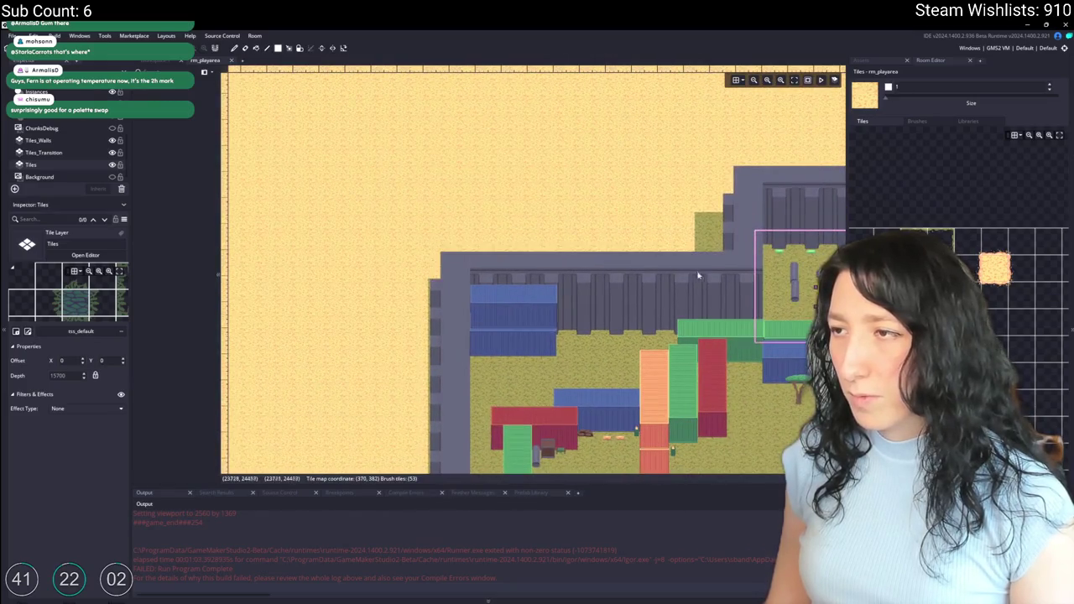
scroll(713, 283, down, 4)
scroll(391, 141, up, 2)
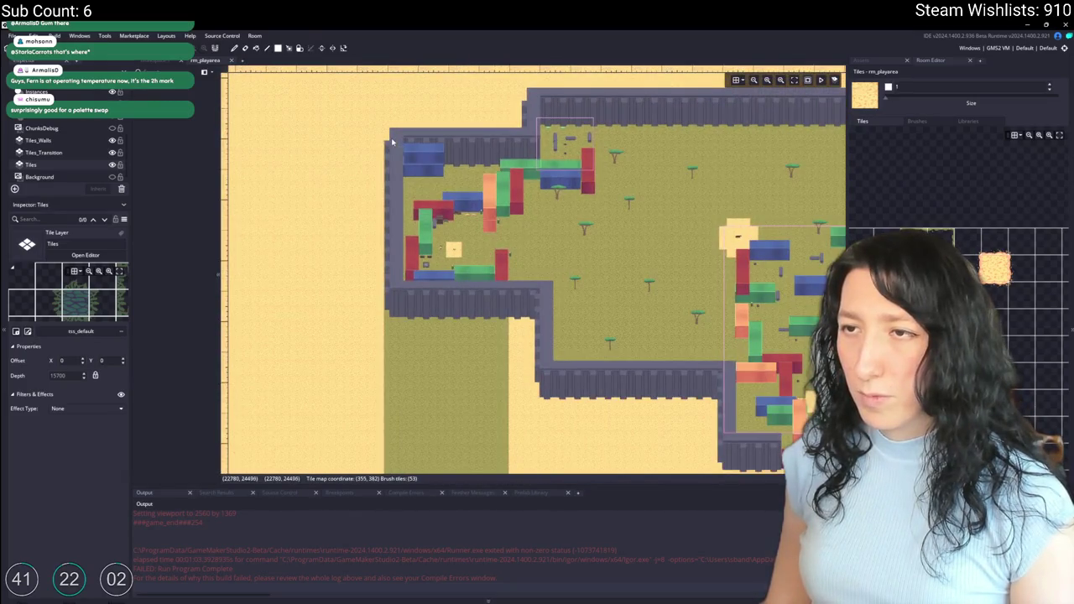
mouse_move(396, 321)
mouse_down()
mouse_move(503, 399)
mouse_move(364, 213)
mouse_up()
scroll(293, 309, down, 4)
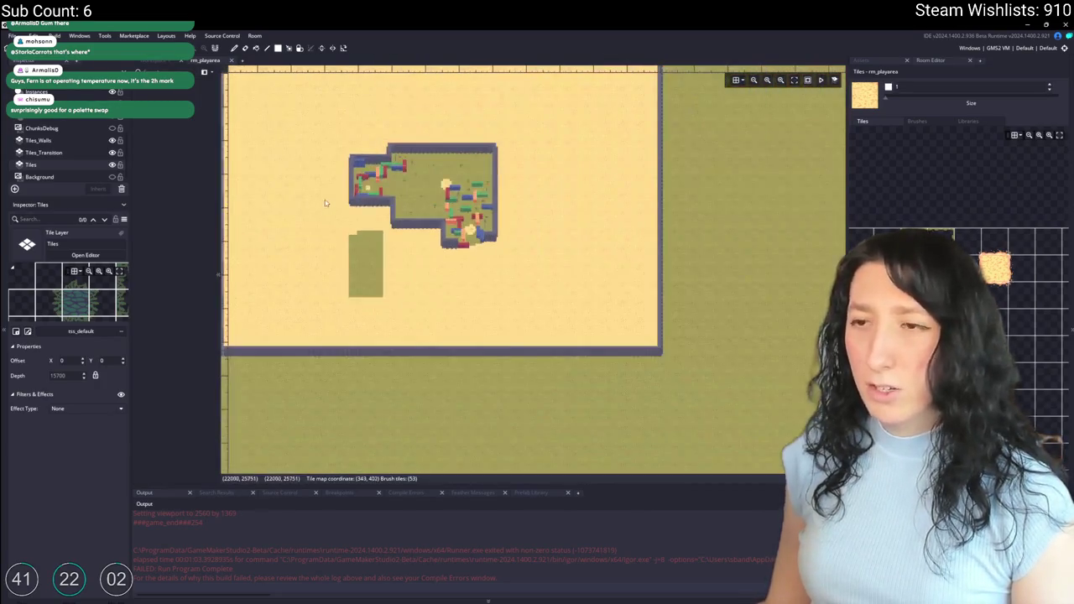
scroll(397, 200, up, 4)
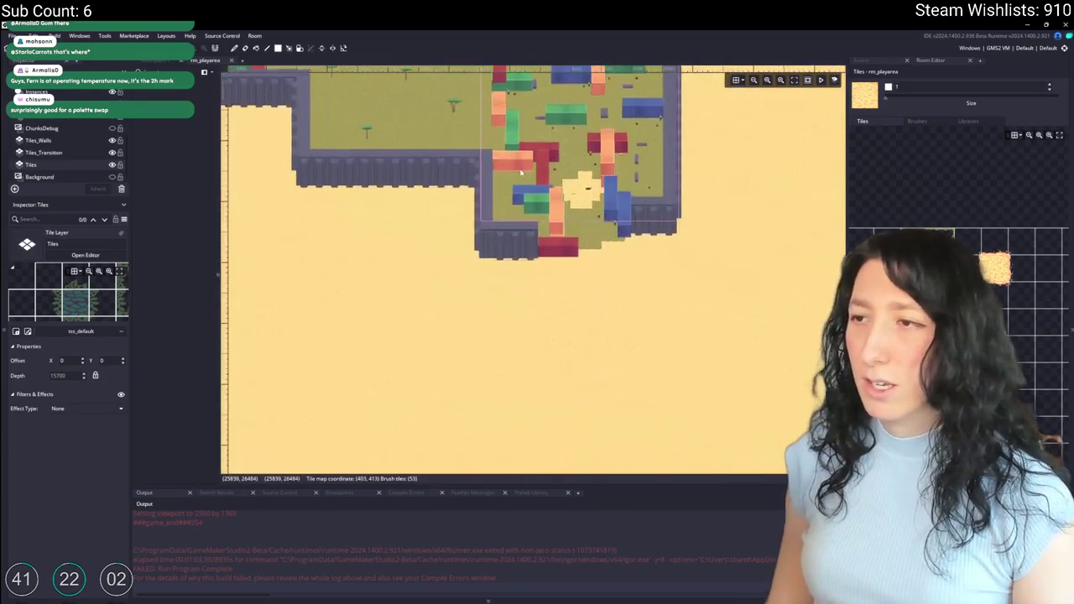
scroll(515, 174, down, 8)
scroll(515, 174, up, 6)
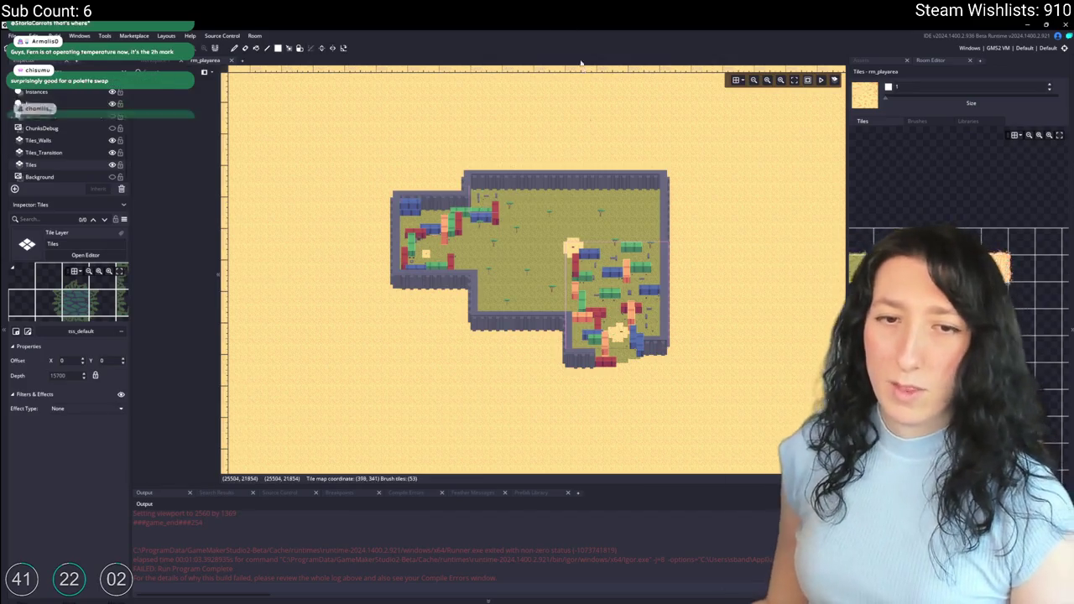
scroll(459, 256, up, 5)
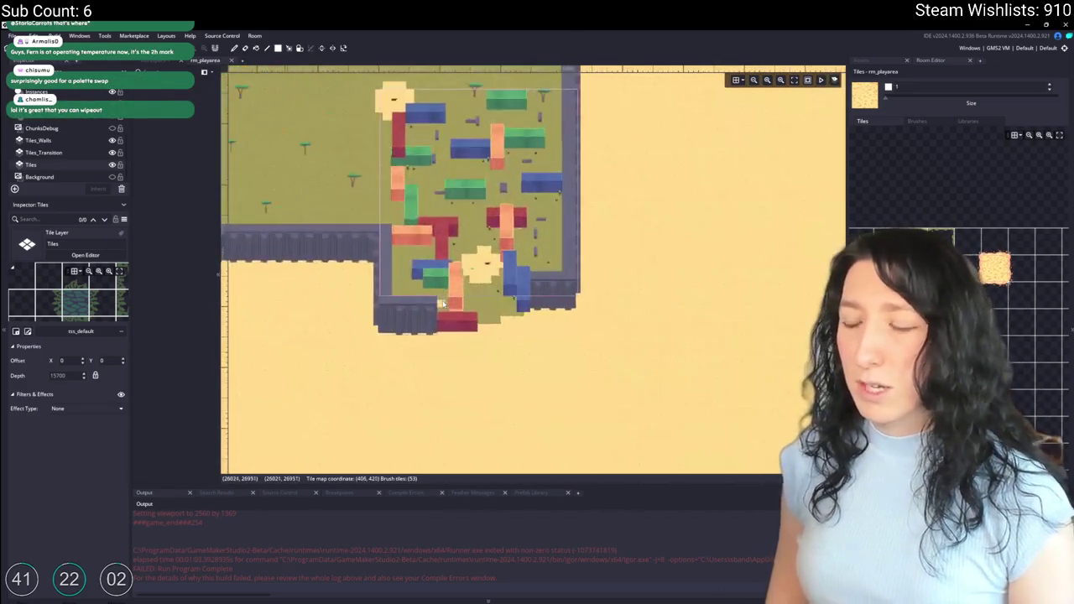
scroll(501, 263, down, 2)
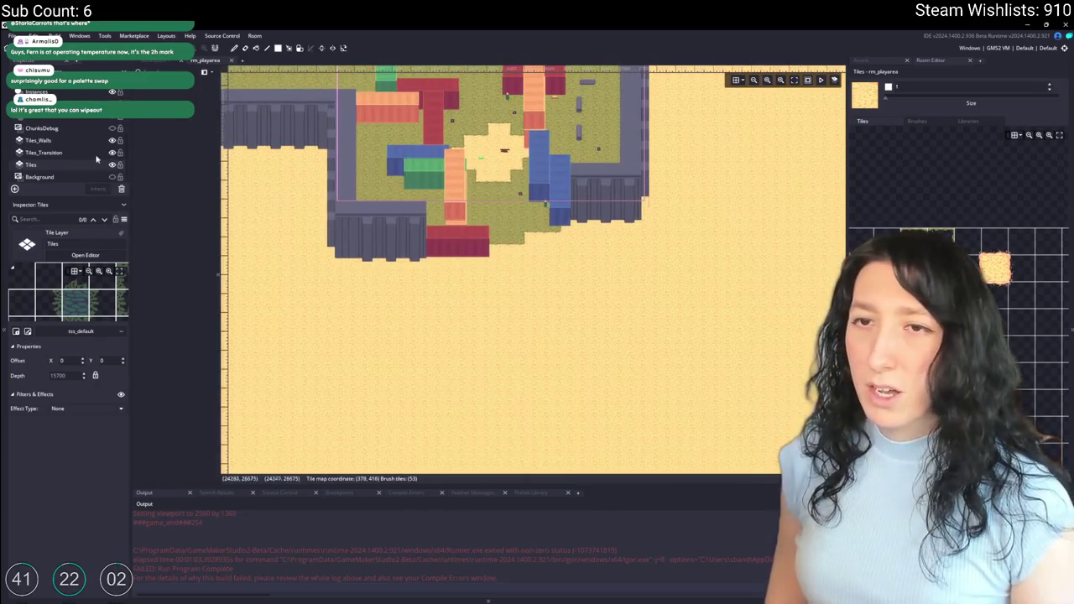
scroll(61, 155, up, 2)
Step: Select the obj_vertexgrass_spawn instance on the Grass layer
click(94, 150)
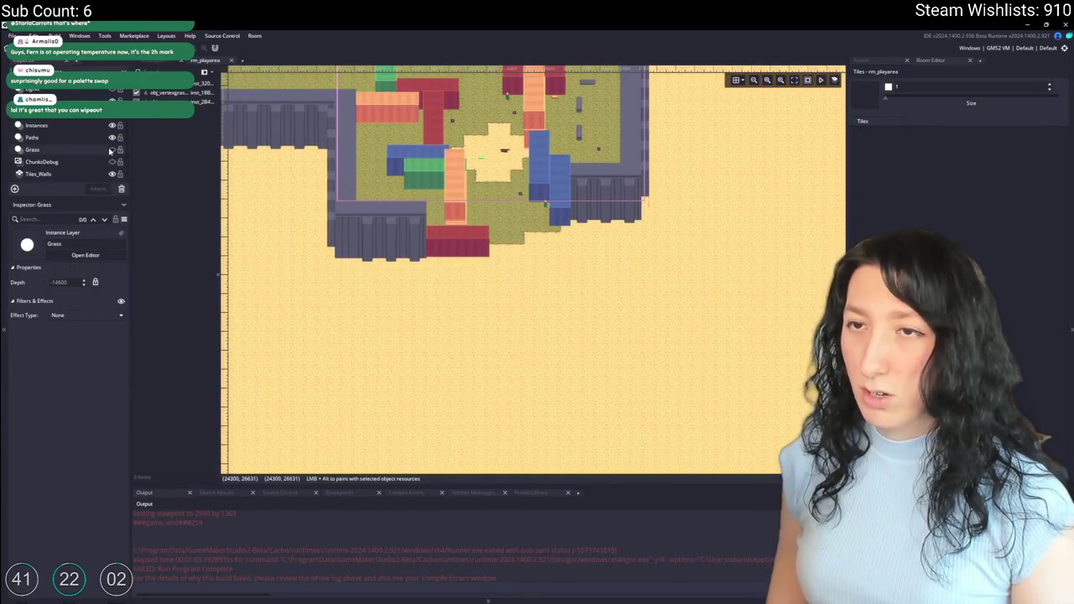
click(543, 270)
scroll(543, 270, down, 2)
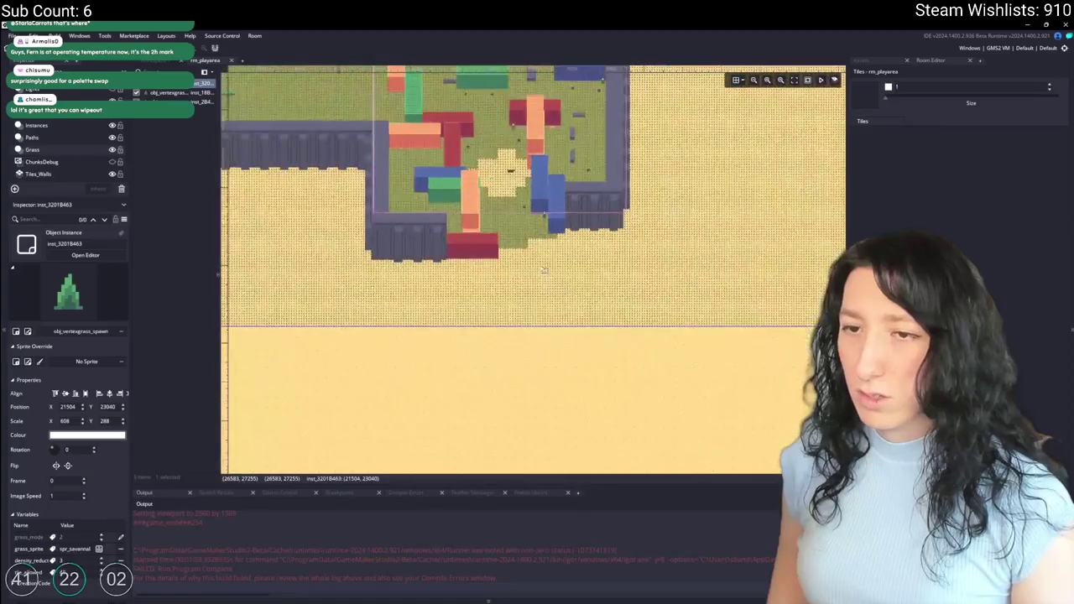
scroll(543, 270, down, 3)
scroll(543, 271, up, 1)
scroll(537, 277, down, 2)
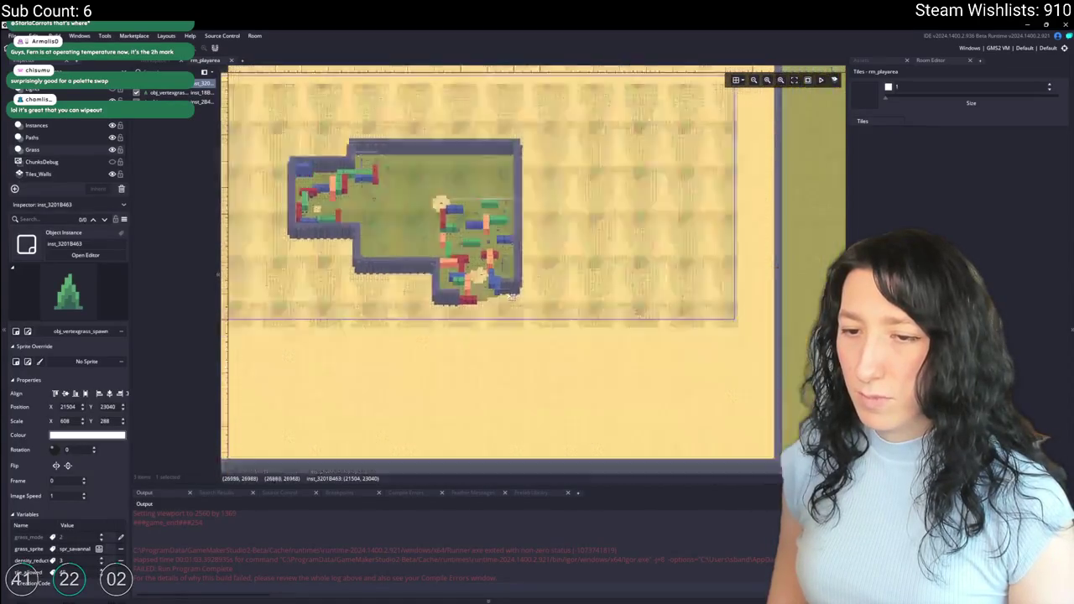
scroll(509, 295, up, 4)
scroll(510, 296, down, 2)
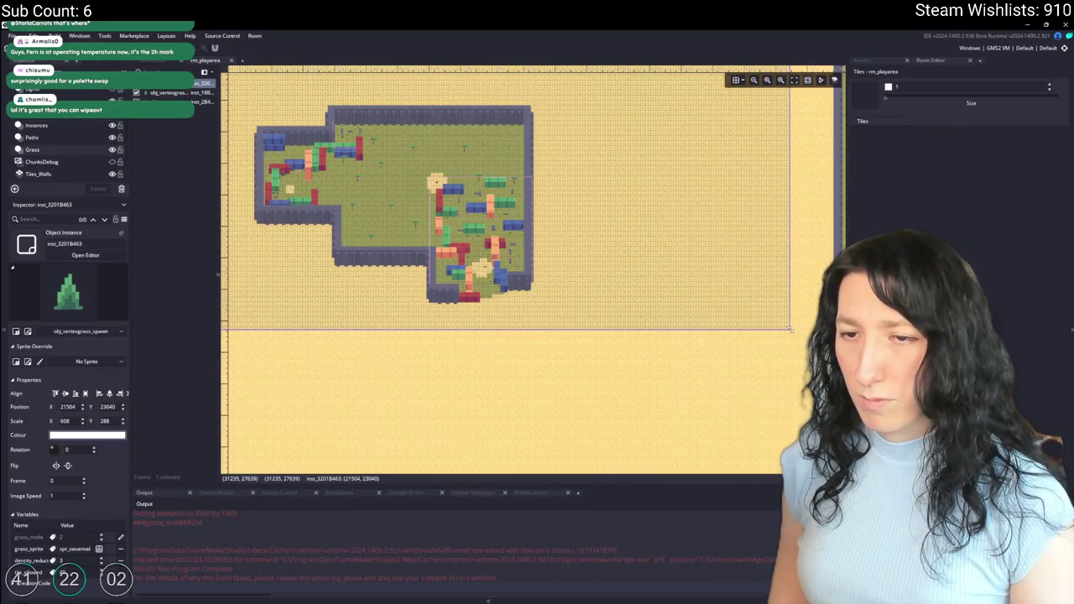
scroll(578, 269, down, 6)
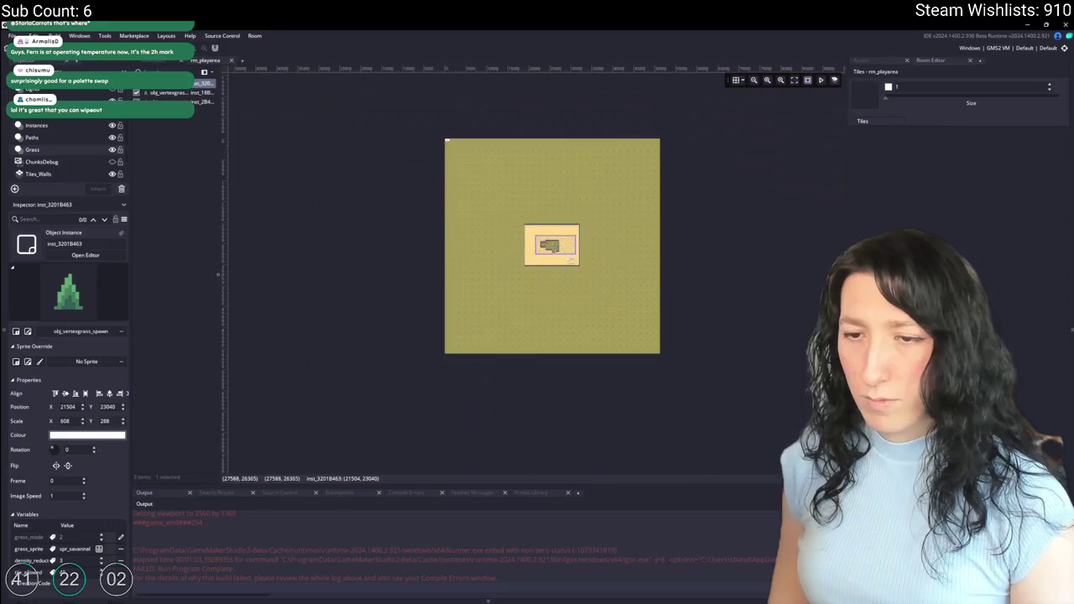
scroll(578, 268, up, 8)
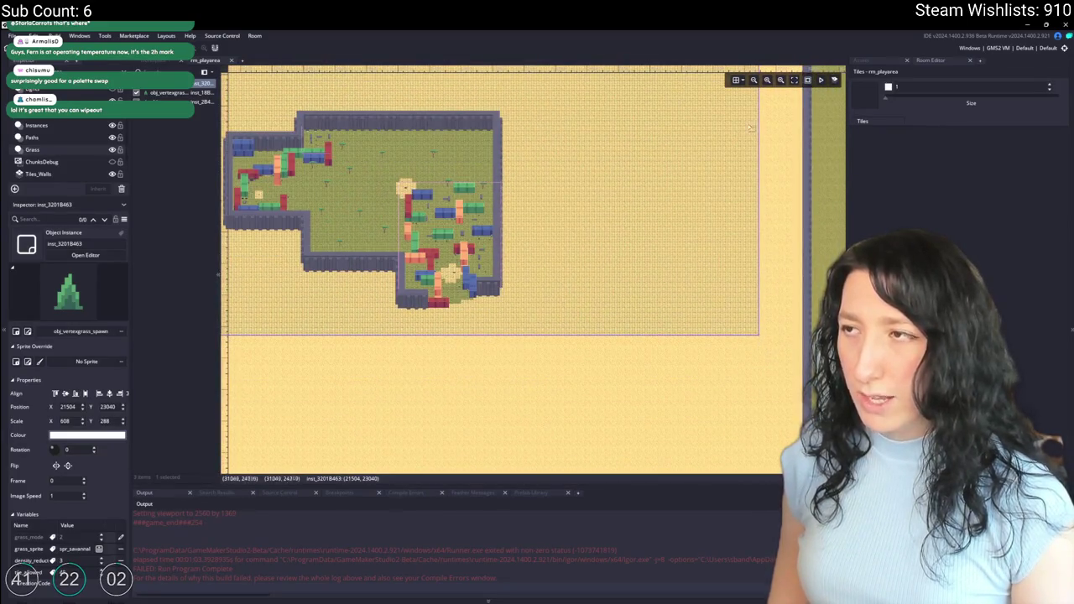
Step: Resize the grass spawner to about 274 × 206 so it fits the walled base
drag(795, 368, 534, 340)
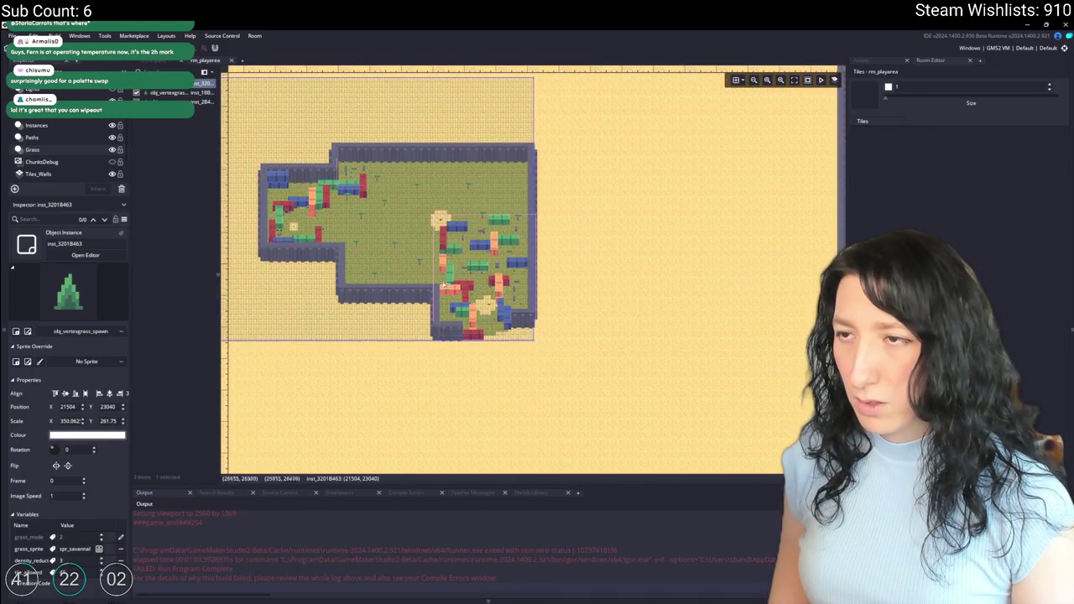
drag(307, 147, 385, 203)
scroll(378, 185, down, 2)
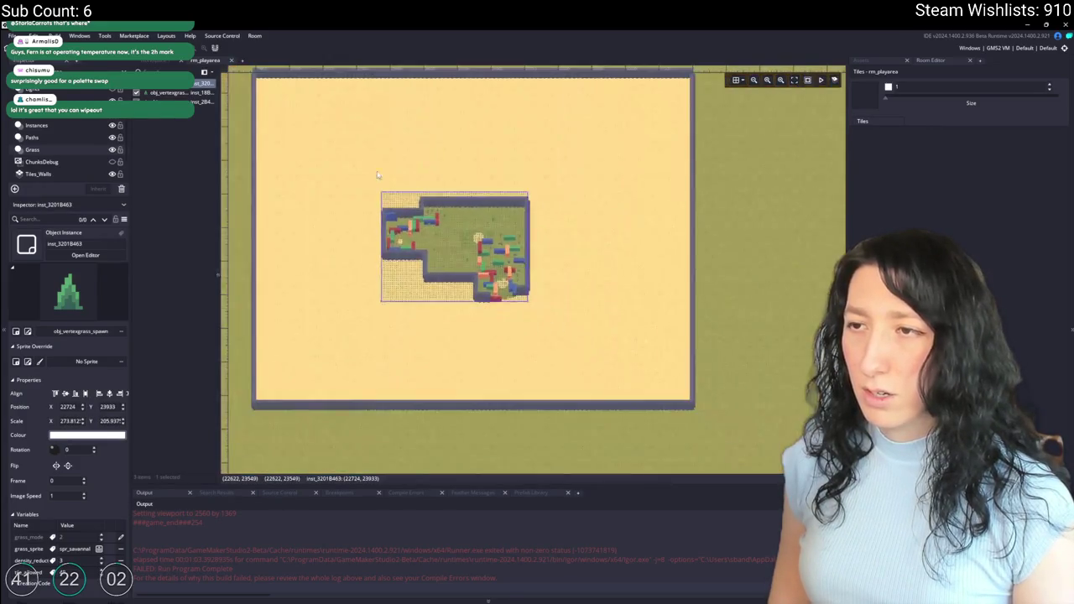
click(199, 102)
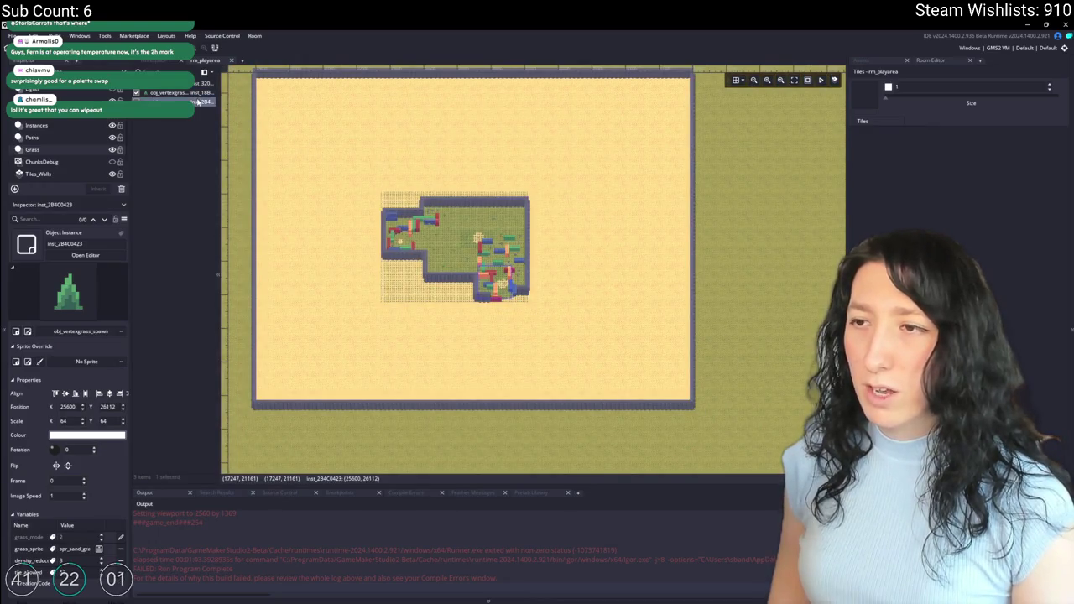
Step: Move the second grass spawner to the top-left, stretch it across the top, and duplicate it lower
mouse_move(501, 283)
mouse_down()
mouse_move(278, 164)
mouse_move(306, 229)
mouse_move(303, 182)
mouse_up()
scroll(302, 170, up, 10)
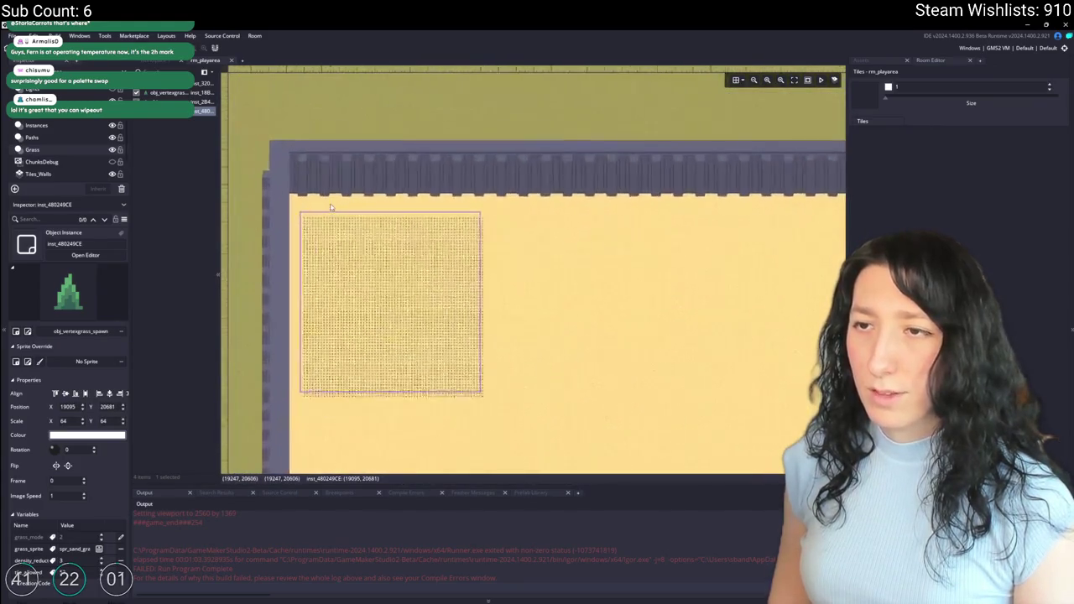
scroll(347, 244, down, 8)
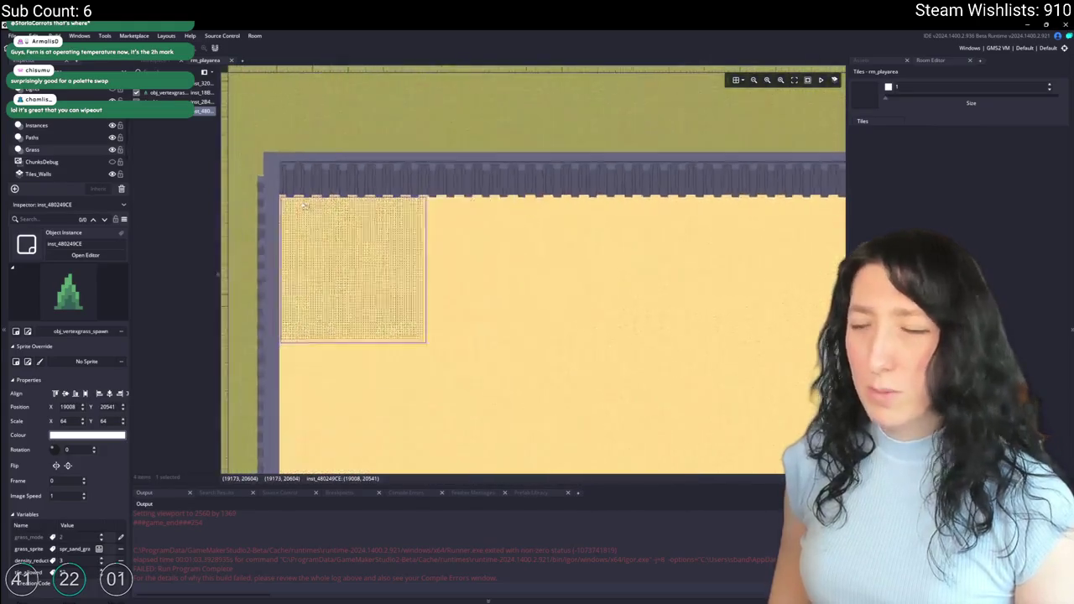
scroll(348, 244, down, 3)
scroll(344, 238, up, 4)
scroll(285, 218, down, 1)
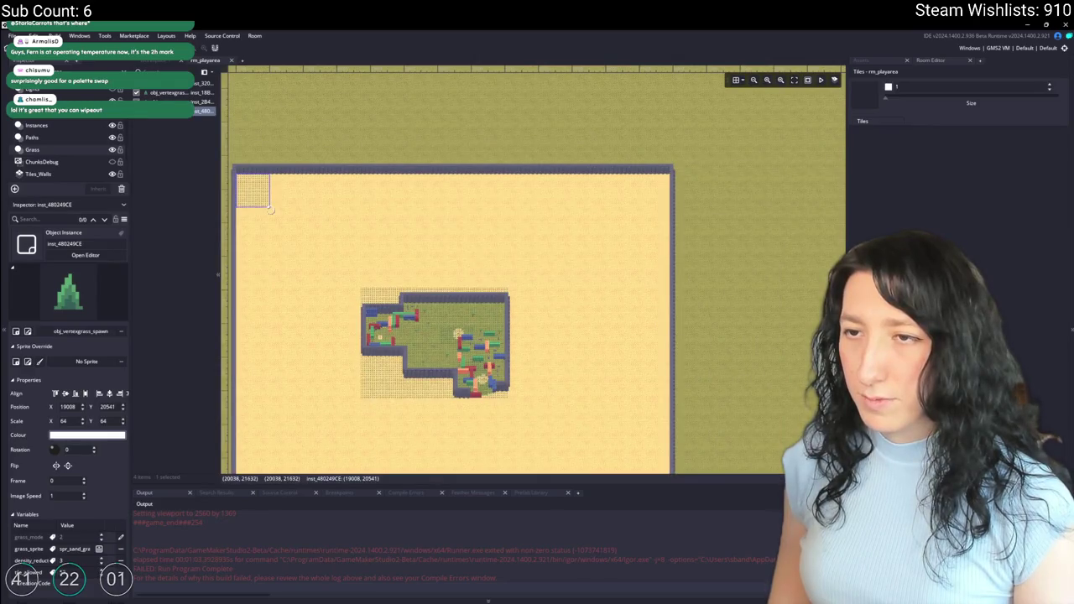
mouse_move(270, 207)
mouse_down()
mouse_move(599, 312)
mouse_move(675, 304)
mouse_up()
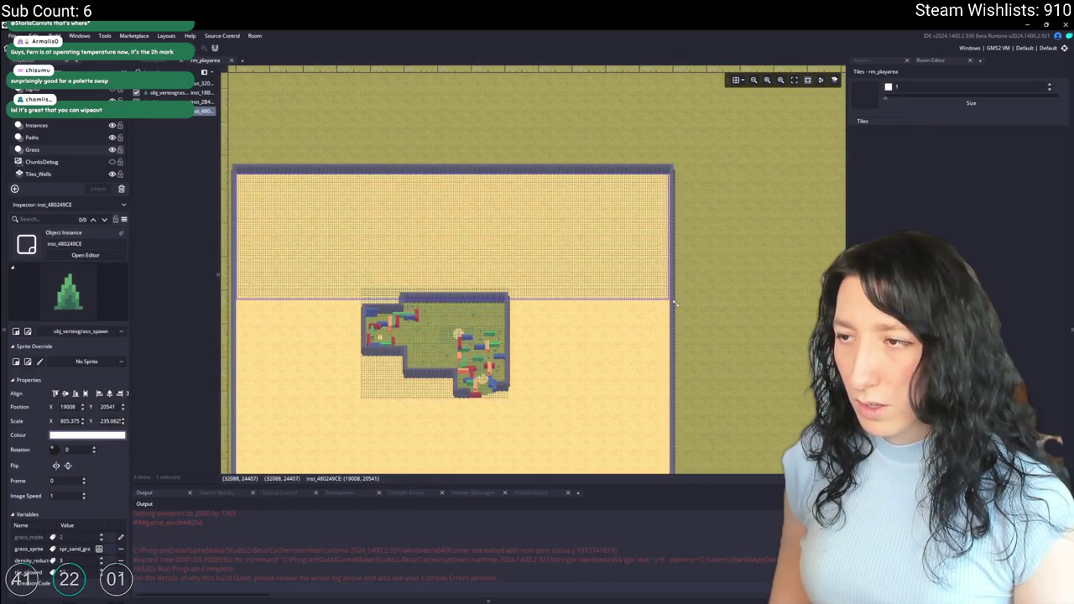
scroll(679, 303, down, 1)
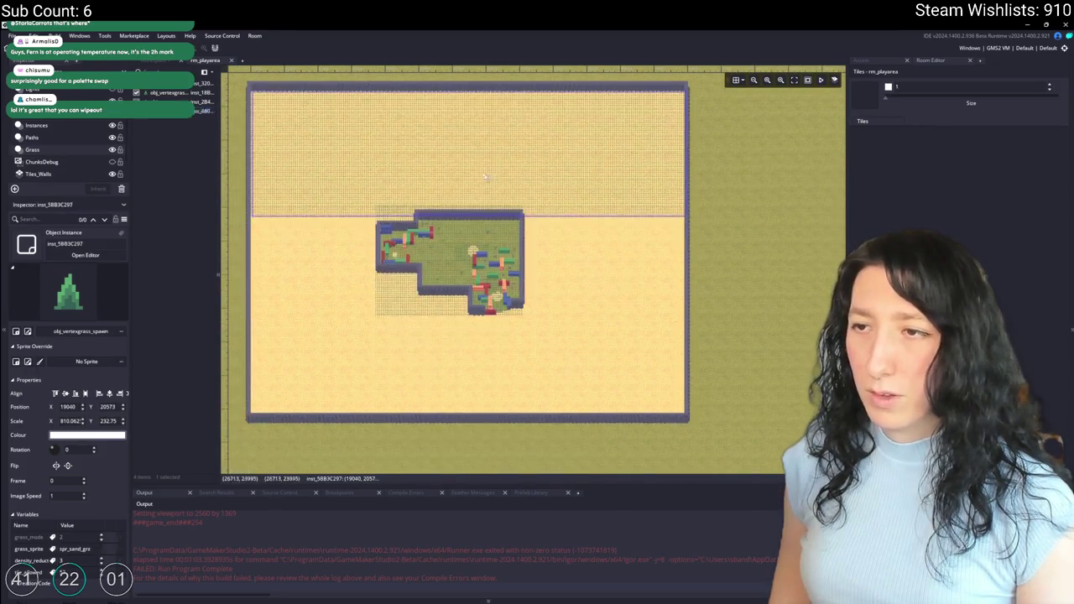
mouse_move(426, 166)
mouse_down()
mouse_move(436, 365)
mouse_move(424, 372)
mouse_up()
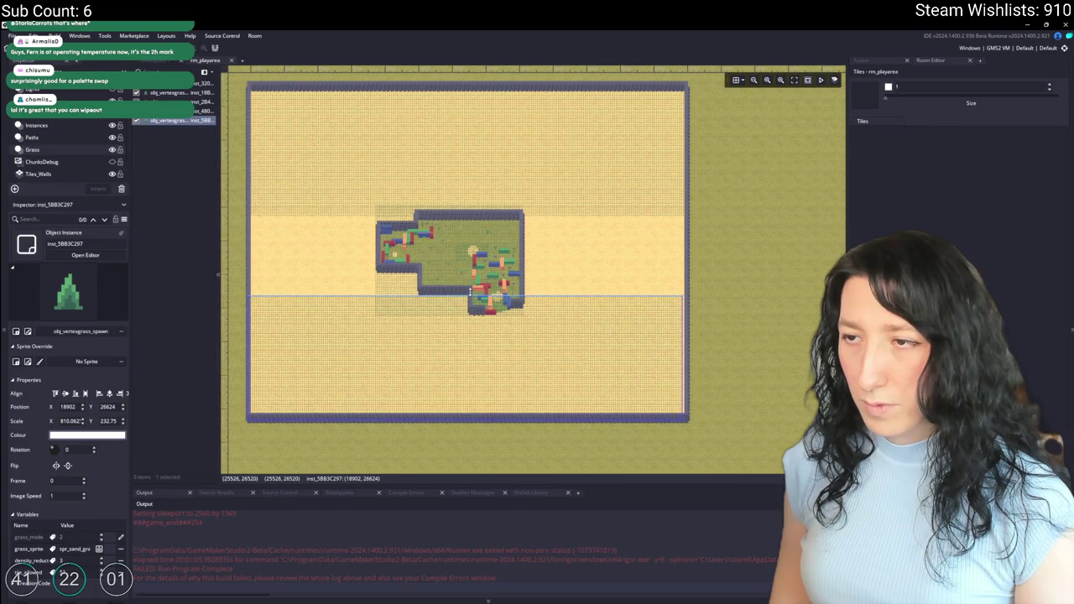
Step: Delete the small grass spawner inst_2B4C0423 over the base
click(501, 291)
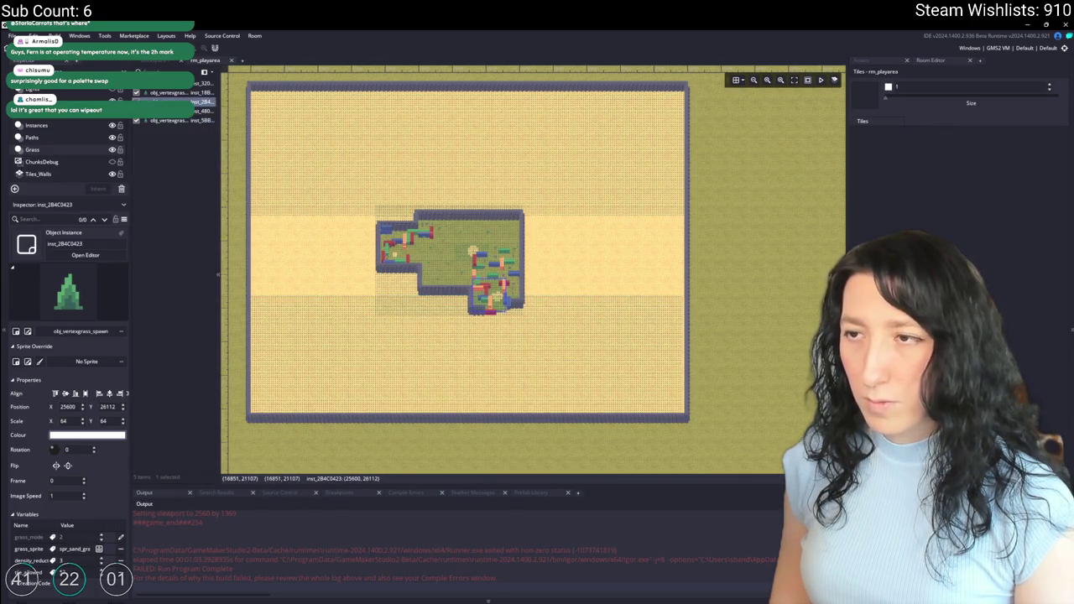
click(395, 170)
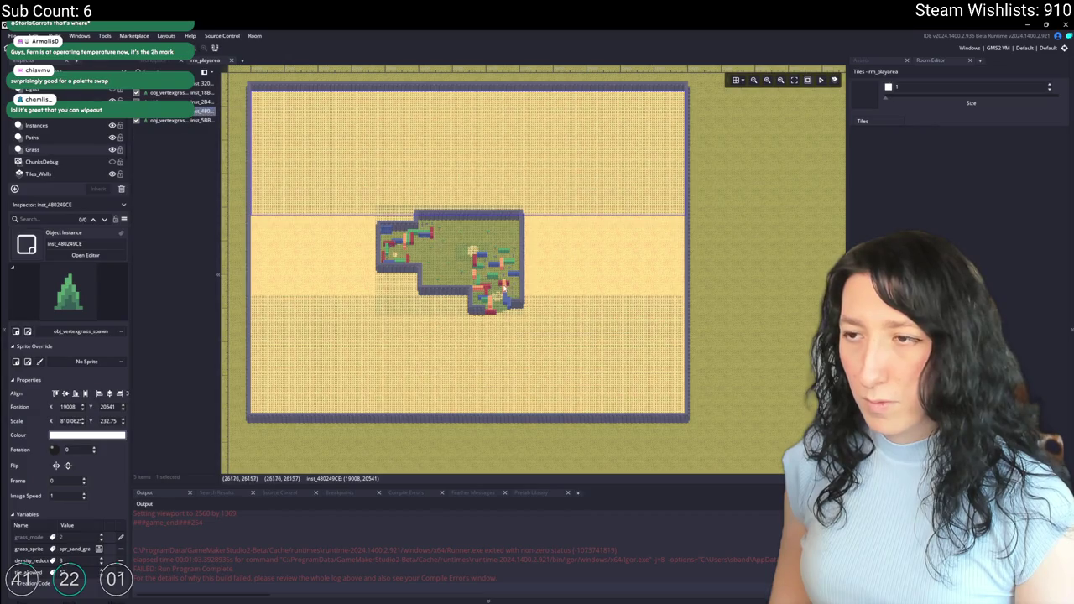
scroll(502, 289, up, 5)
click(480, 318)
shift+click(484, 313)
click(486, 322)
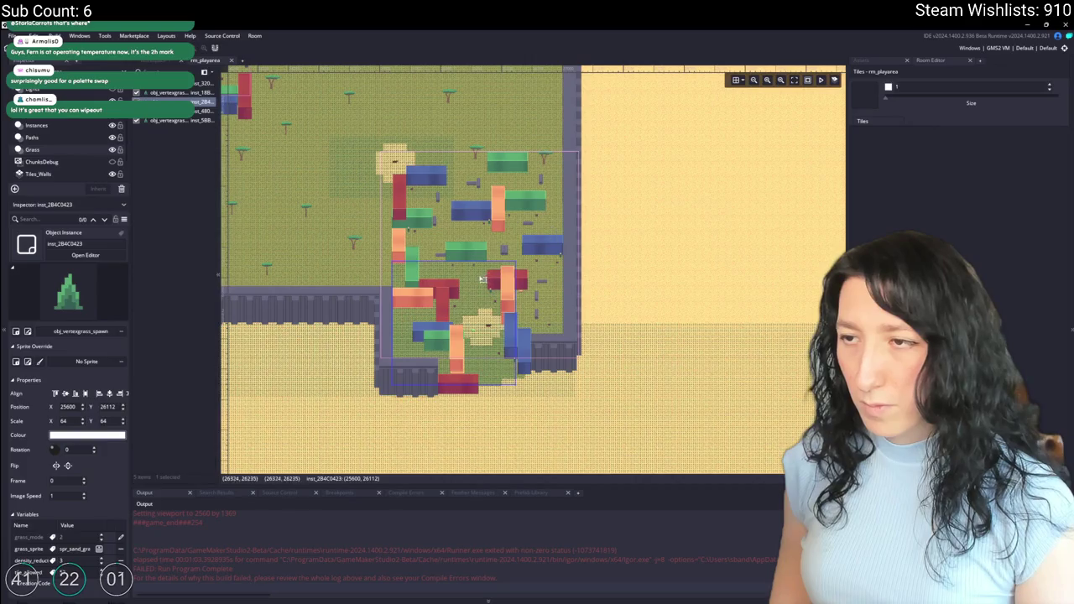
key(Escape)
Step: Delete the other overlapping grass spawner sitting over the base
scroll(495, 277, down, 10)
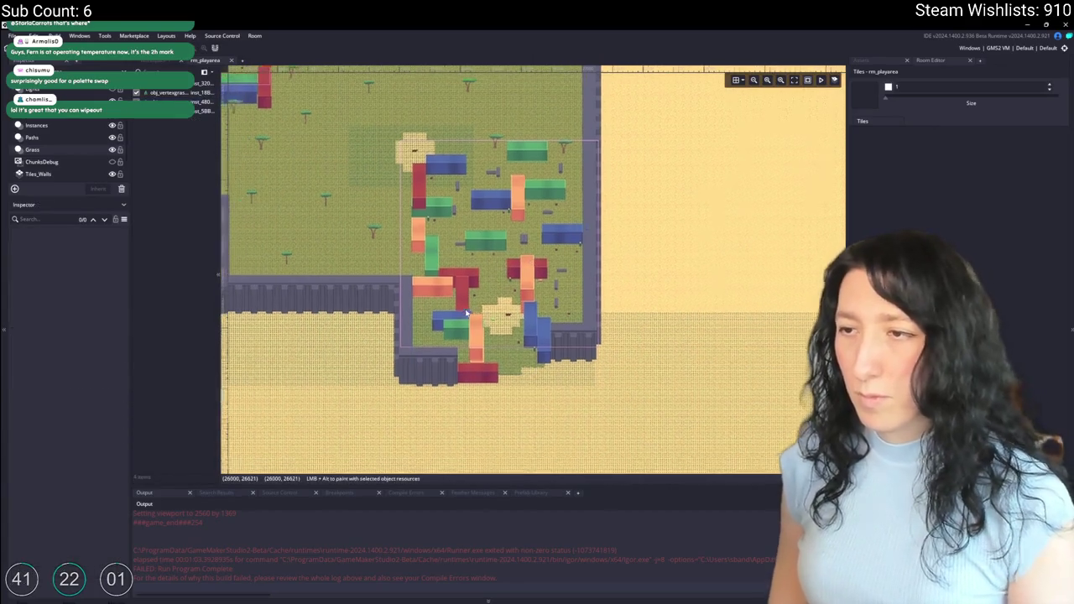
scroll(496, 302, up, 8)
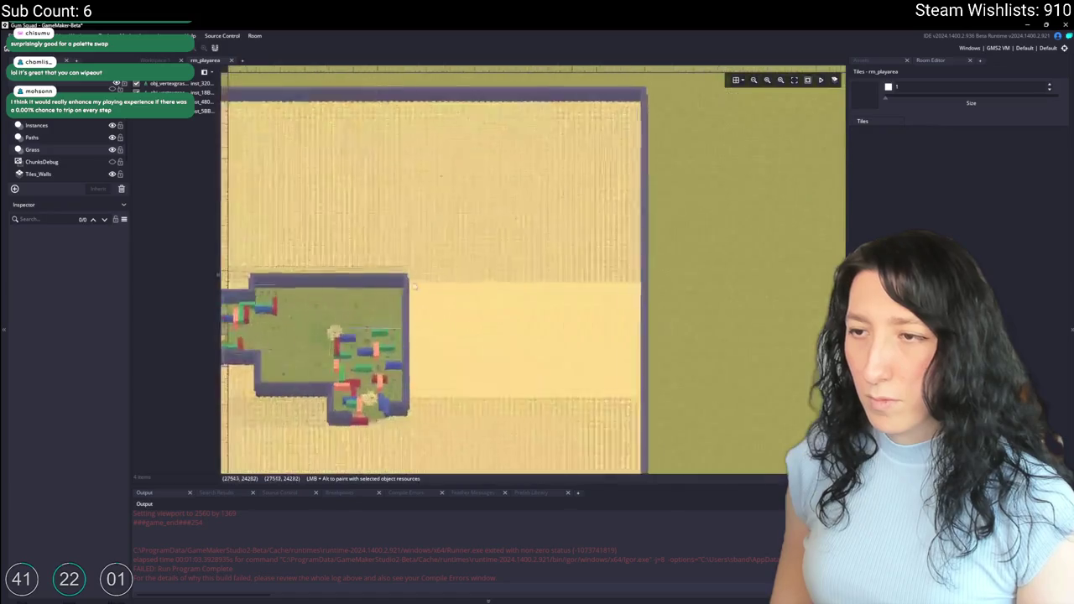
scroll(521, 311, down, 4)
click(541, 316)
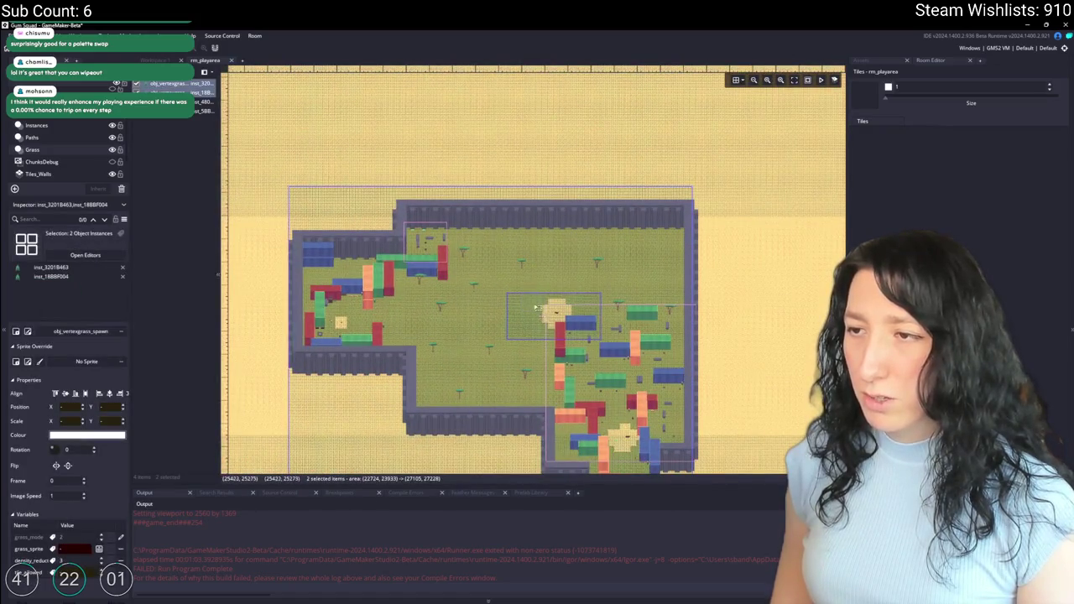
click(540, 314)
key(Escape)
scroll(433, 173, down, 8)
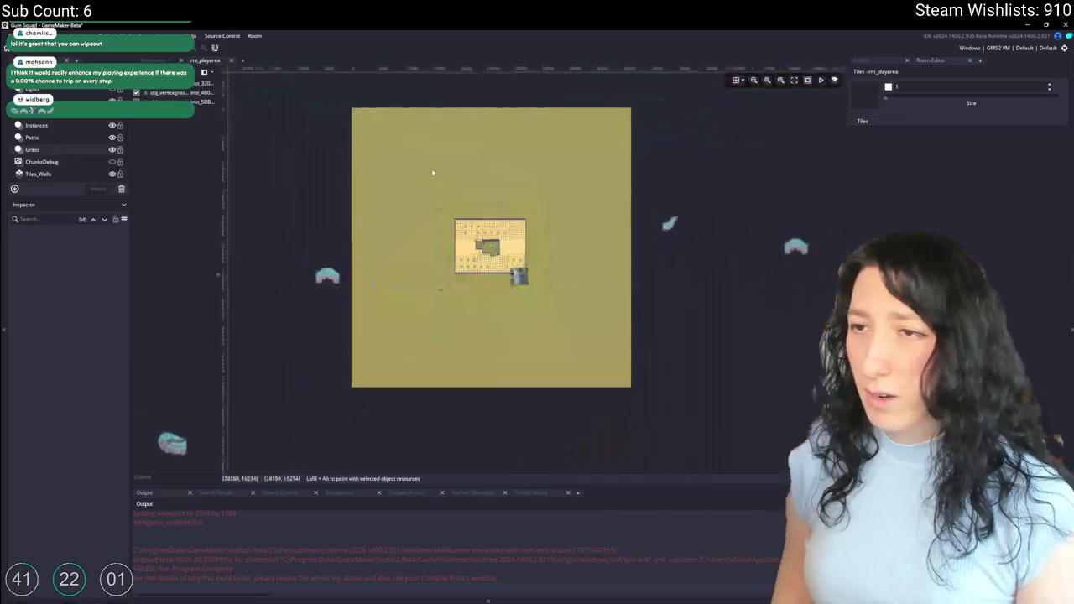
Step: Stretch the top grass spawner down to about 810 × 606, then hide the Grass layer
click(474, 241)
scroll(473, 240, up, 5)
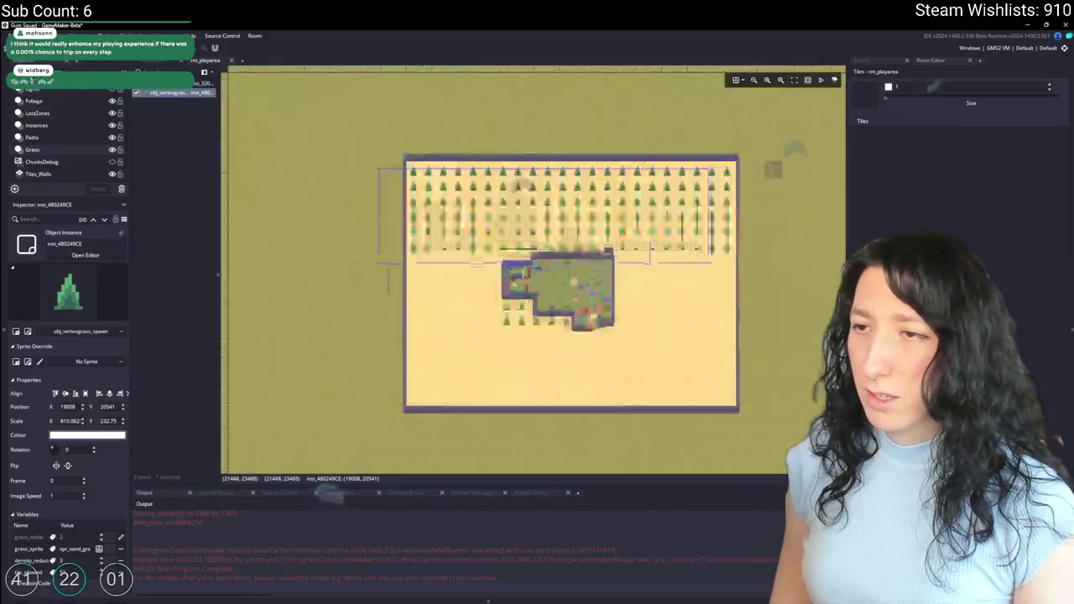
scroll(438, 149, down, 2)
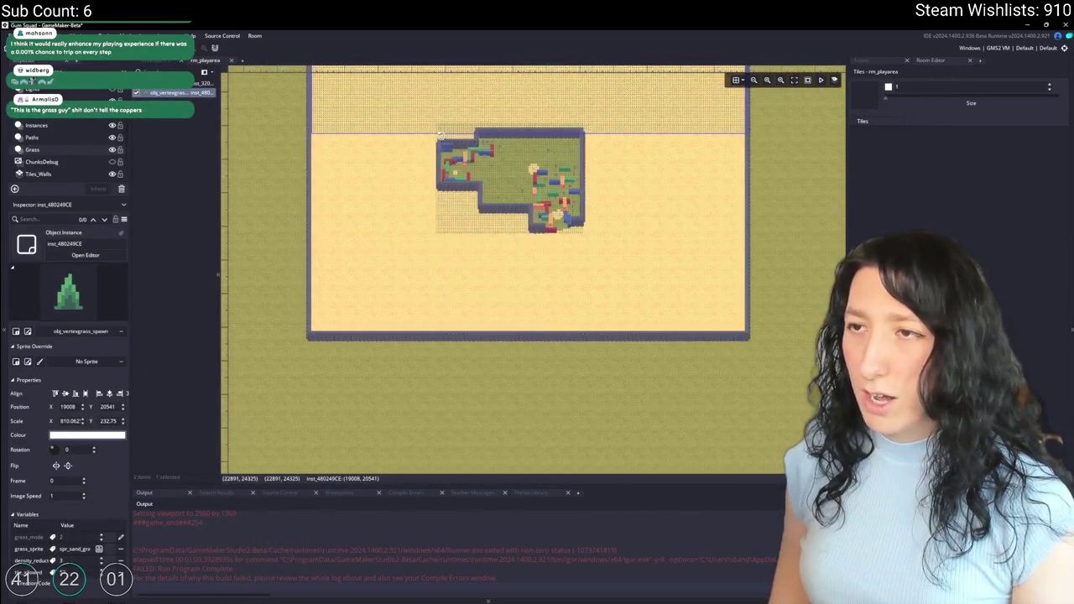
drag(444, 135, 490, 339)
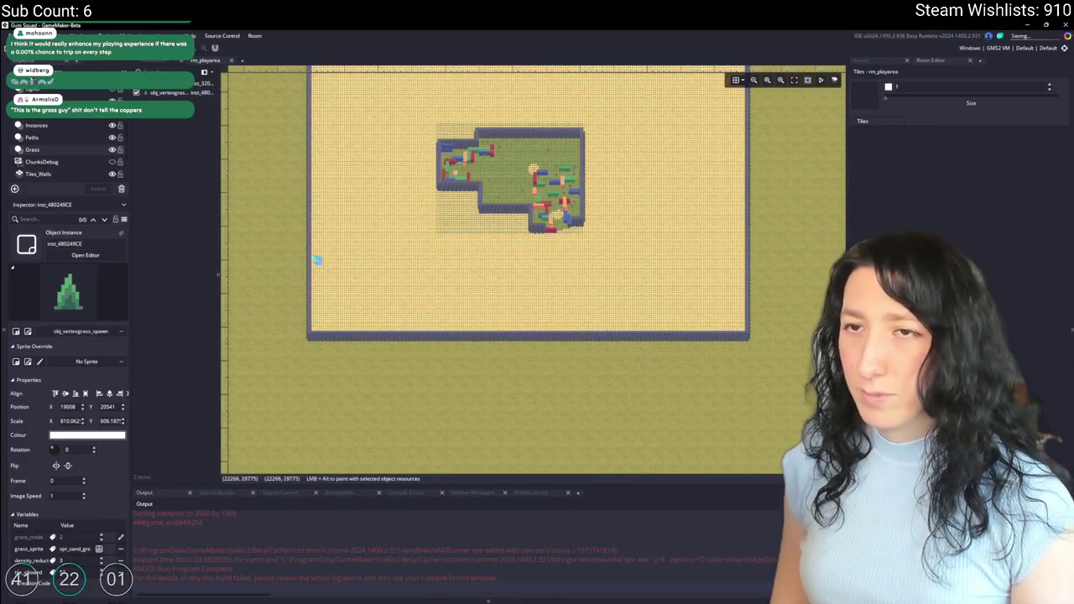
click(115, 149)
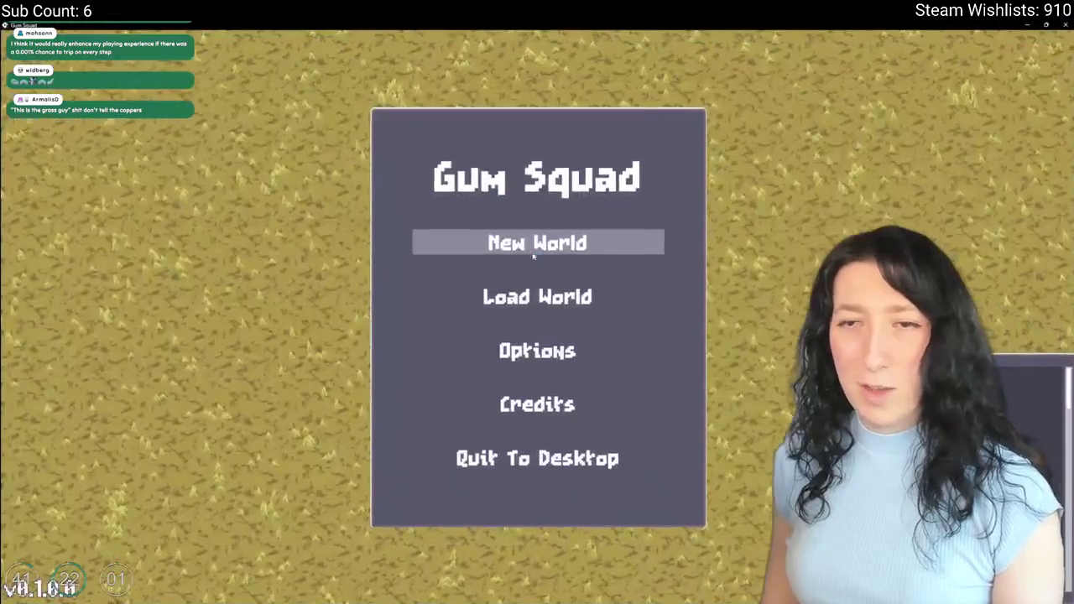
Step: Load a saved world, walk around the sand near the base, then pause
click(537, 295)
click(425, 367)
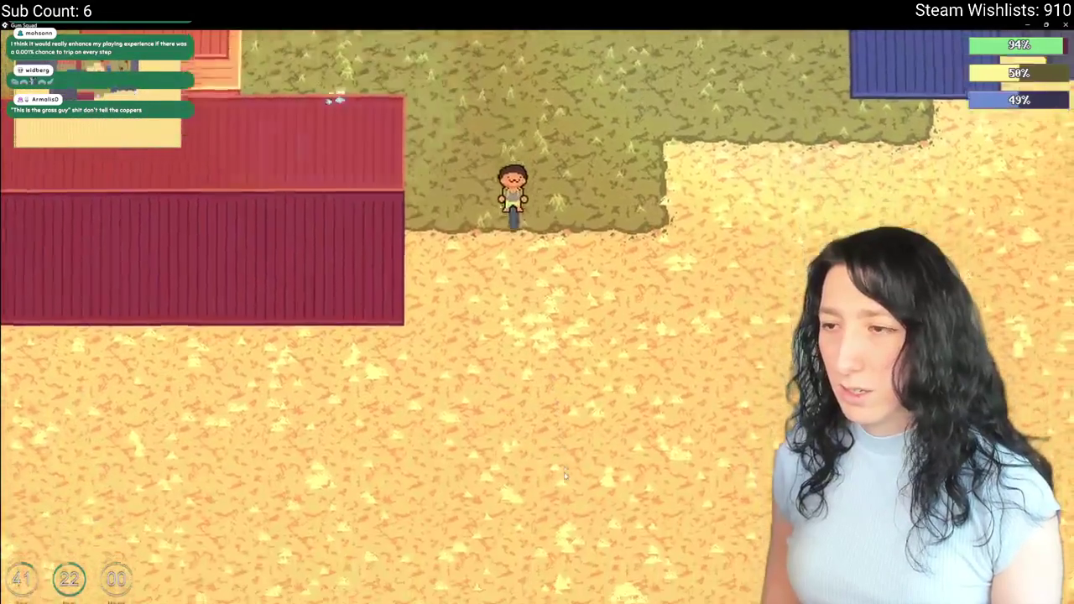
key(Escape)
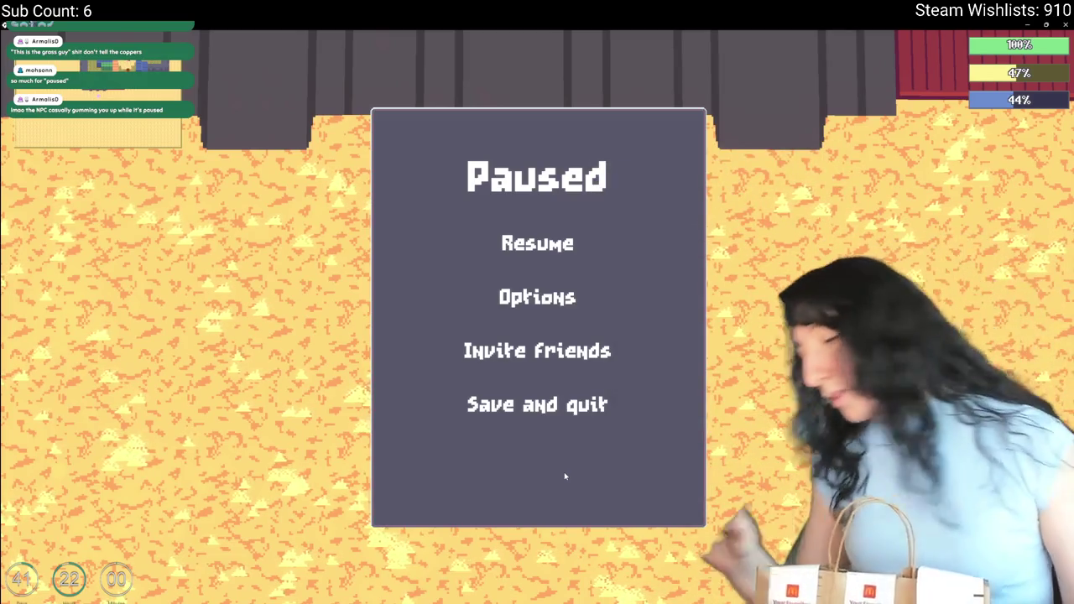
Step: Unpause and walk the character around the sand beside the base's red containers
key(Escape)
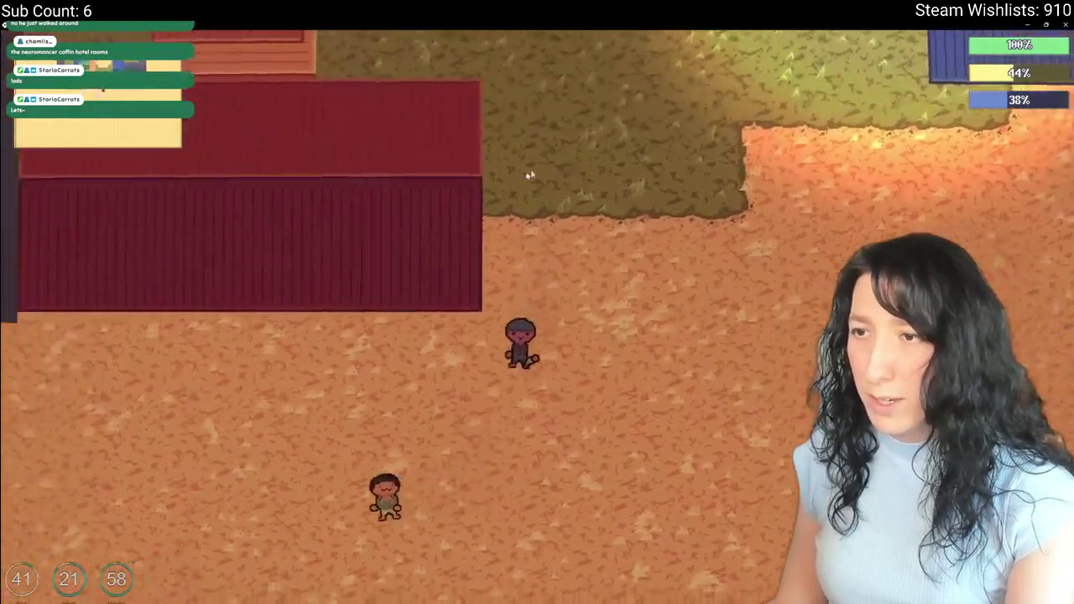
Step: Skateboard across the open sand and past the dark walls, then close the game
key(s)
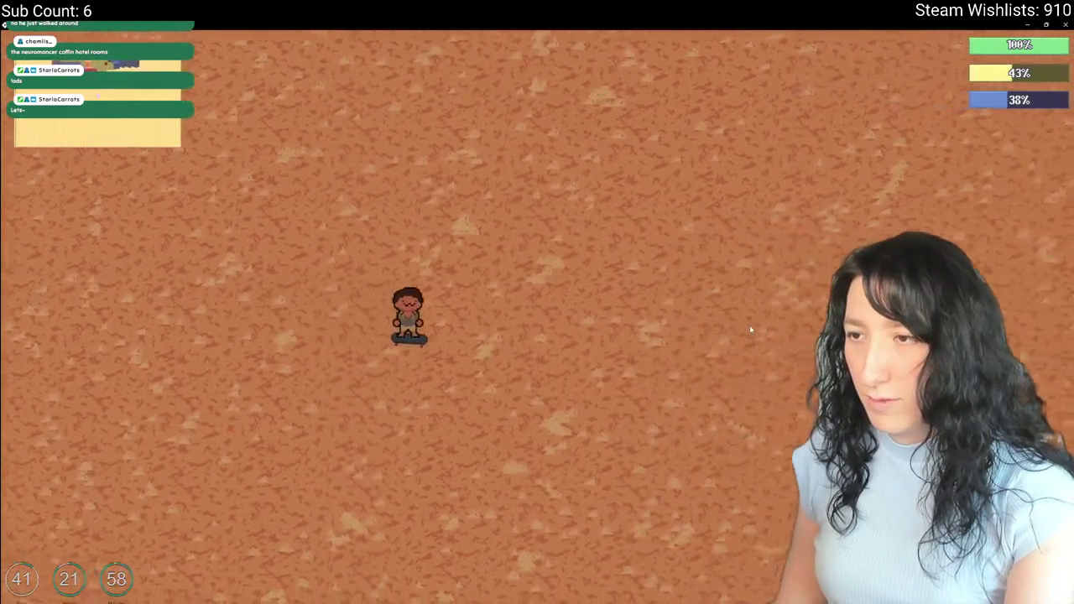
key(d)
key(w)
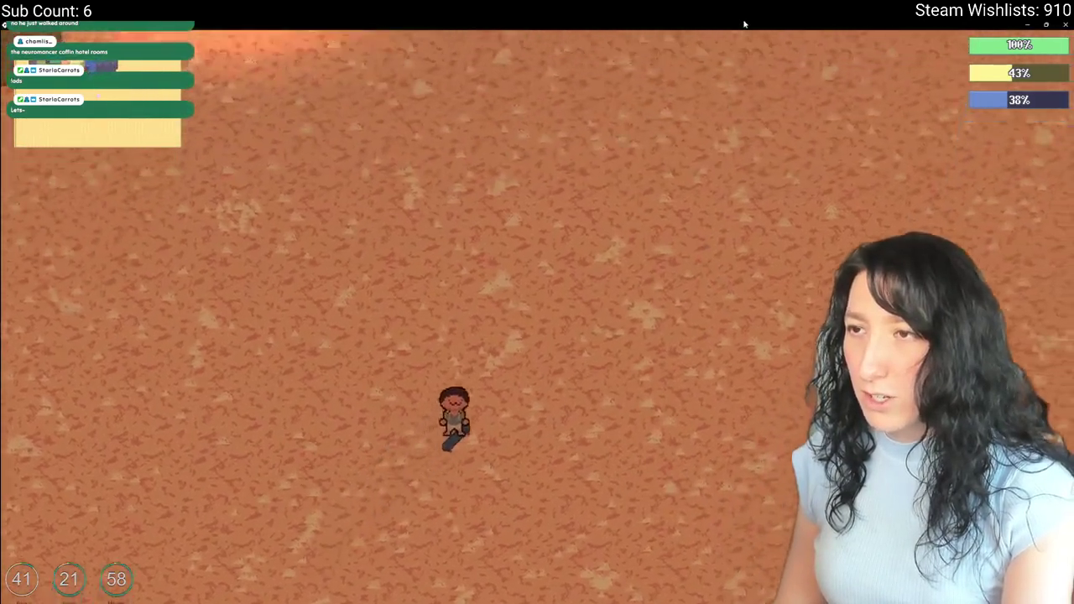
key(d)
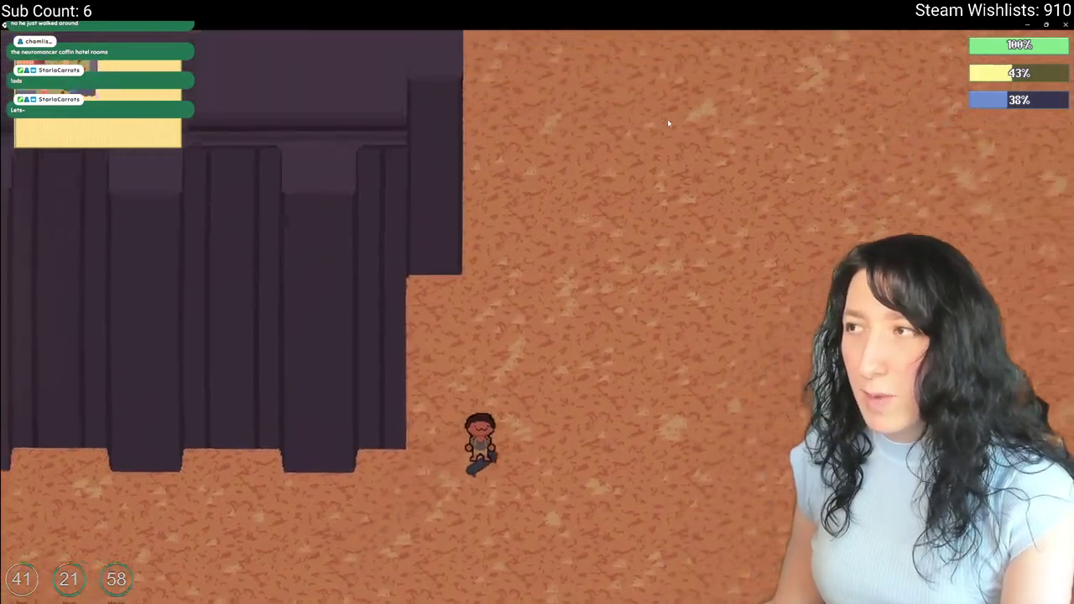
key(d)
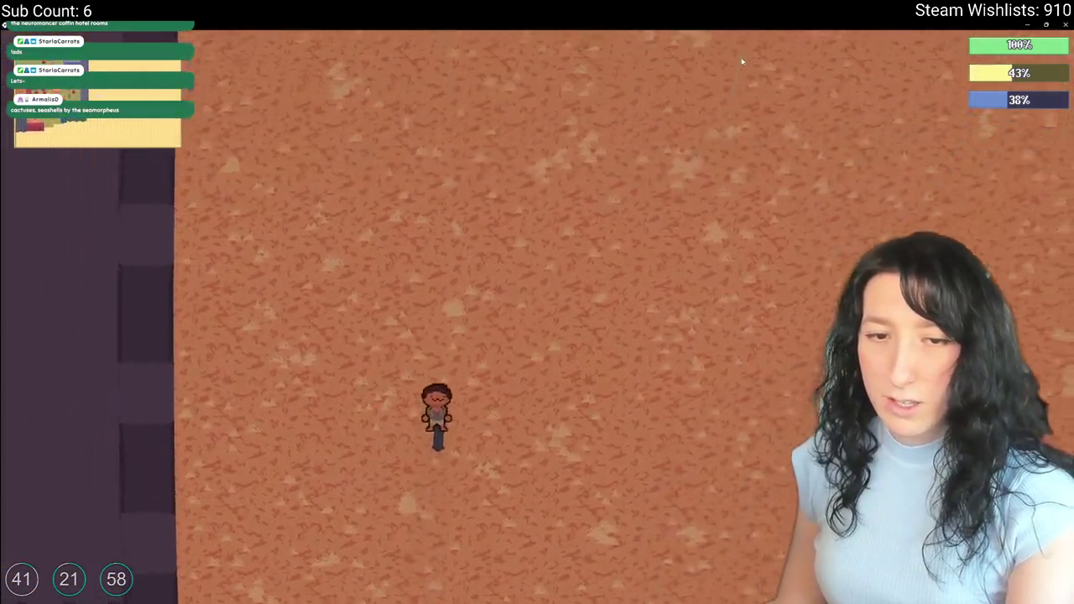
key(s)
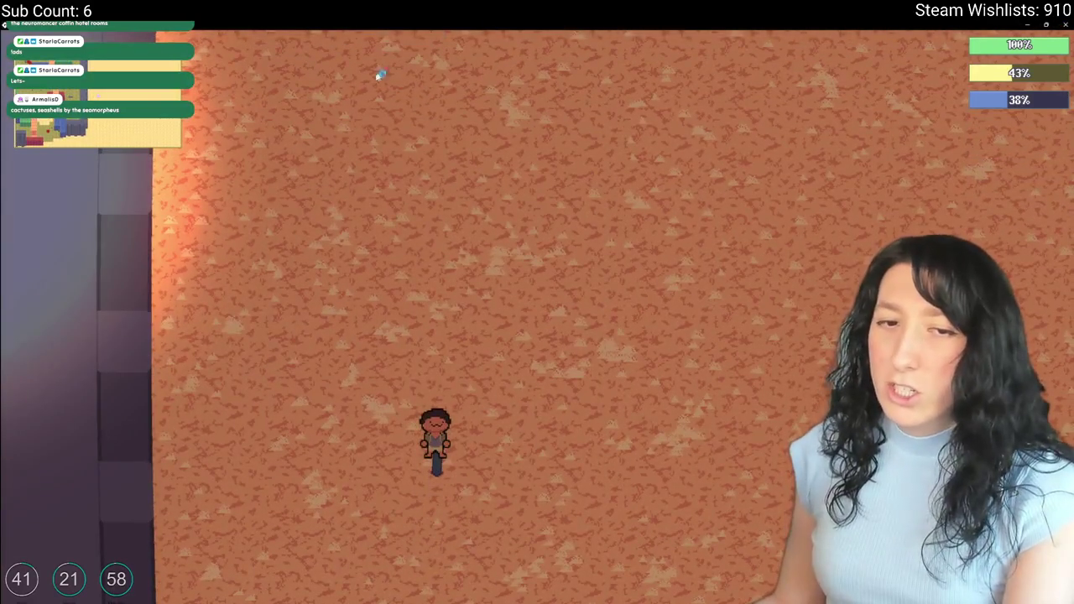
key(Escape)
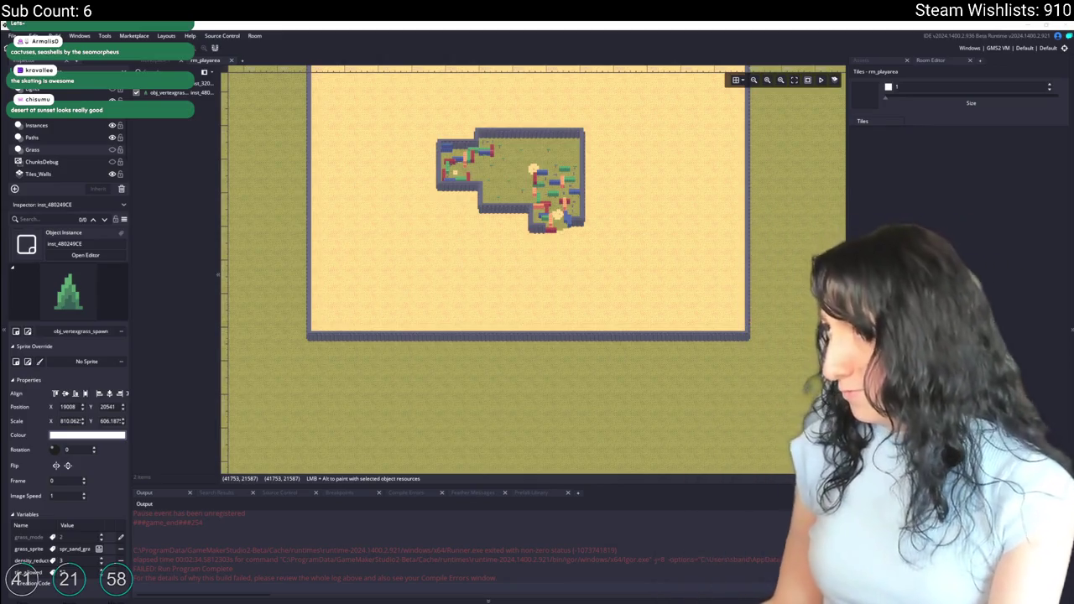
Step: Switch to the browser and scroll down the YouTube home feed of recommended videos
key(alt+Tab)
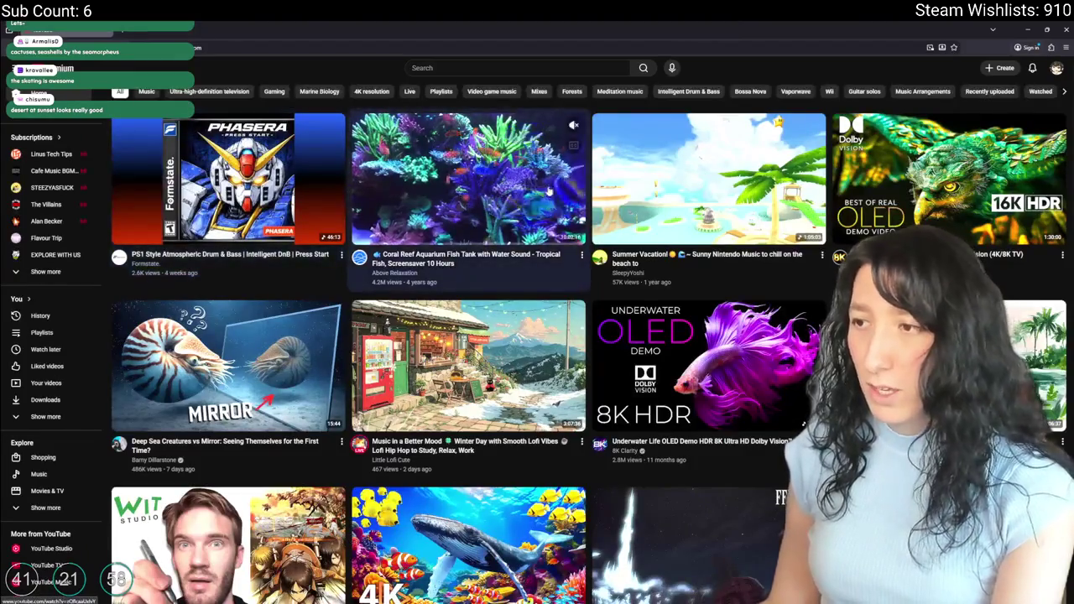
scroll(552, 190, down, 2)
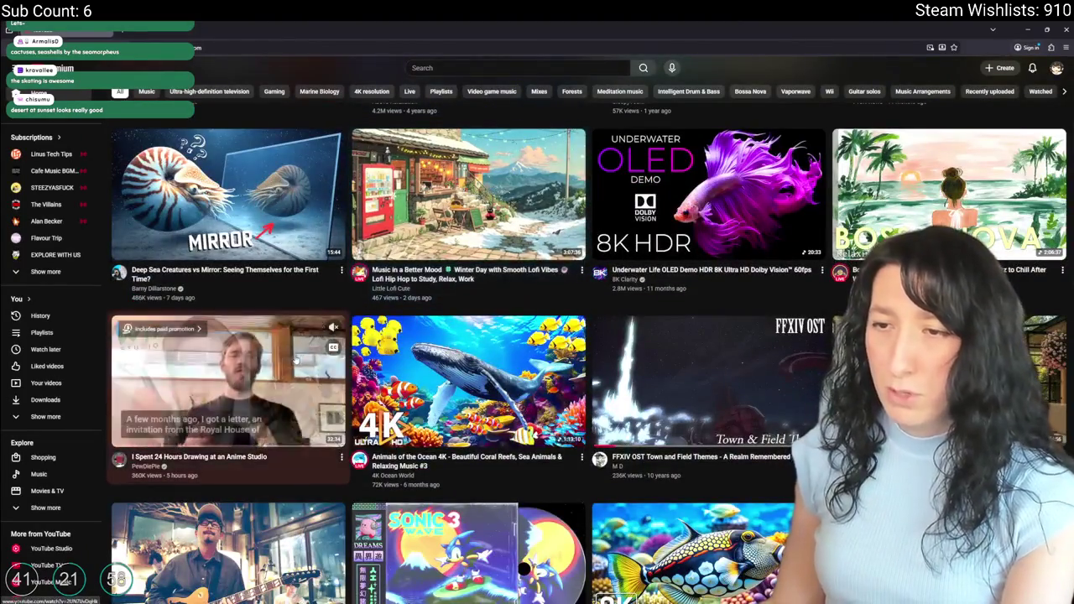
scroll(424, 339, down, 3)
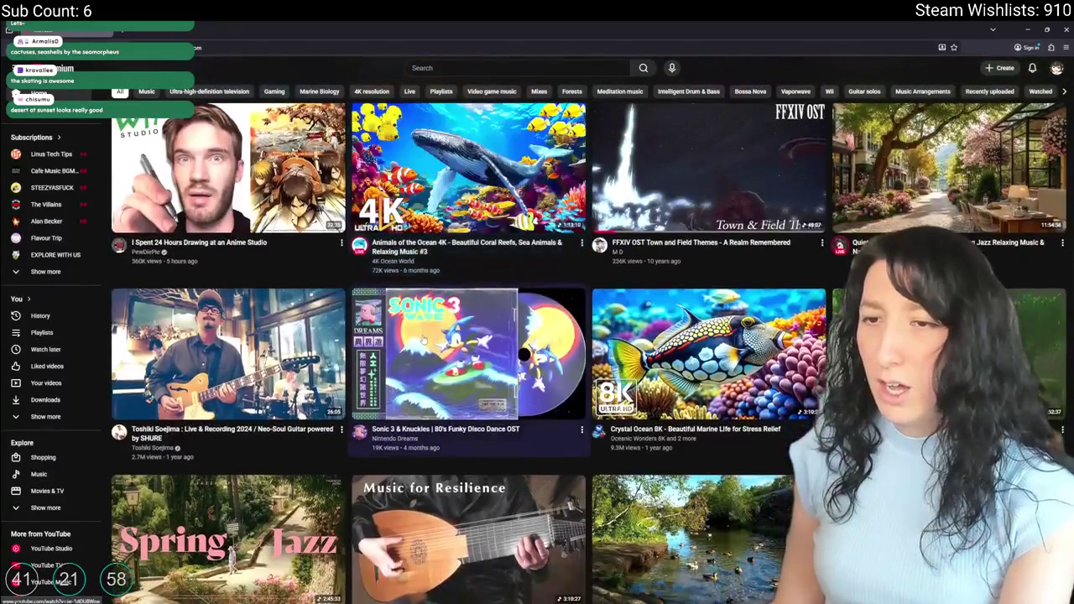
scroll(424, 340, down, 8)
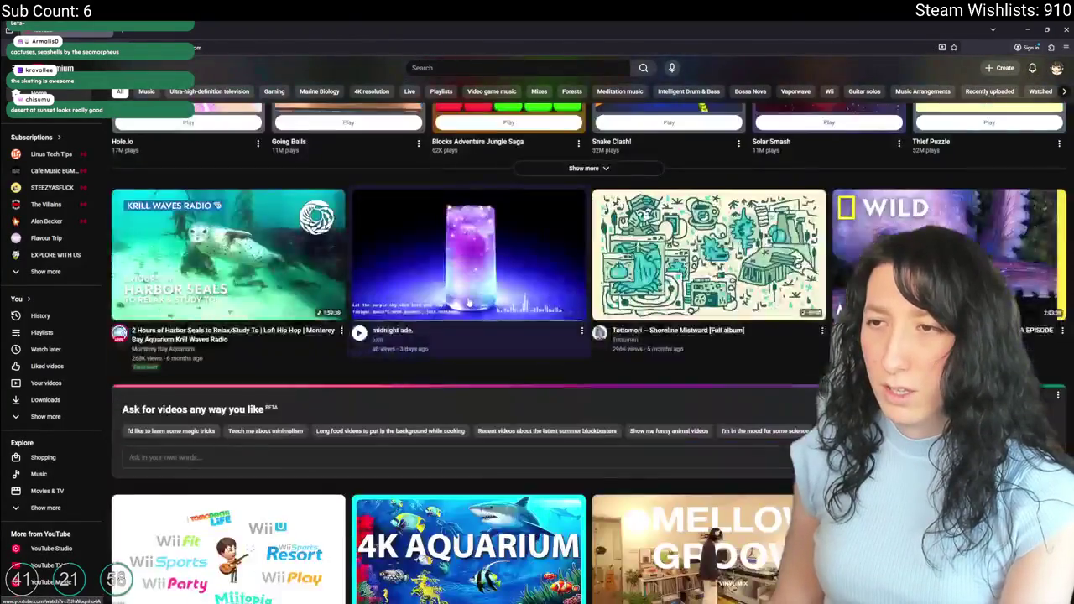
scroll(468, 302, down, 10)
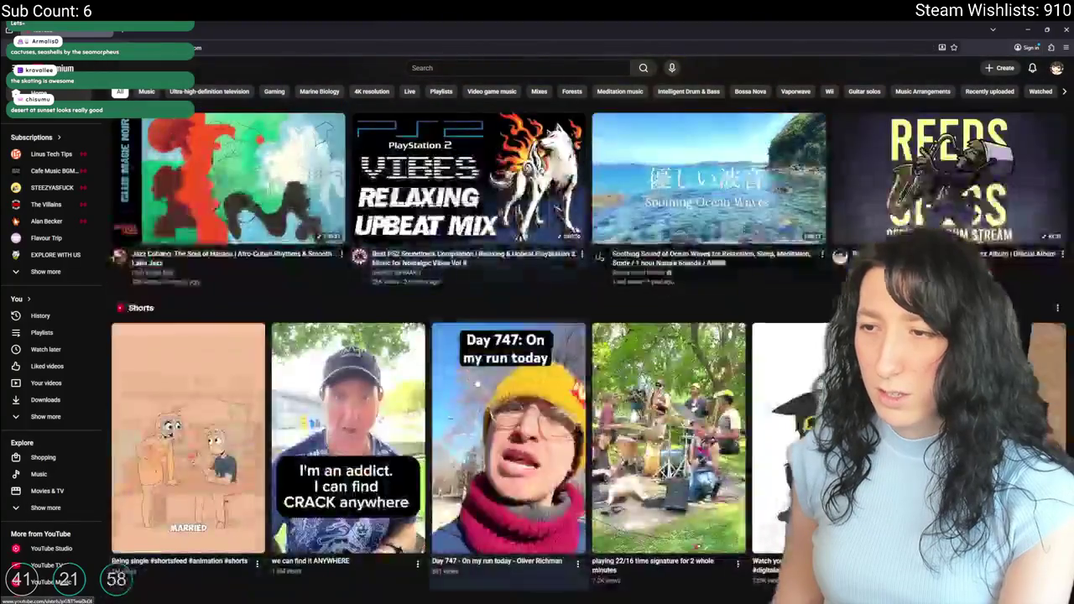
scroll(470, 384, down, 10)
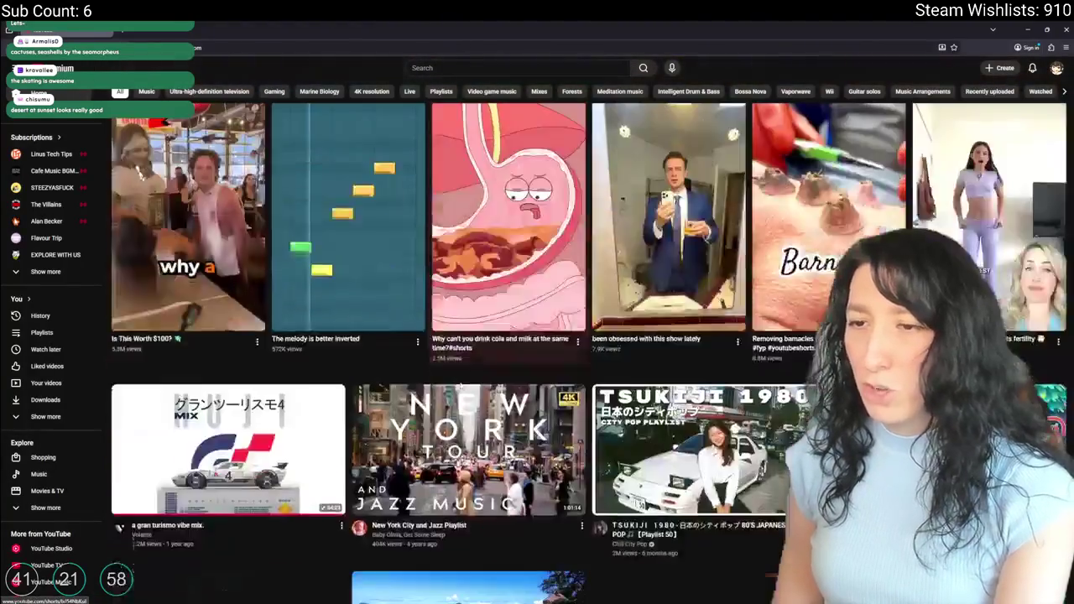
scroll(461, 386, down, 4)
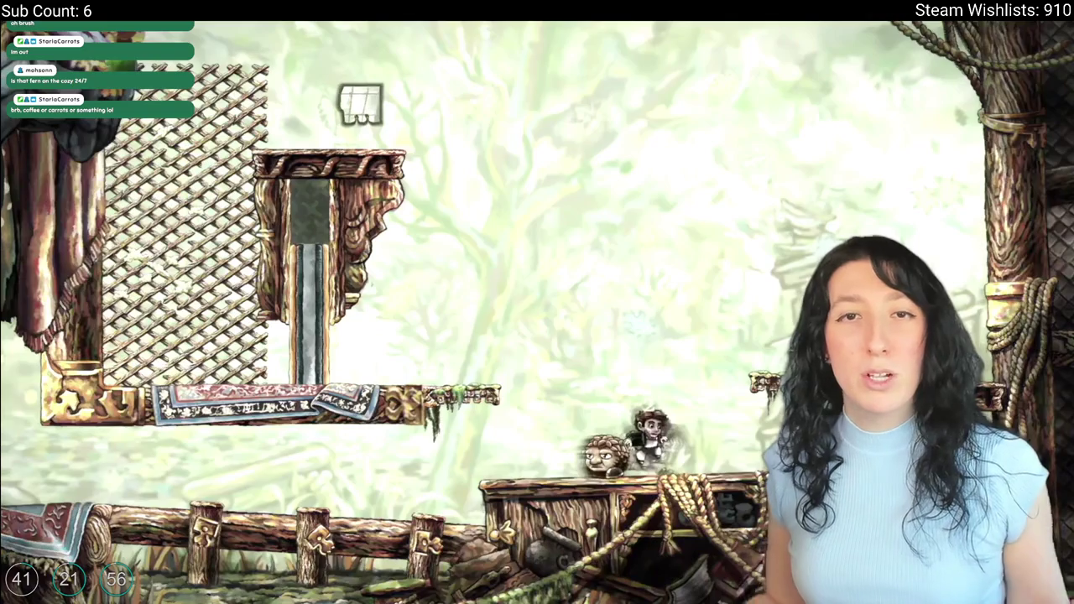
Step: Resume the fullscreen podcast video, pause it briefly, then resume watching through the trailer clips
mouse_move(216, 581)
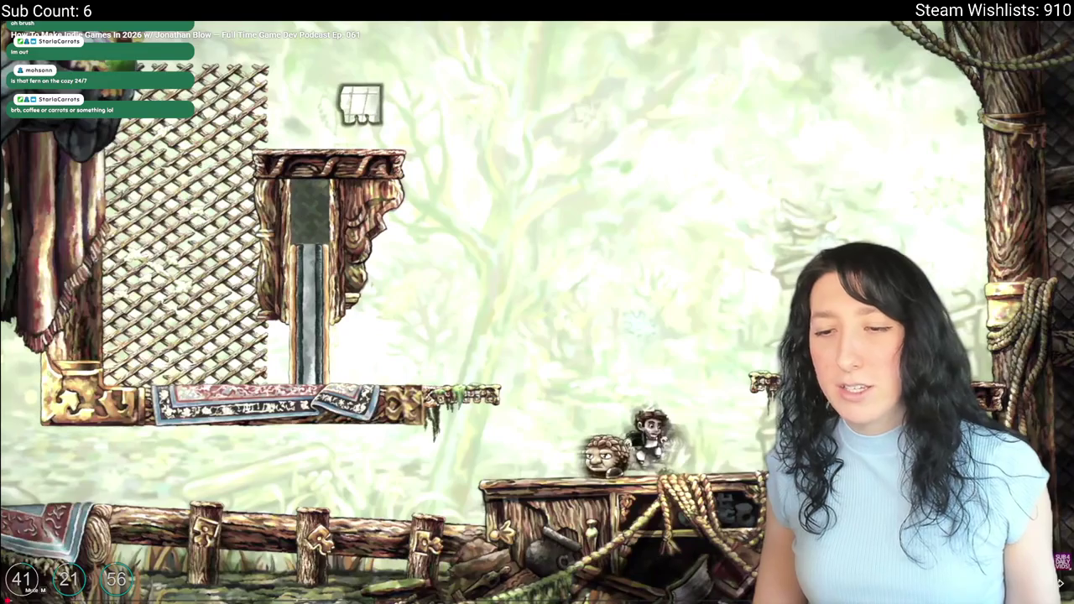
key(space)
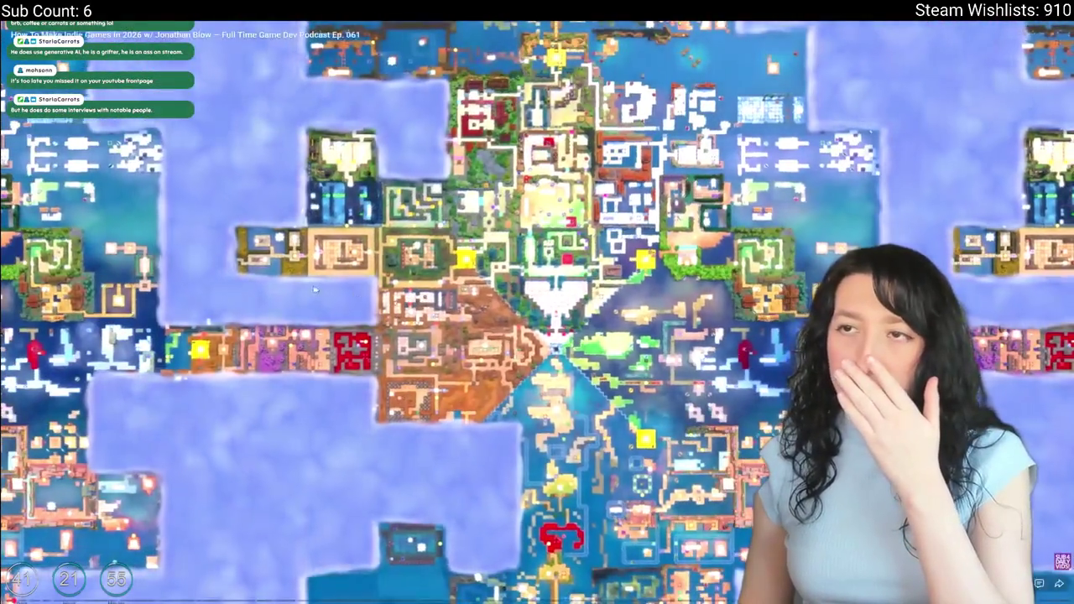
key(space)
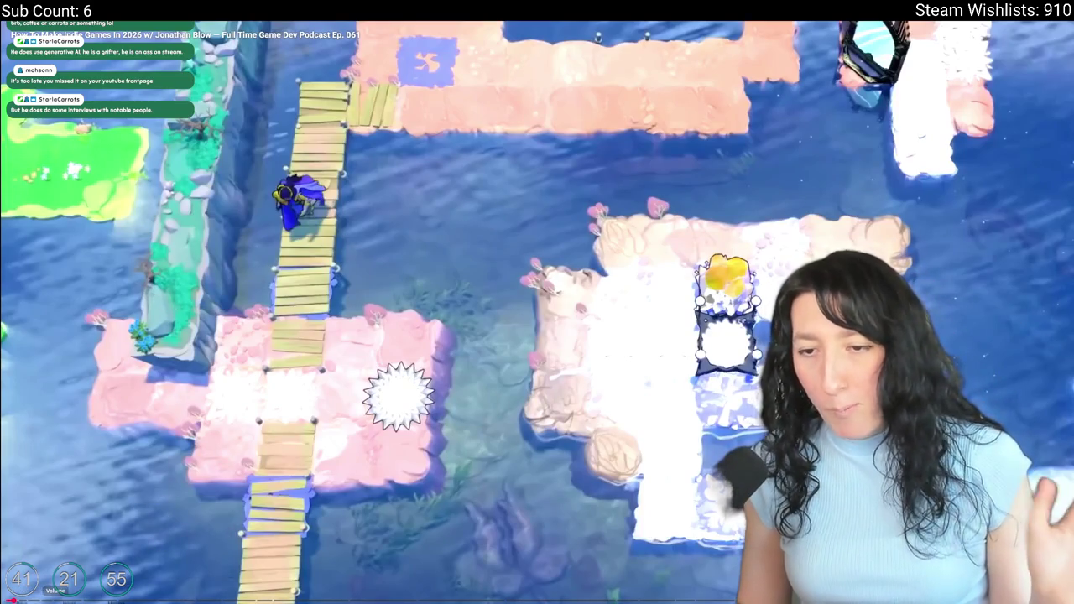
key(space)
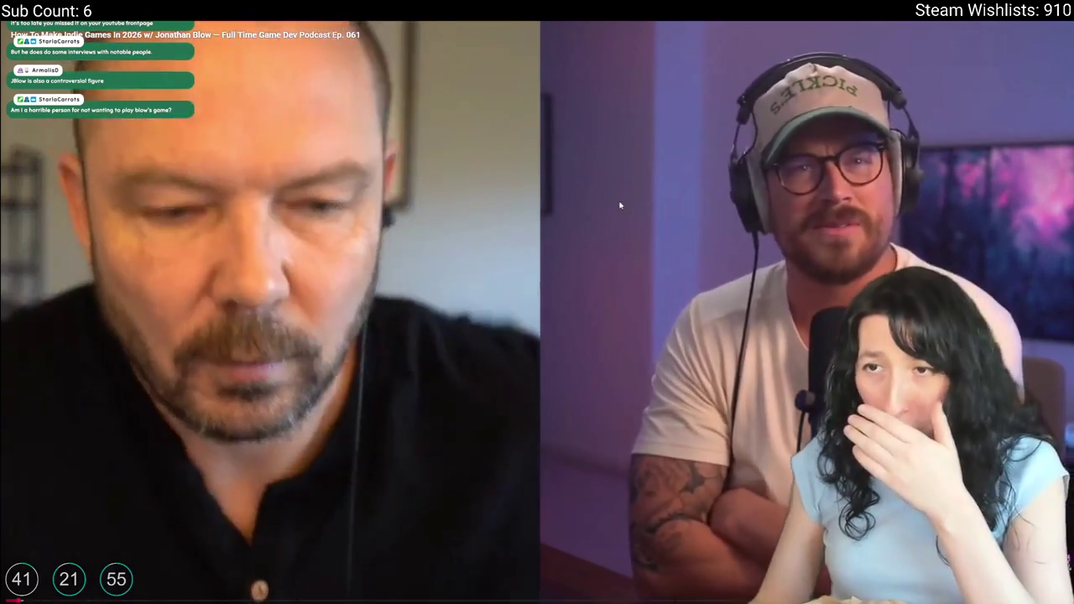
Step: Pause and resume the podcast video, then briefly switch windows and scroll
click(626, 185)
click(606, 292)
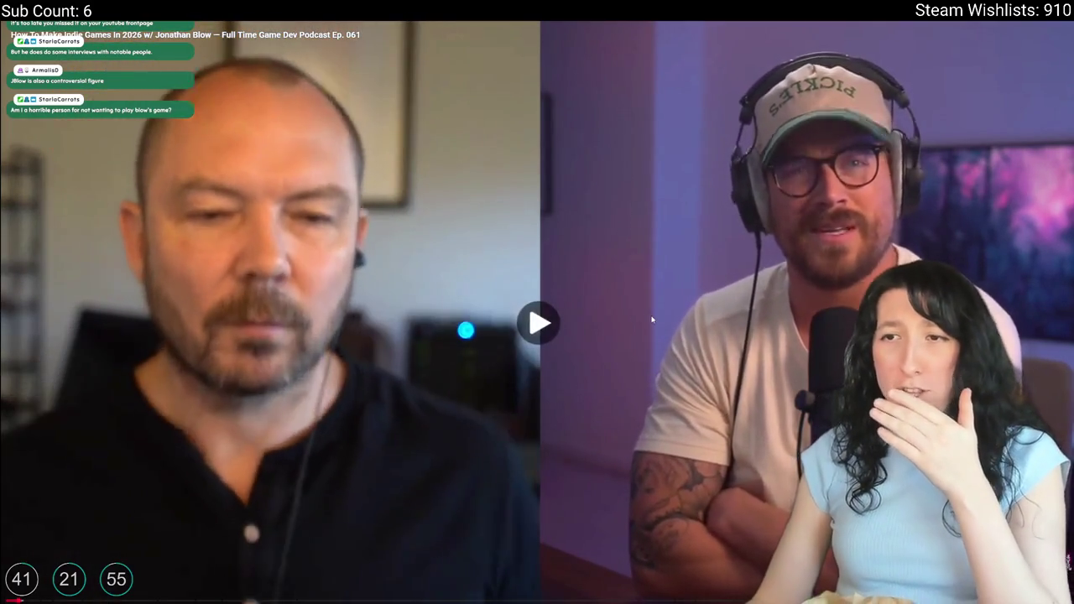
click(652, 320)
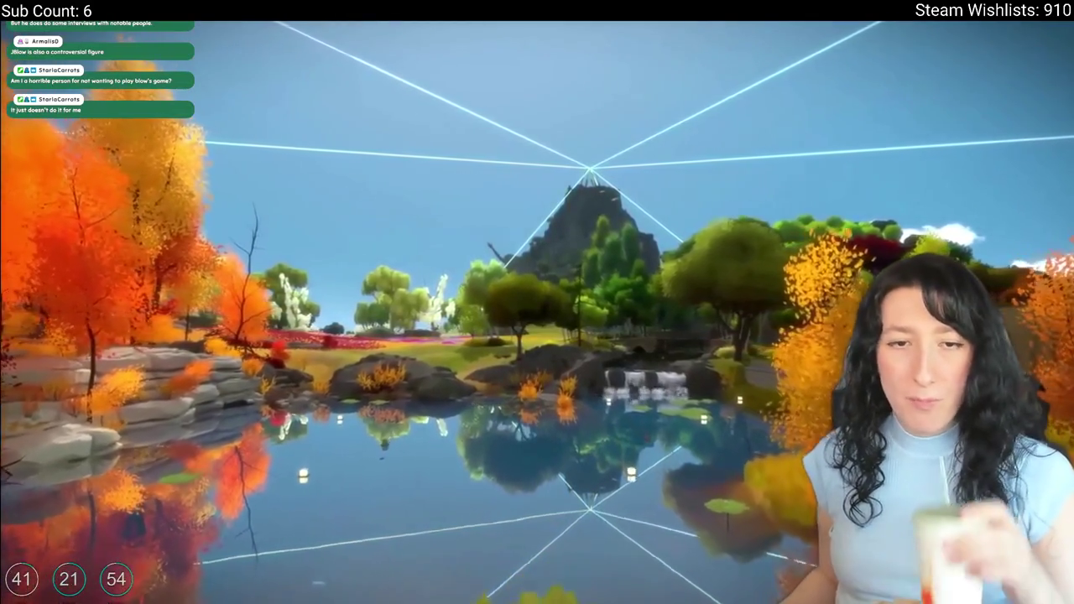
key(alt+Tab)
scroll(411, 310, down, 2)
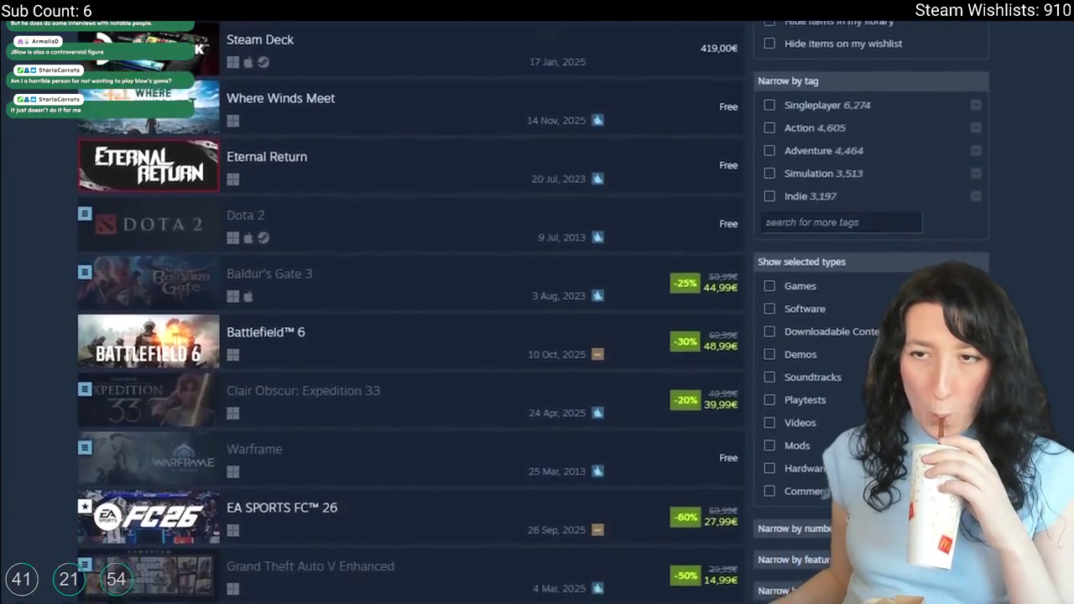
scroll(411, 311, down, 3)
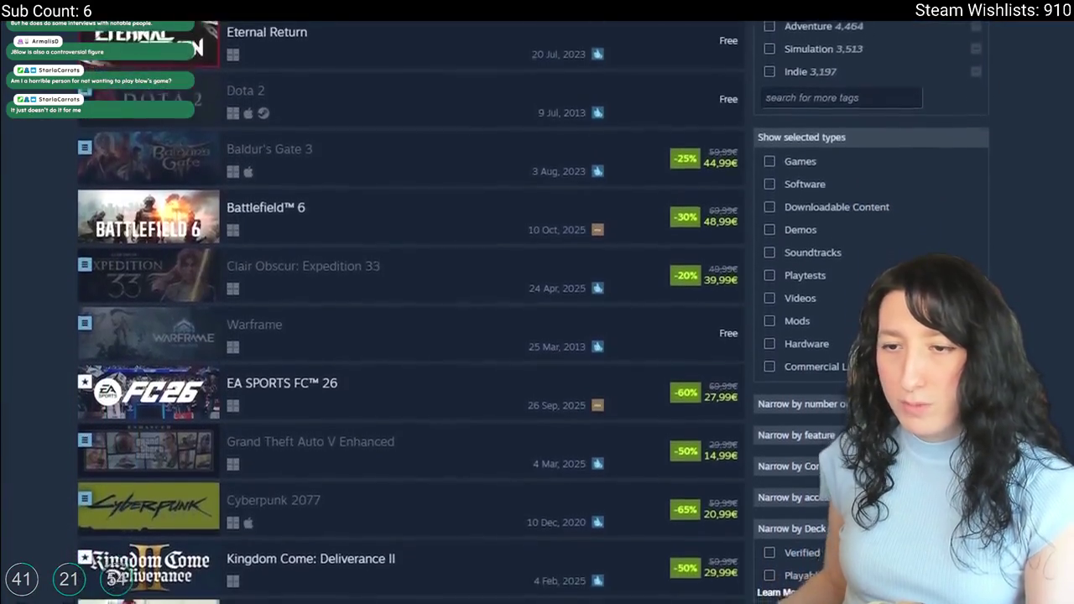
scroll(412, 311, down, 3)
Step: Seek the podcast video forward along the progress bar to around 19:22
key(alt+Tab)
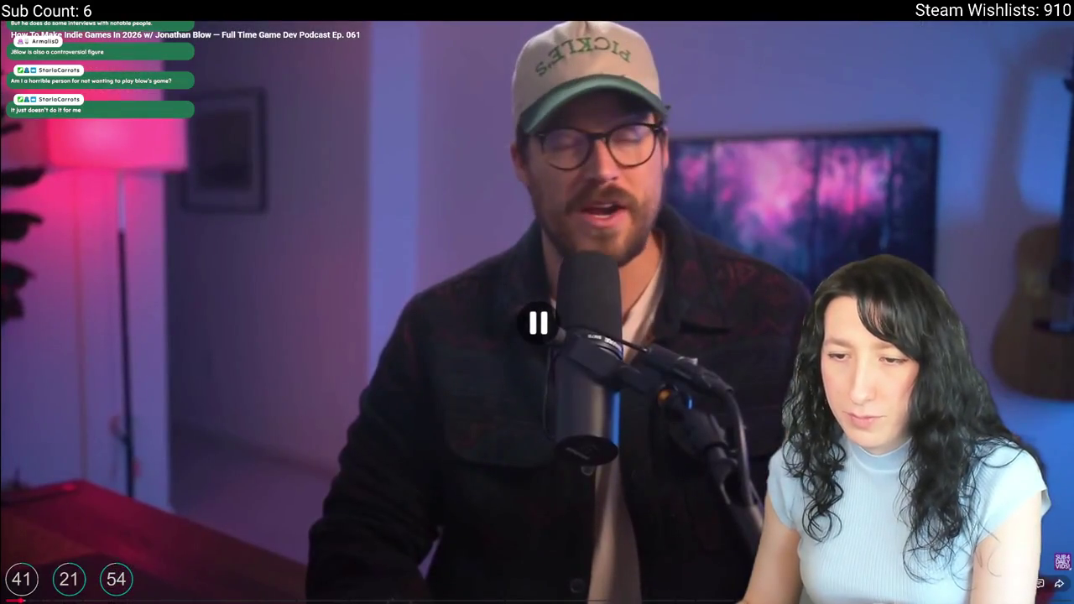
drag(84, 599, 84, 600)
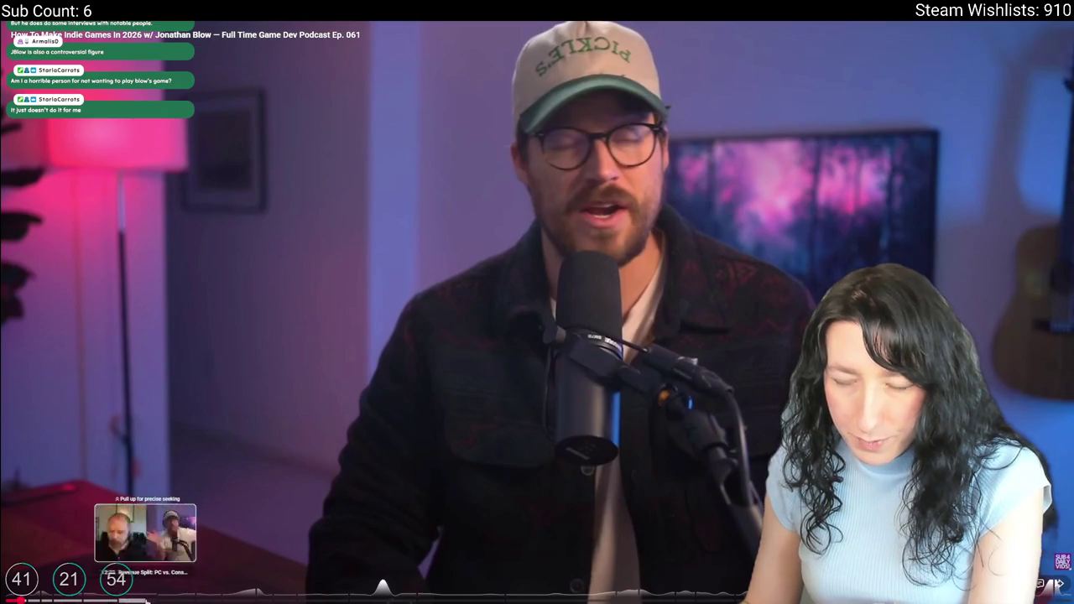
drag(195, 601, 351, 601)
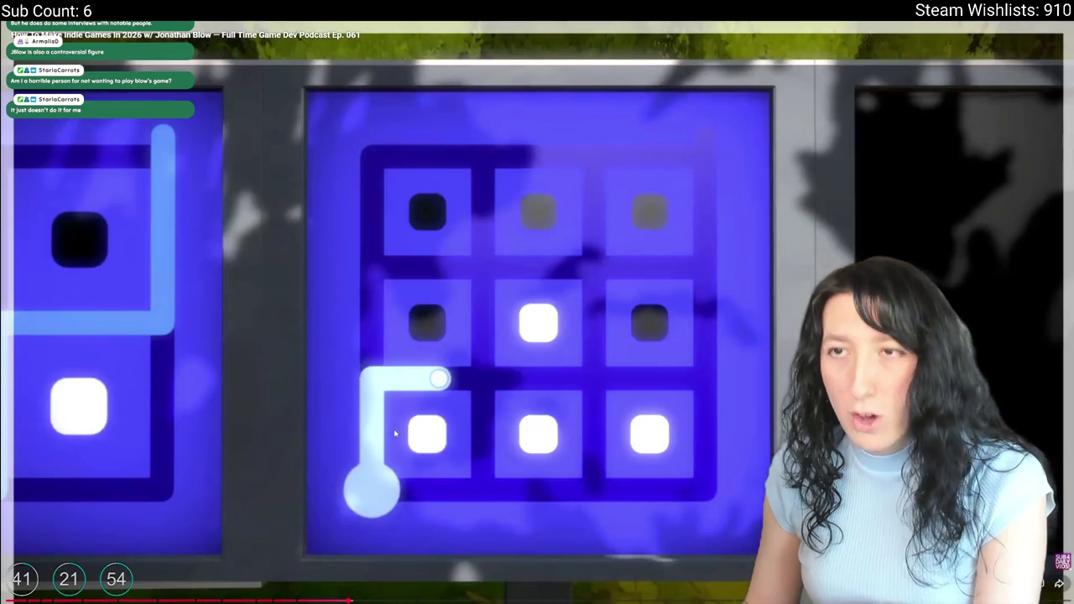
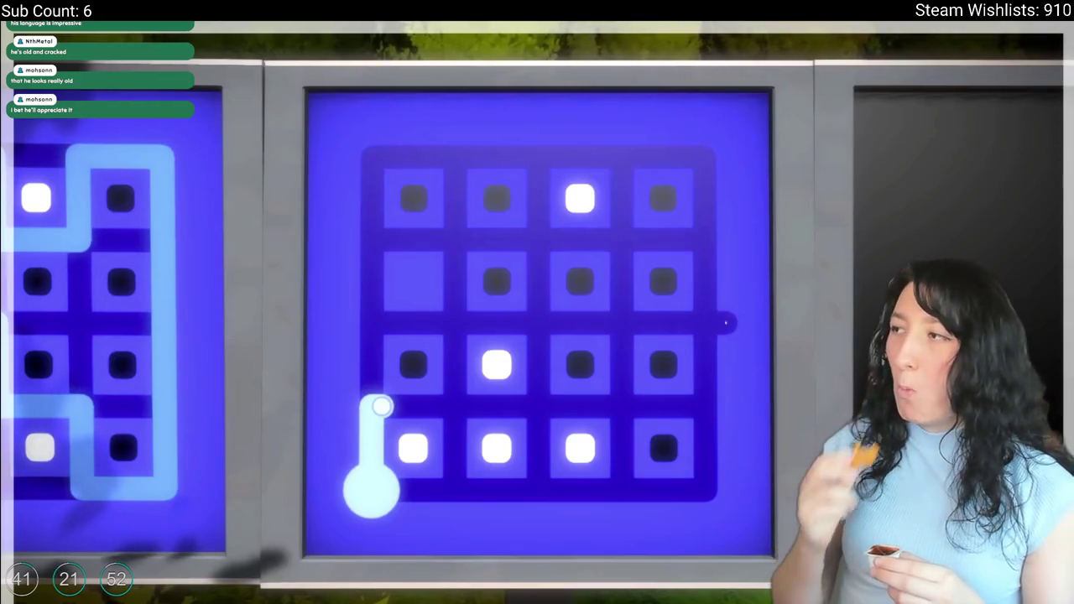
Step: Trace the puzzle line around the white dots, then skip the video ahead to a later scene
mouse_move(371, 412)
mouse_down()
mouse_move(456, 400)
mouse_move(479, 317)
mouse_move(538, 357)
mouse_up()
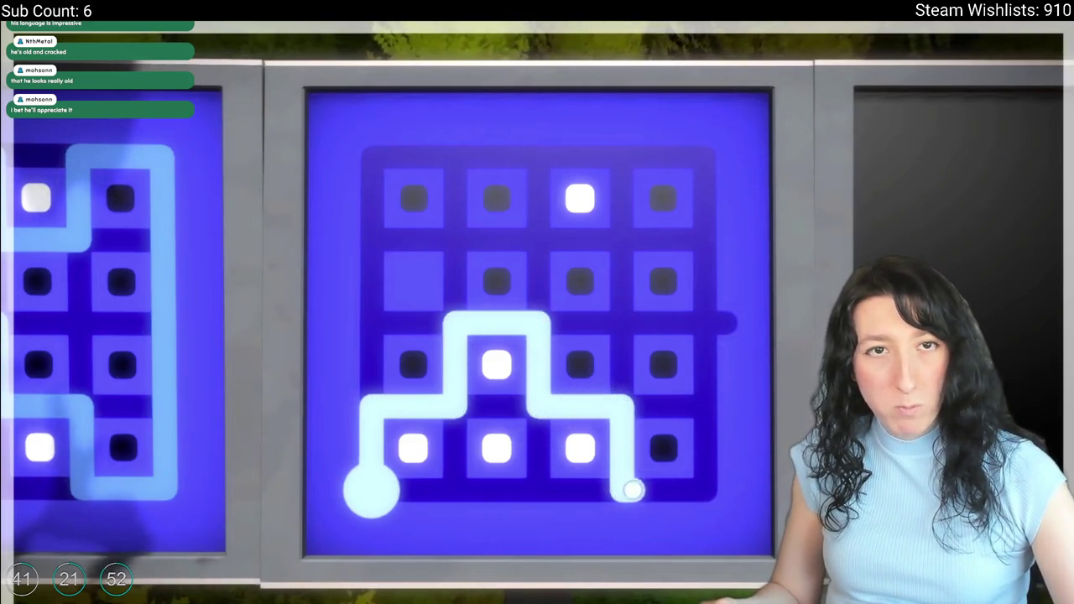
click(537, 491)
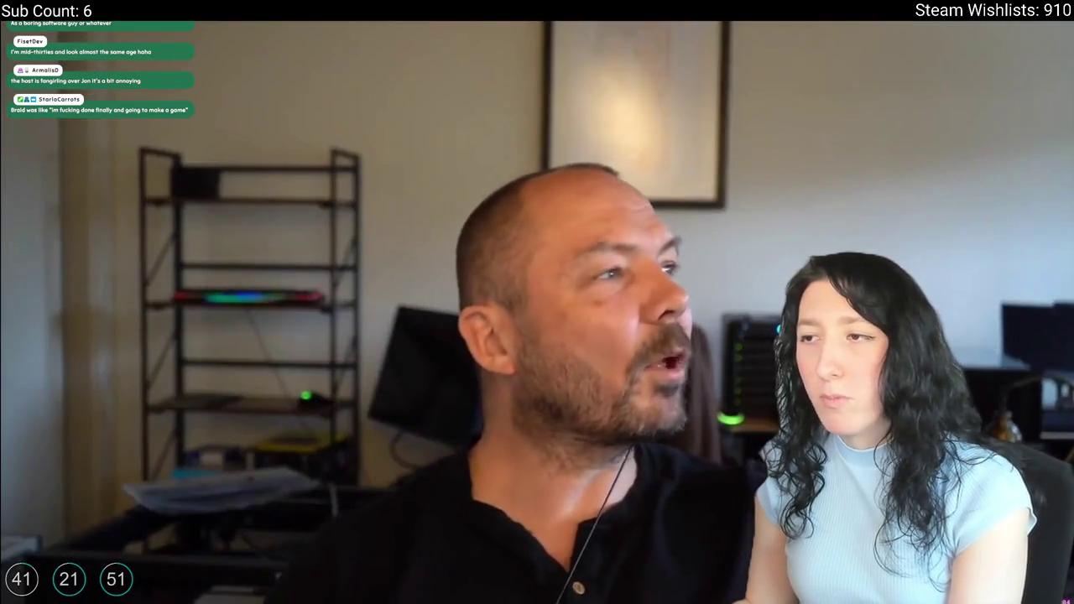
mouse_move(538, 323)
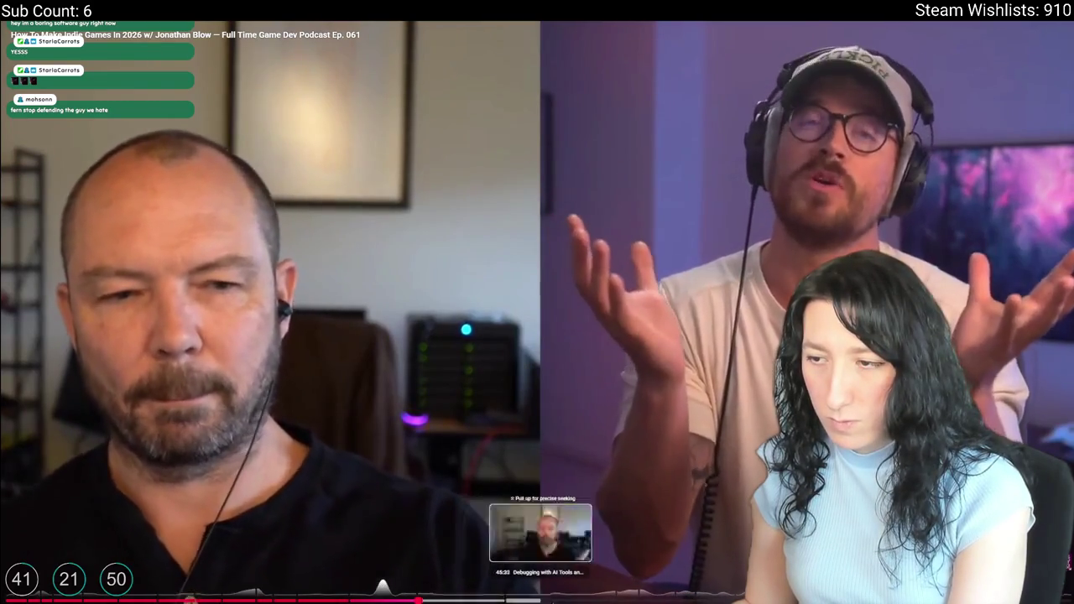
click(617, 601)
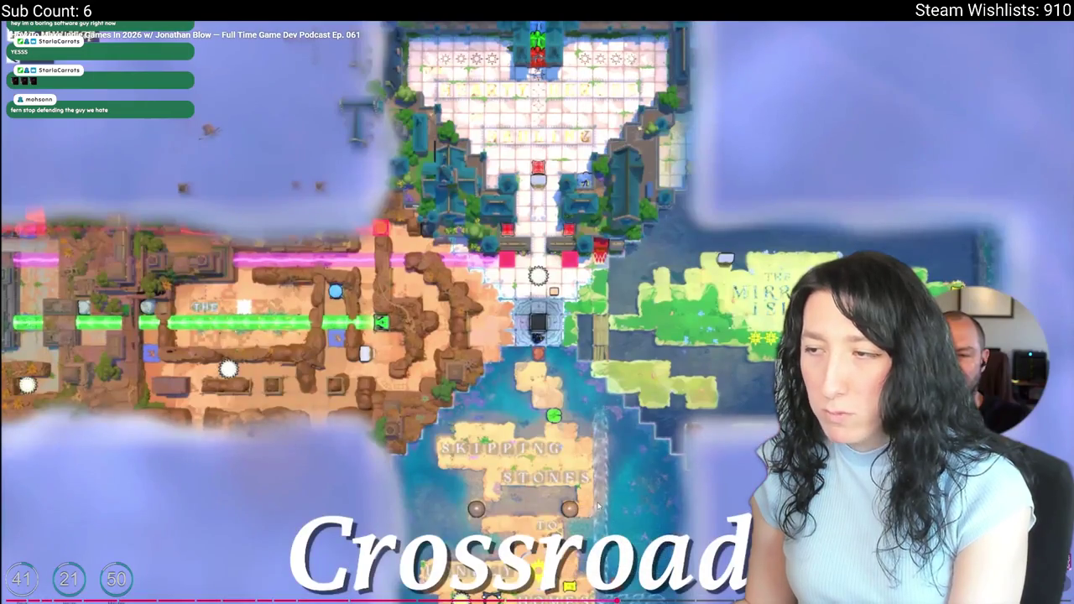
click(598, 506)
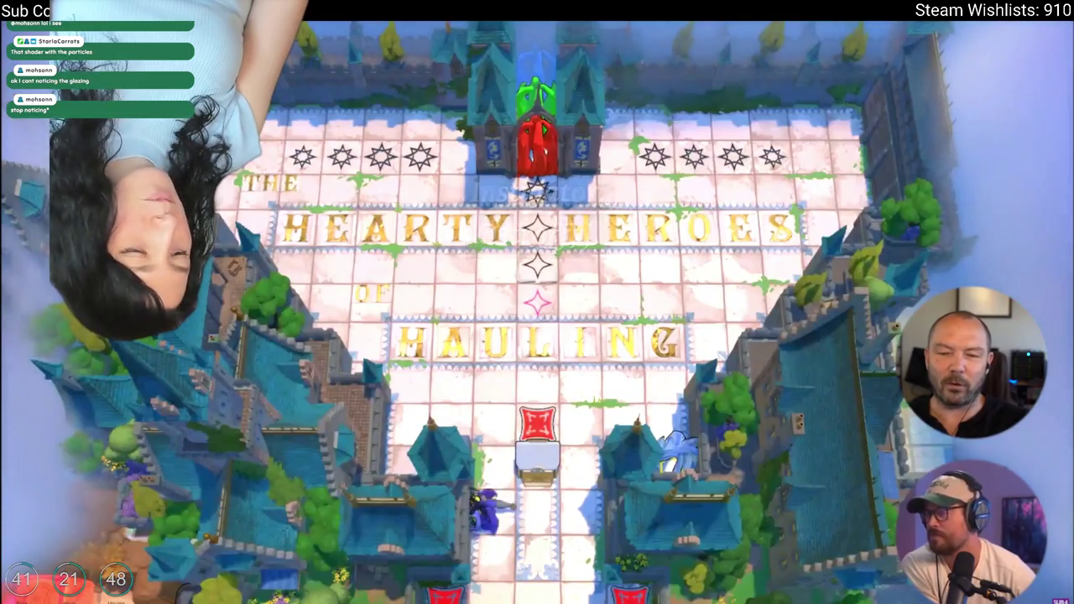
key(w)
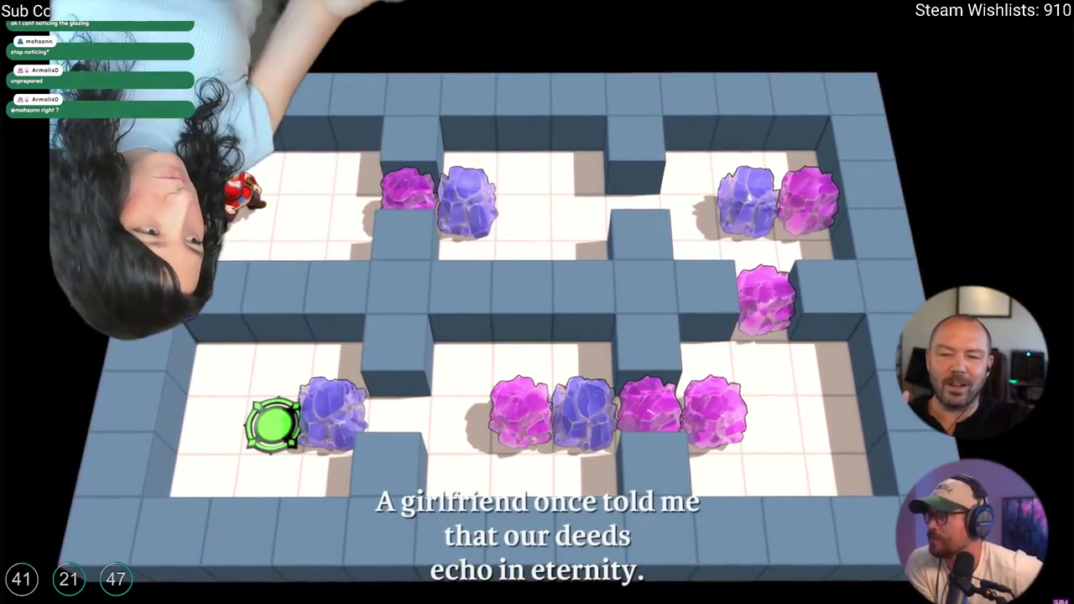
Step: Keep watching the video, closing its description and chapters panel and pausing then resuming playback
mouse_move(308, 406)
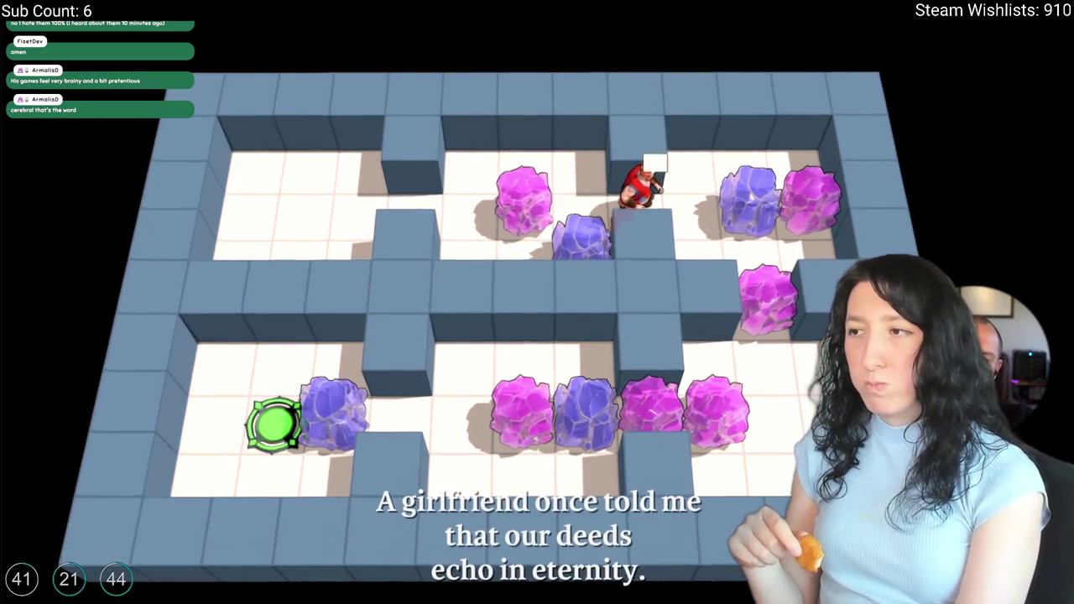
key(Right)
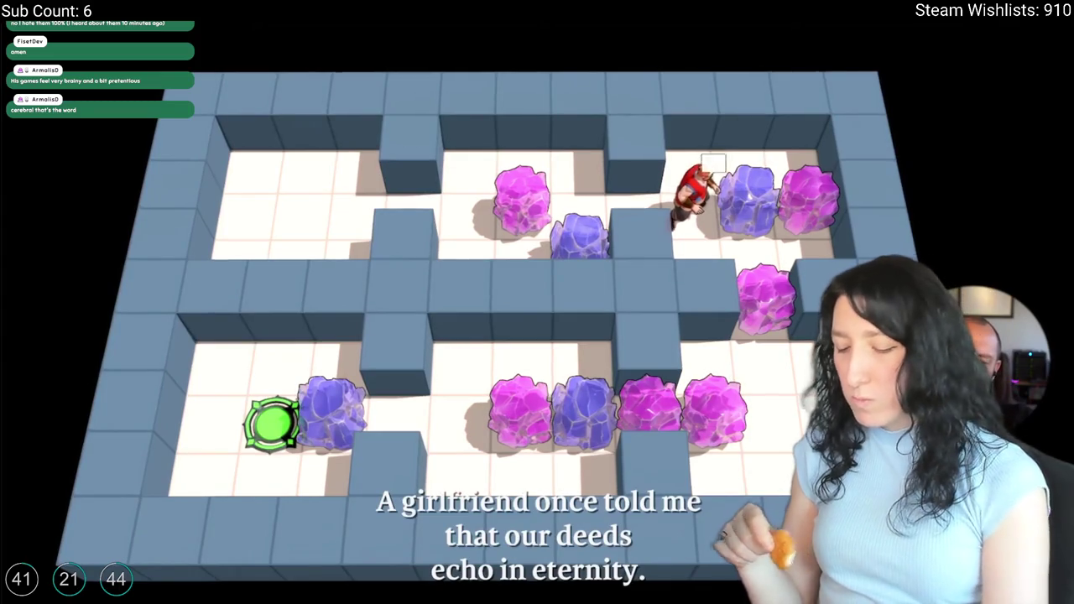
key(Down)
key(Down)
key(Down)
key(Left)
key(Left)
key(Left)
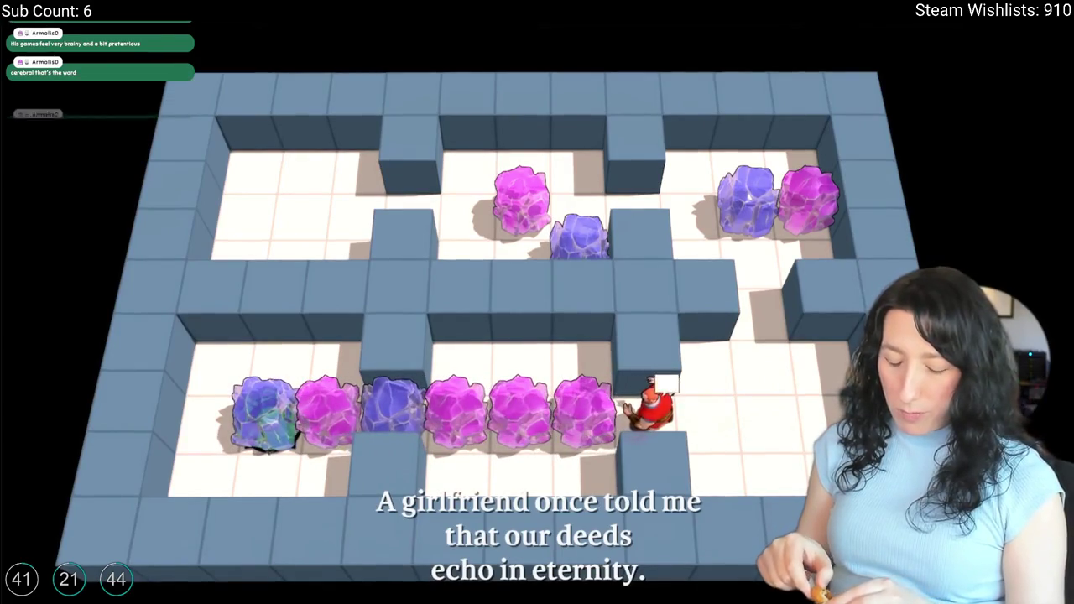
key(r)
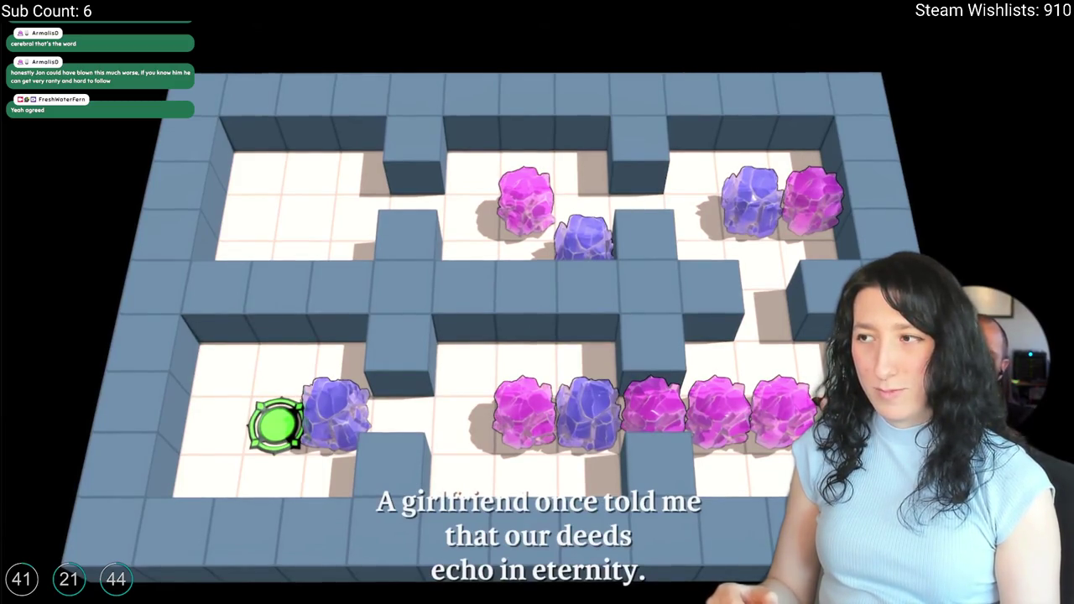
mouse_move(217, 492)
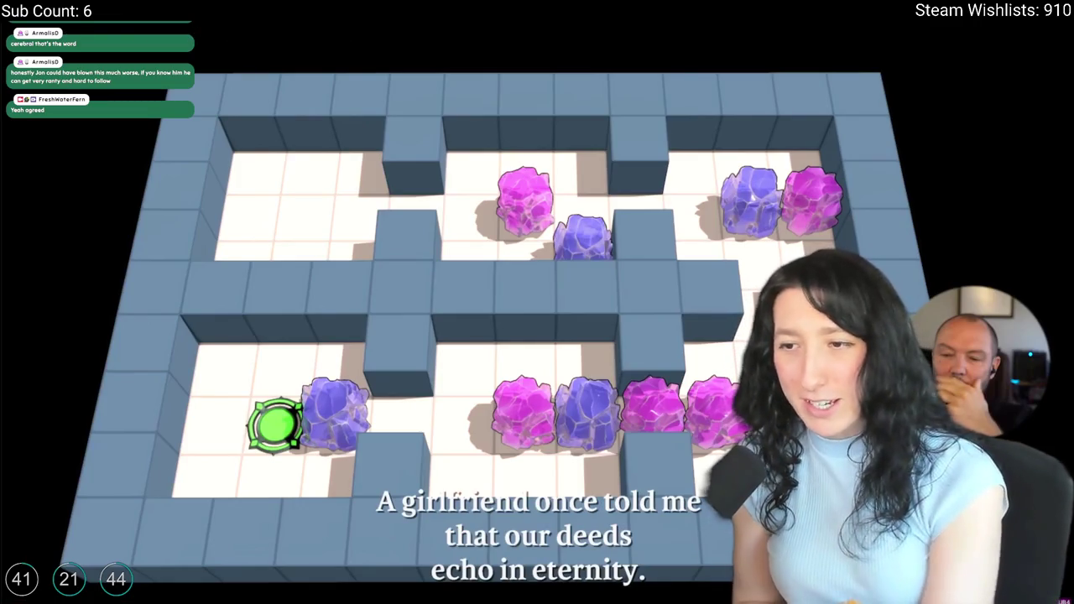
mouse_move(330, 330)
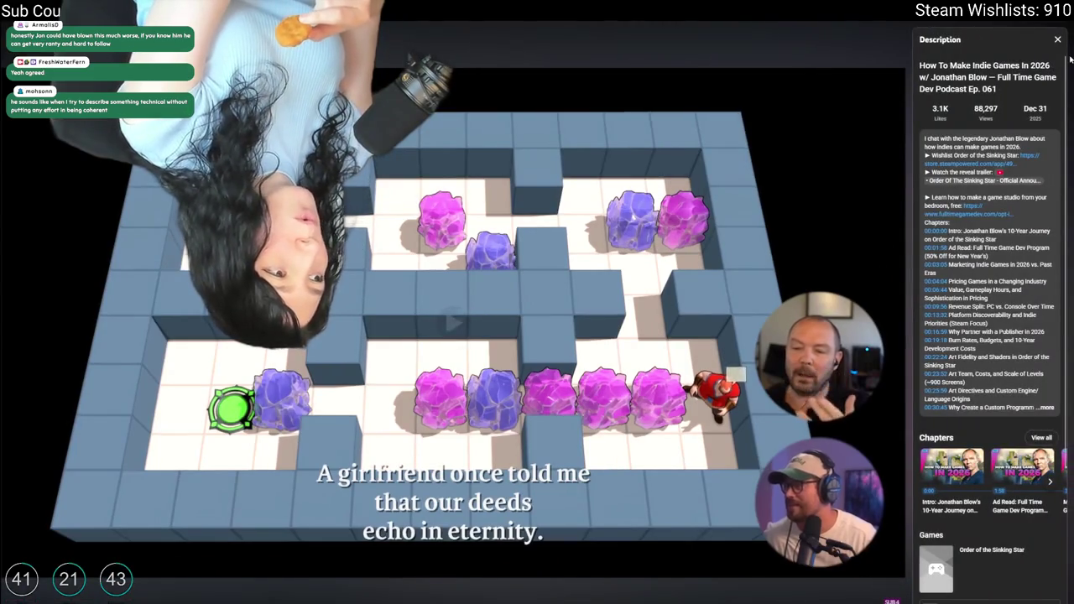
click(1058, 40)
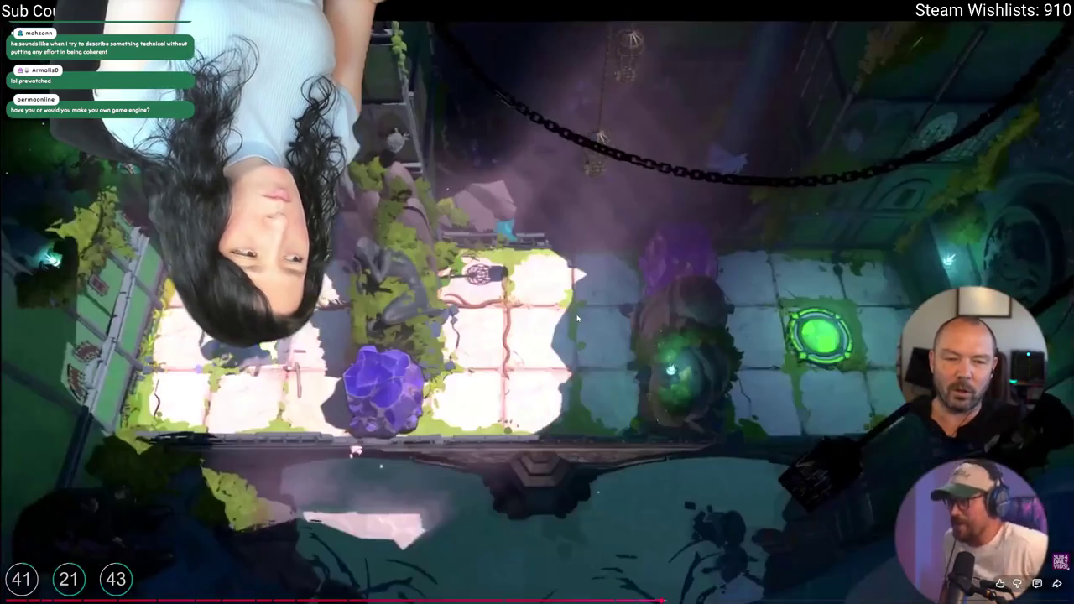
click(548, 313)
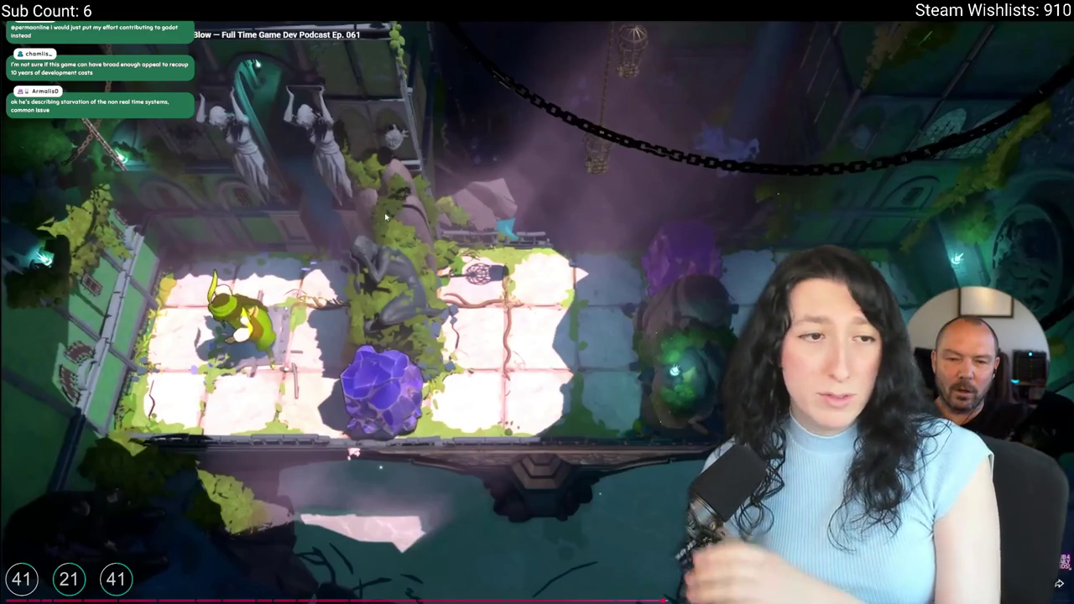
key(space)
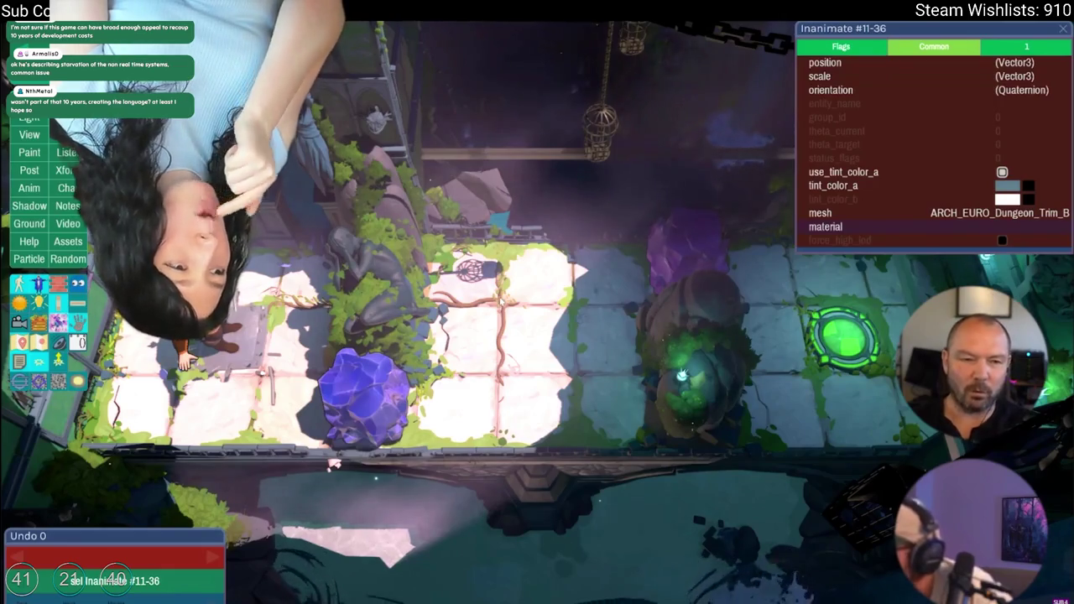
key(grave)
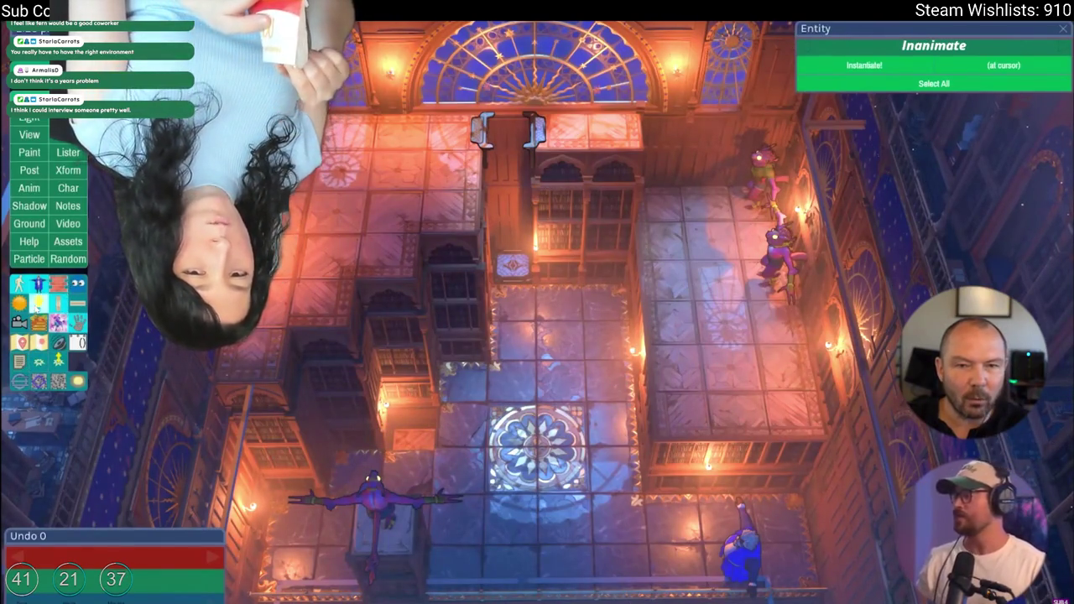
Step: Move the point light near the top window lower in the room, then select the elevator frame's top piece
click(395, 76)
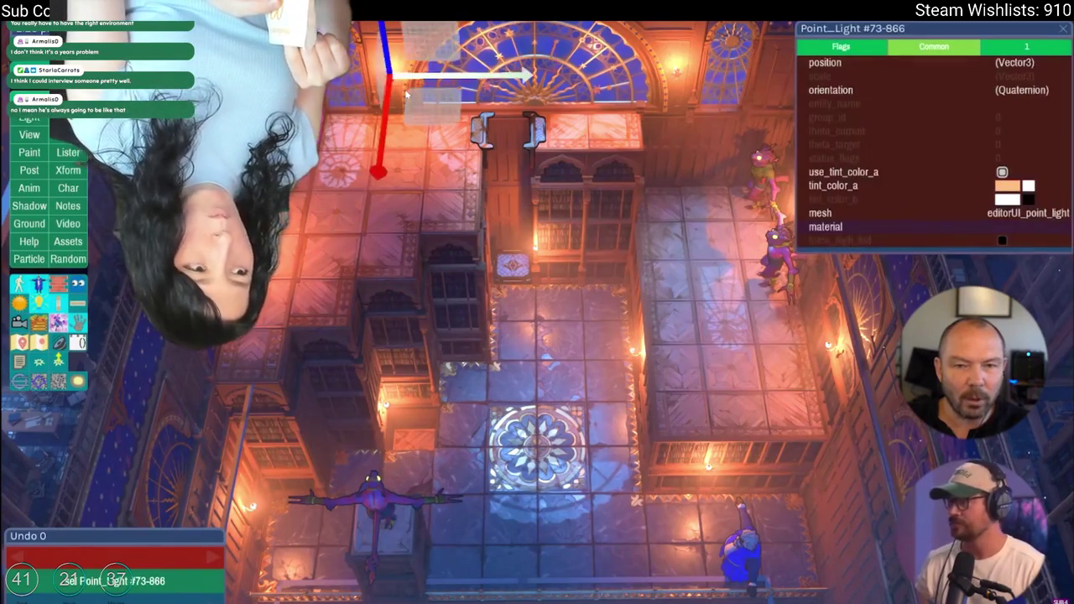
mouse_move(396, 75)
mouse_down()
mouse_move(570, 320)
mouse_move(721, 445)
mouse_move(529, 503)
mouse_move(454, 553)
mouse_move(436, 308)
mouse_move(411, 177)
mouse_move(453, 193)
mouse_move(428, 160)
mouse_up()
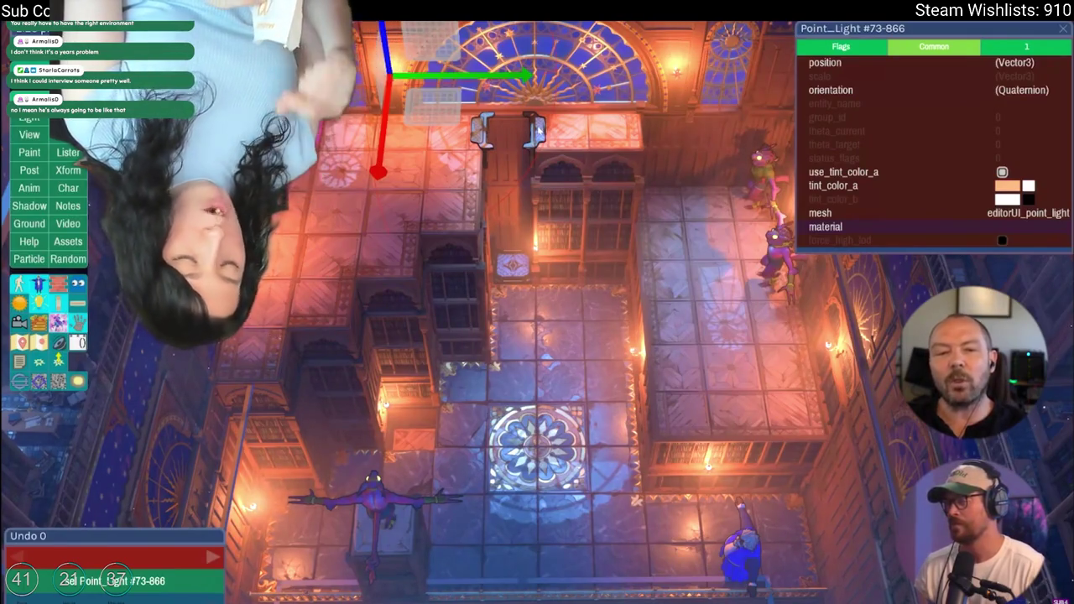
click(482, 133)
click(481, 134)
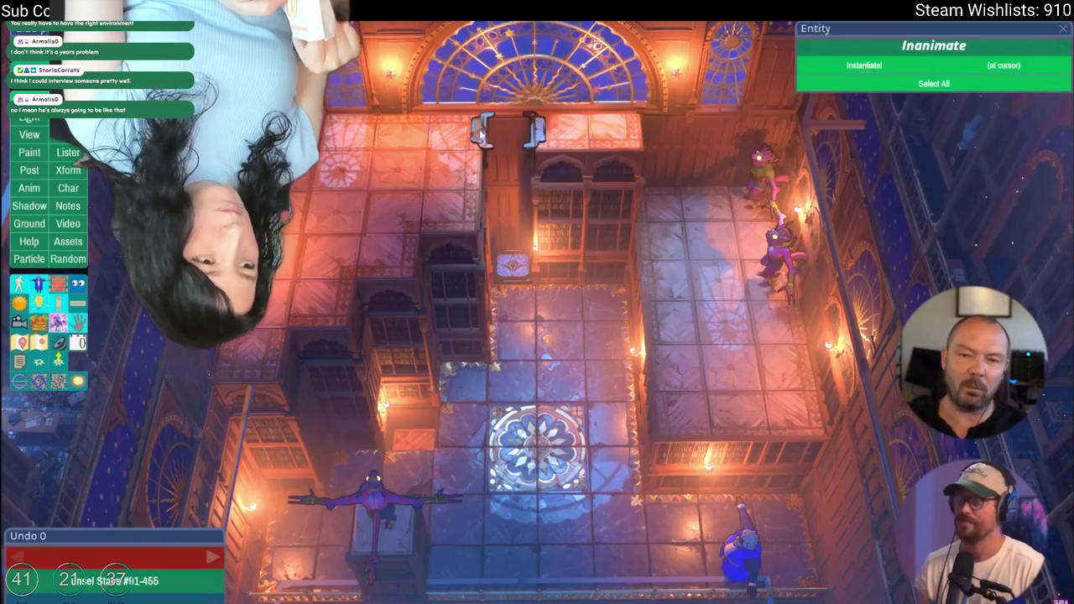
click(552, 96)
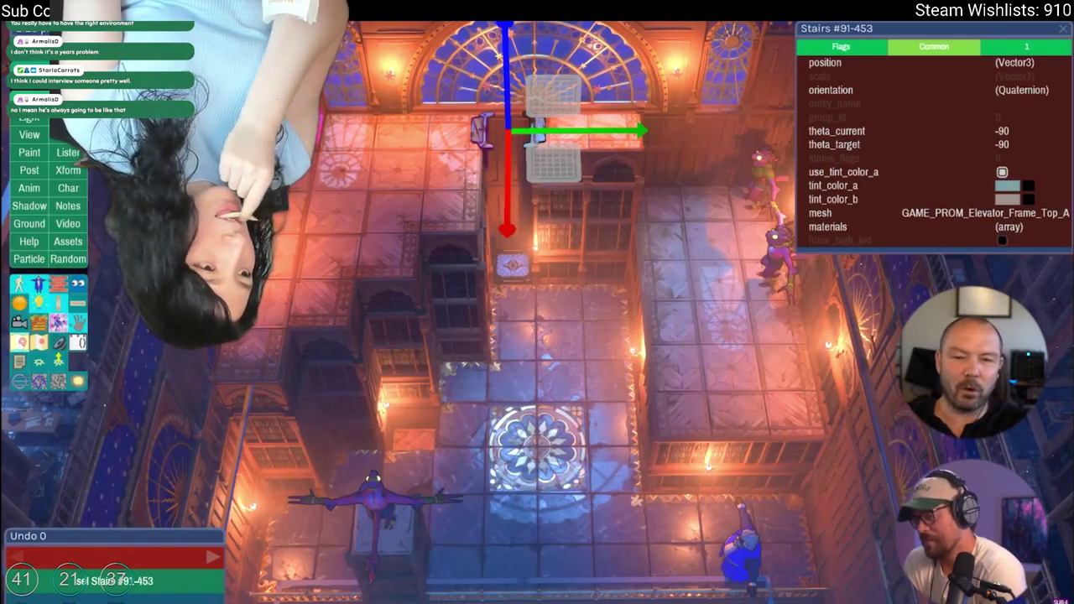
Step: Show note labels, read the Readable hole note, and check the goblin's randomization options
key(l)
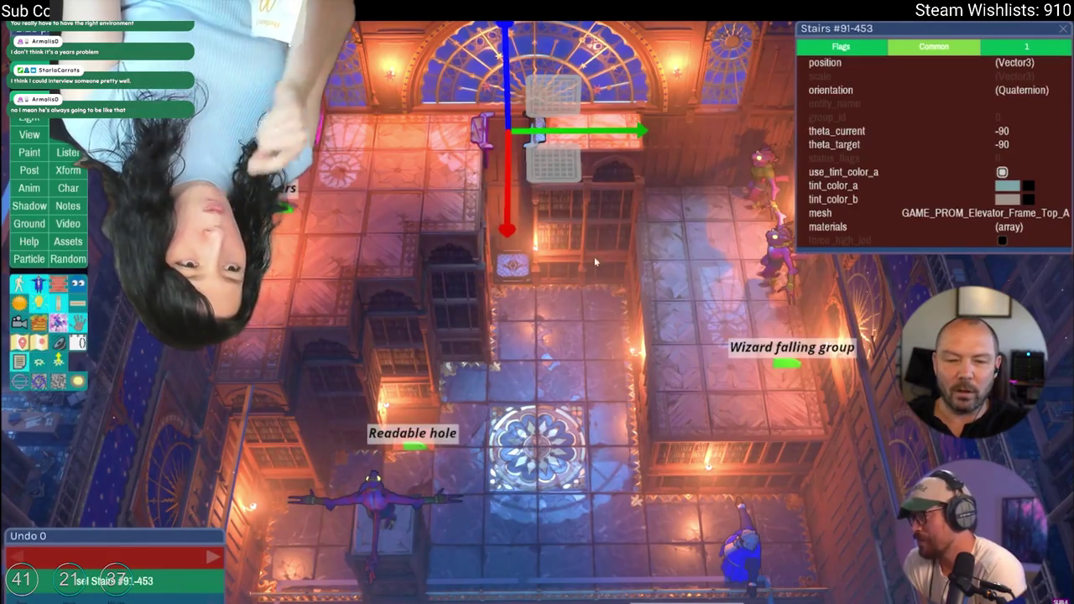
click(415, 444)
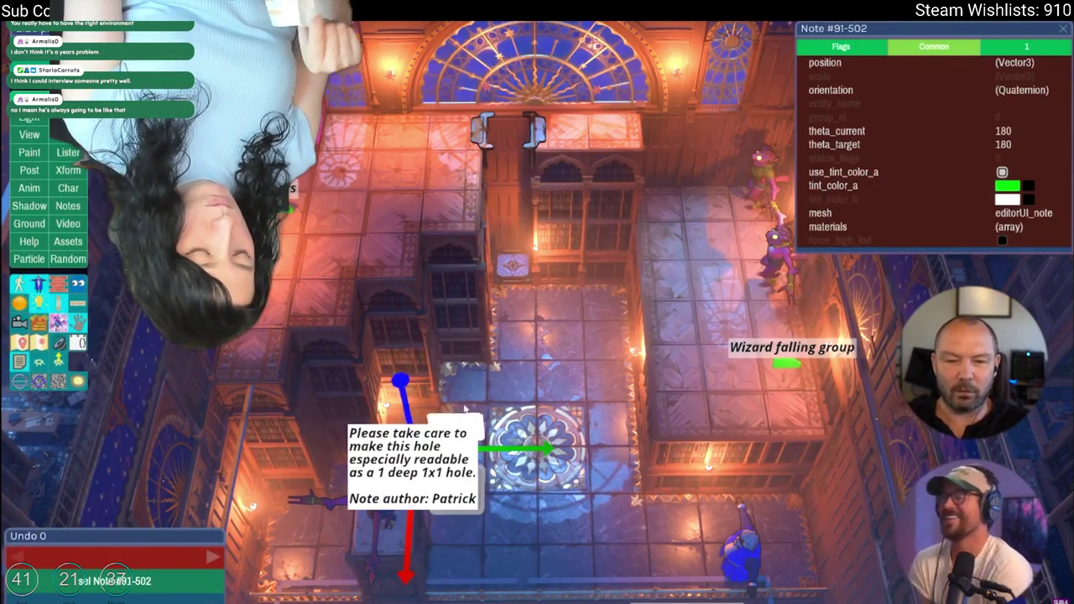
click(475, 334)
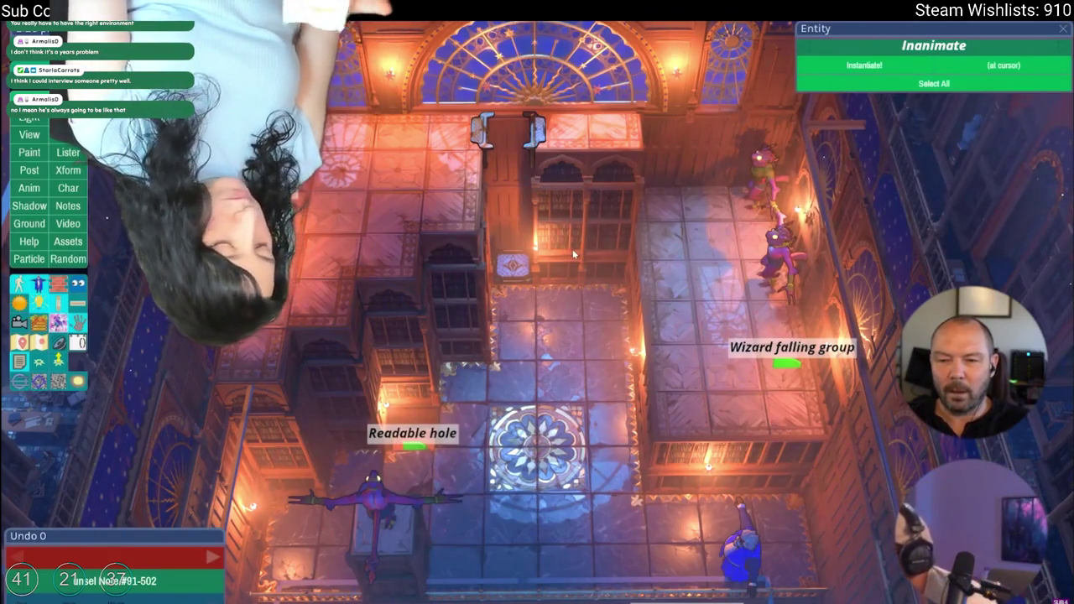
click(777, 245)
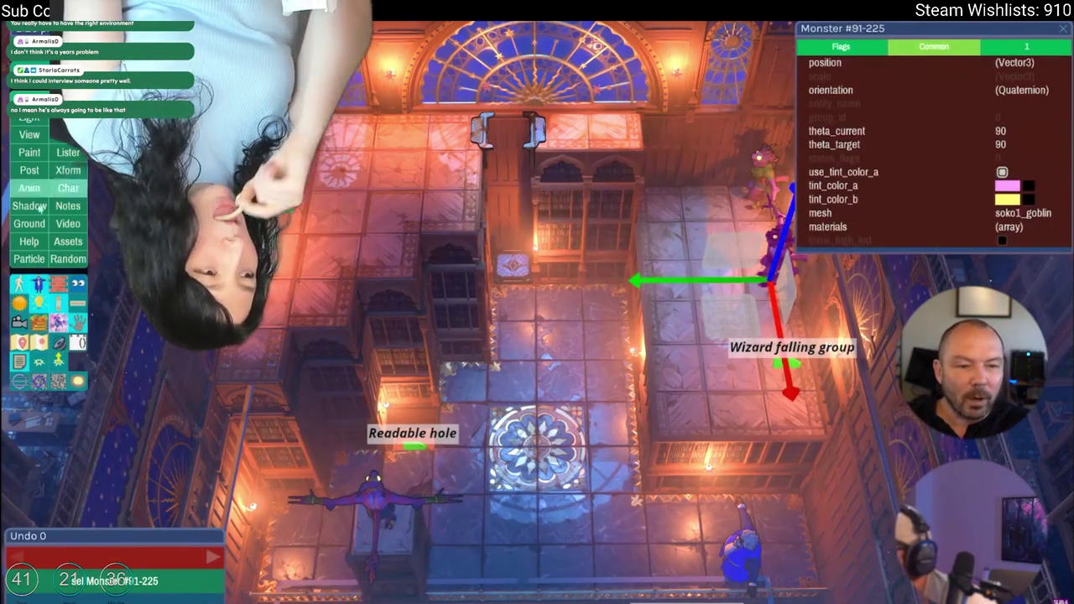
click(69, 260)
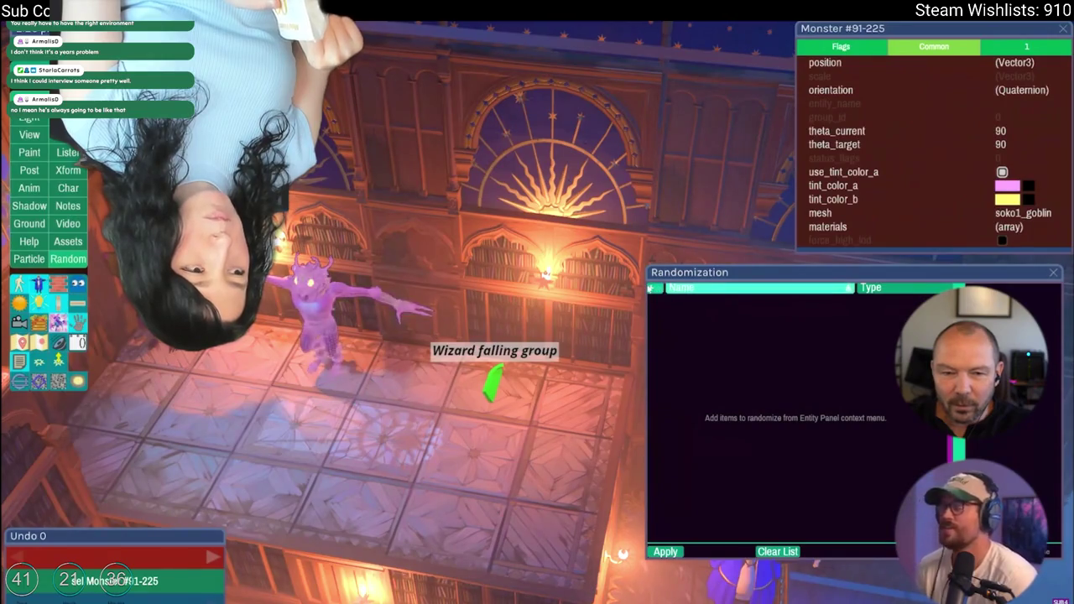
click(304, 313)
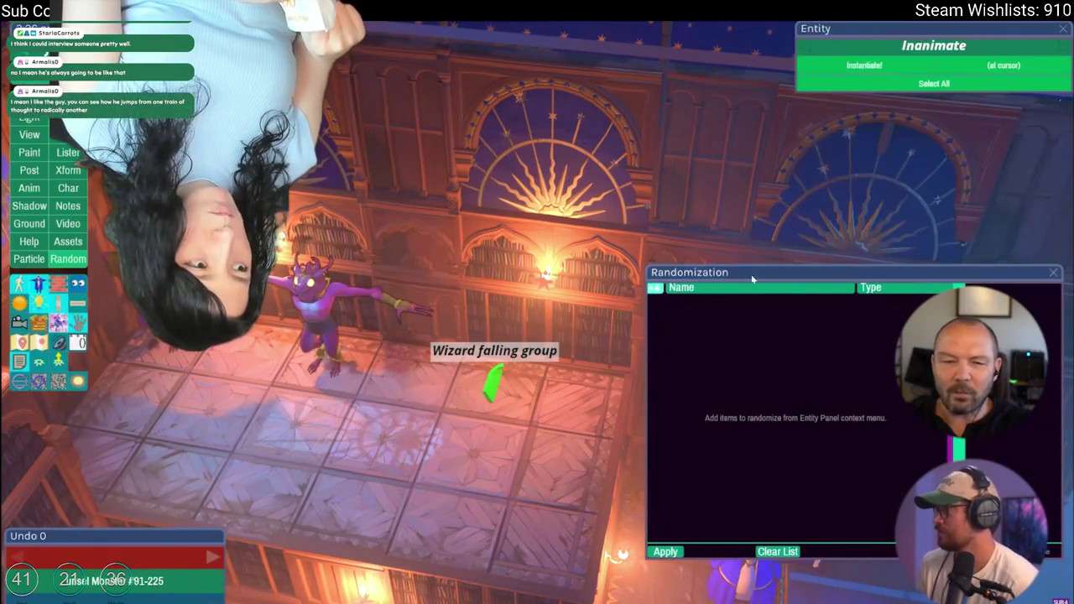
click(1050, 272)
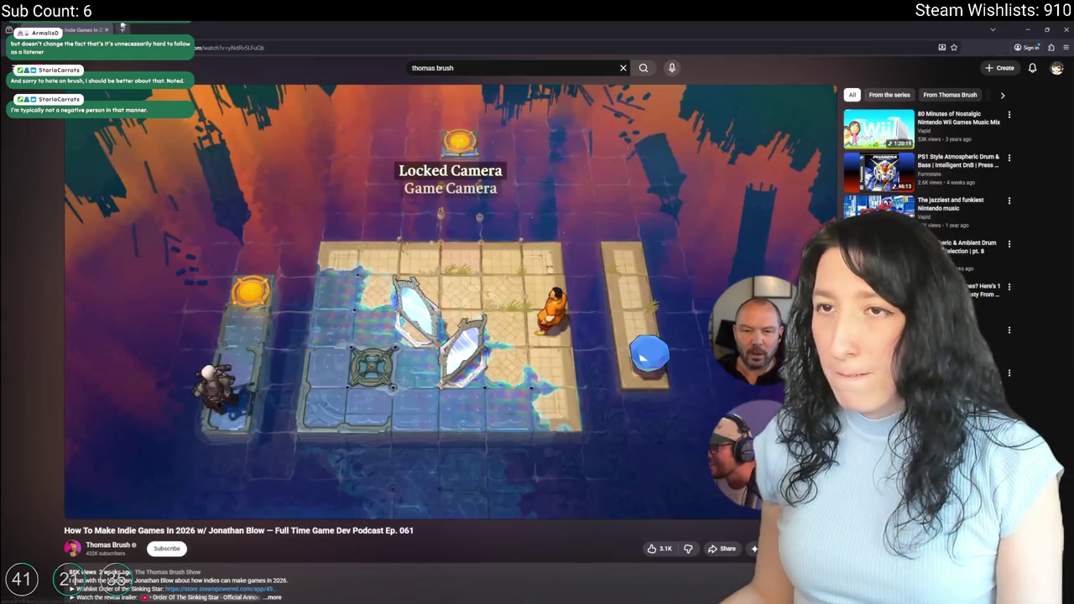
Step: Close the empty browser tab and return to GameMaker's room editor
click(123, 28)
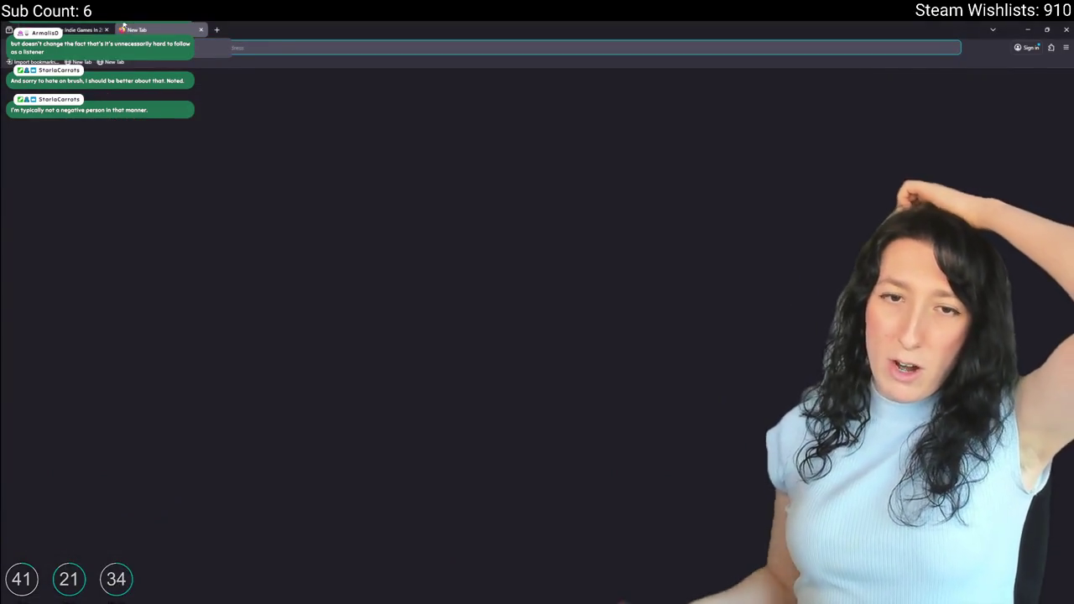
key(ctrl+w)
key(alt+Tab)
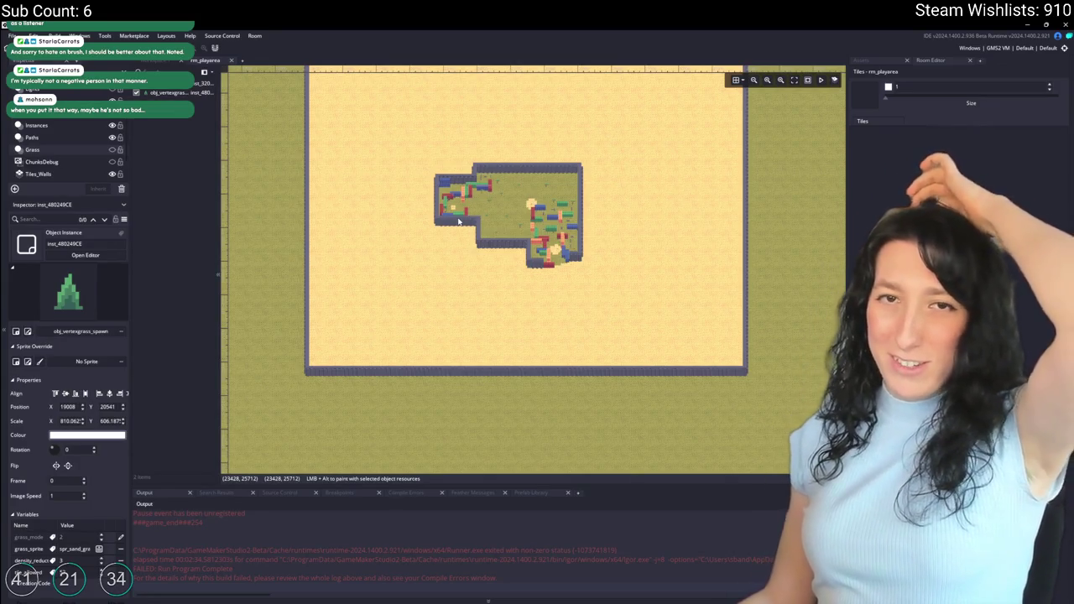
Step: Collapse the docks with F12 and pan the room to show the sand below the containers
scroll(504, 258, up, 3)
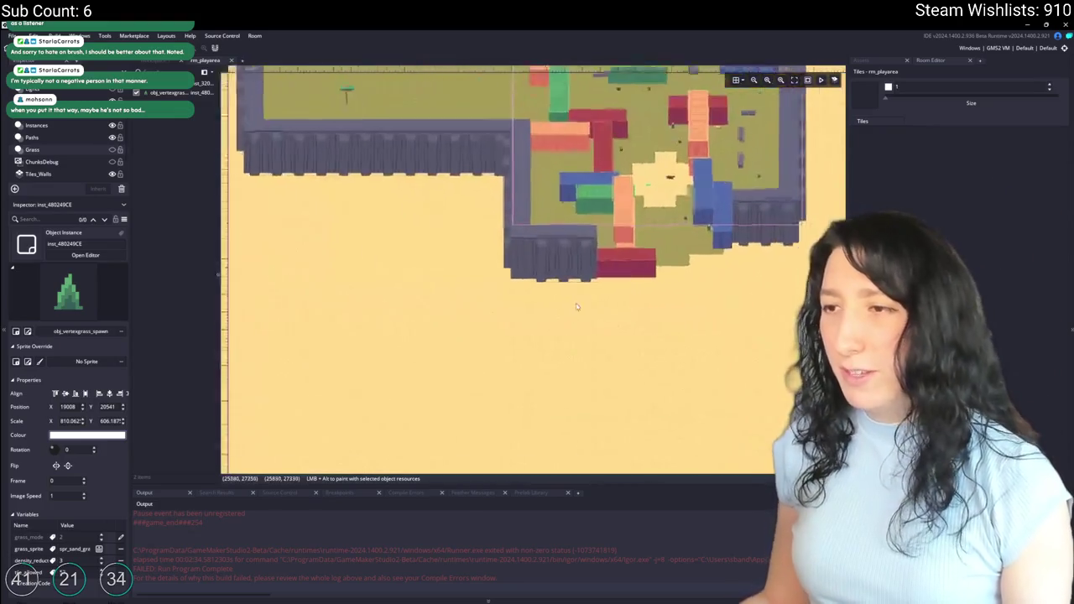
scroll(349, 245, down, 1)
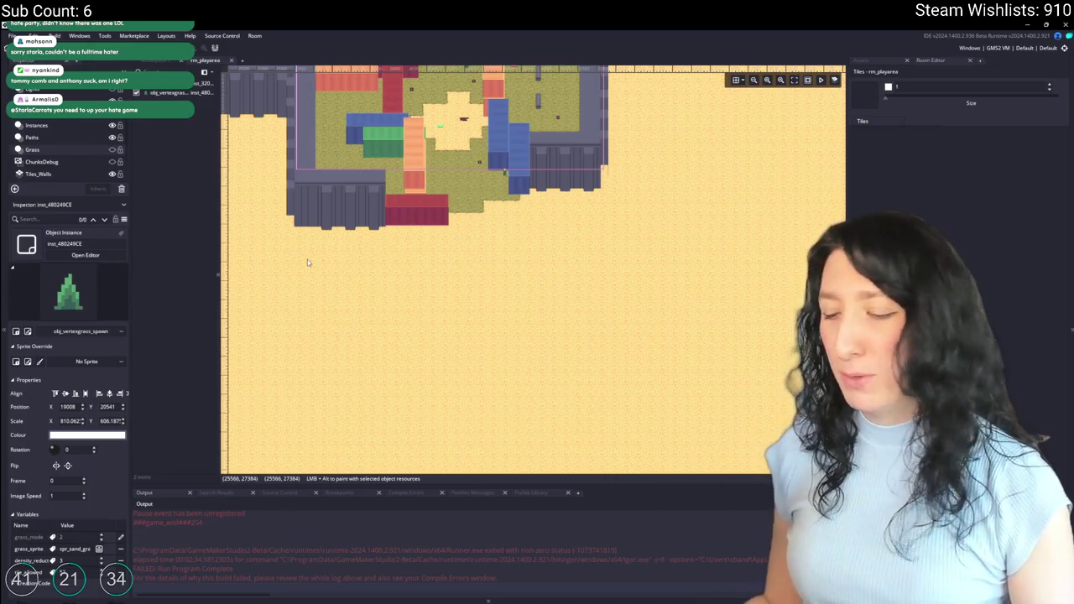
scroll(537, 269, up, 2)
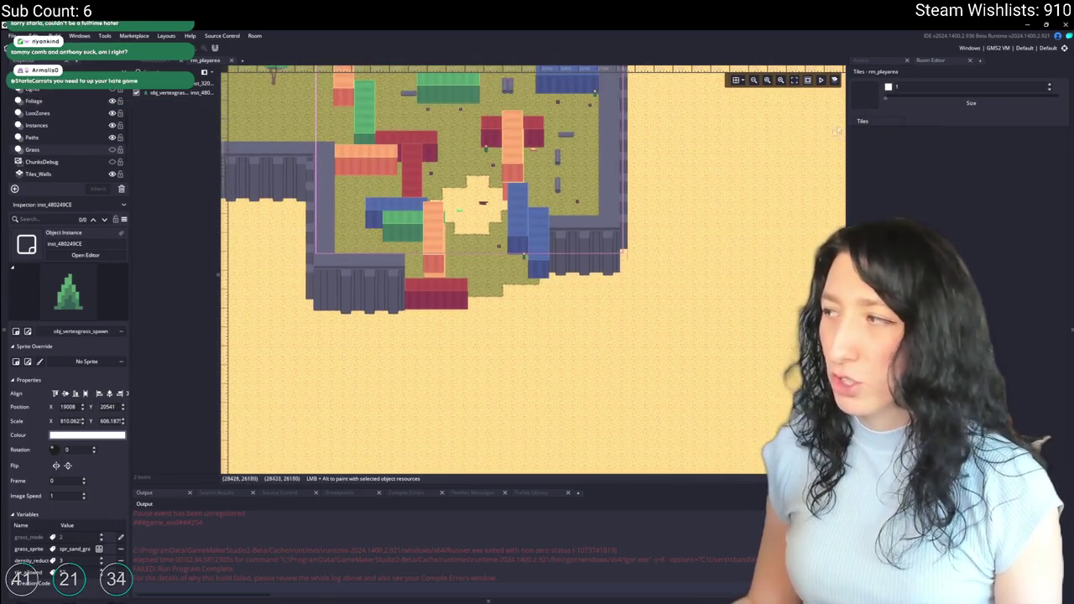
scroll(638, 277, down, 2)
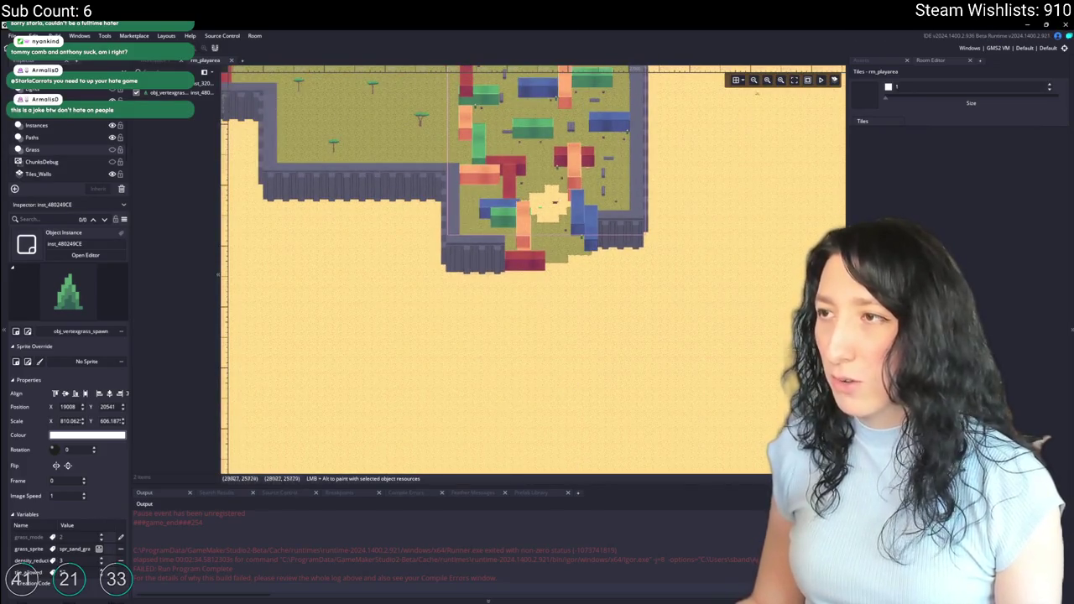
scroll(623, 166, up, 3)
key(F12)
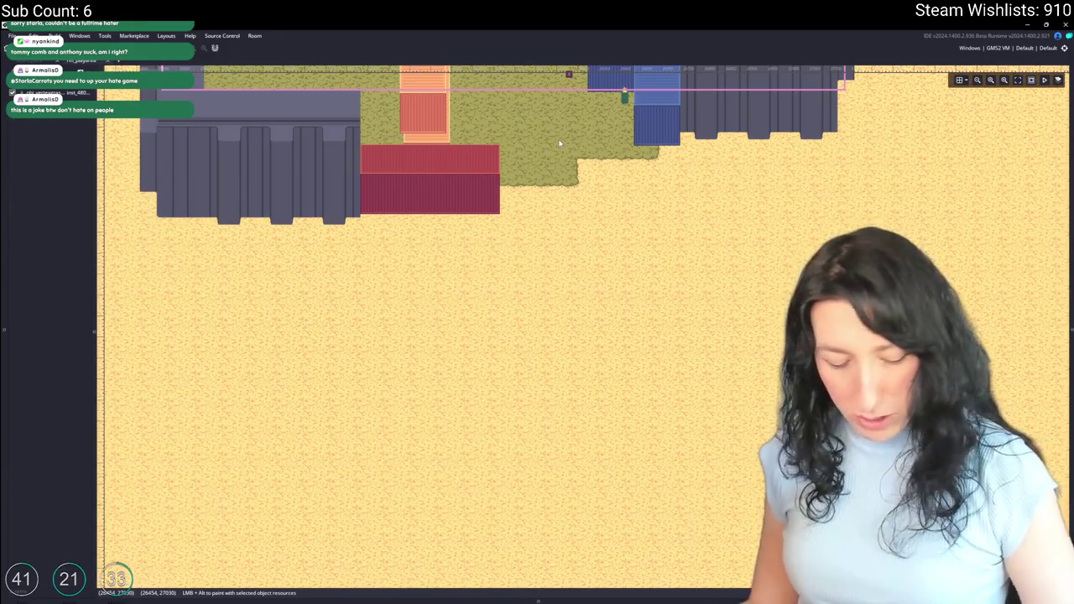
mouse_move(476, 137)
mouse_down()
mouse_move(426, 117)
mouse_move(416, 126)
mouse_up()
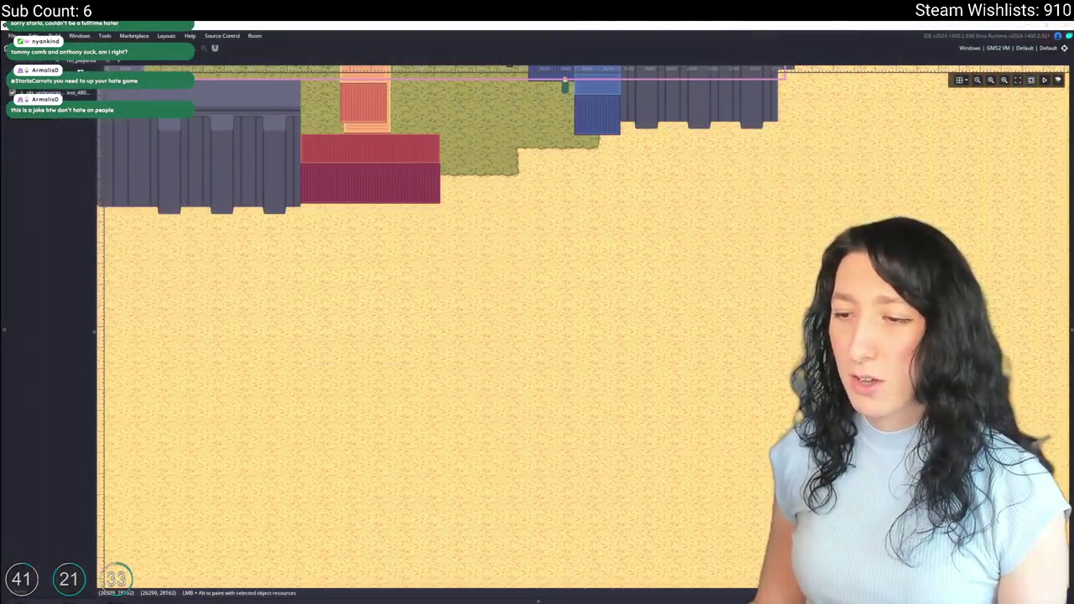
Step: Launch Snipping Tool and snip the sand area with the red container and walls along its top
key(super)
text(snipping tool)
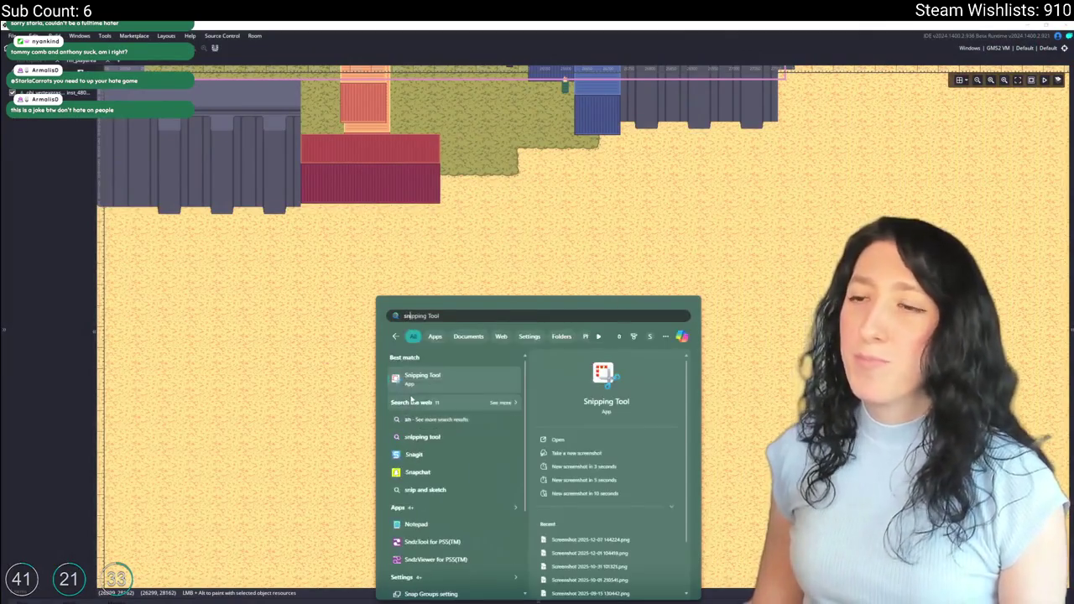
click(431, 378)
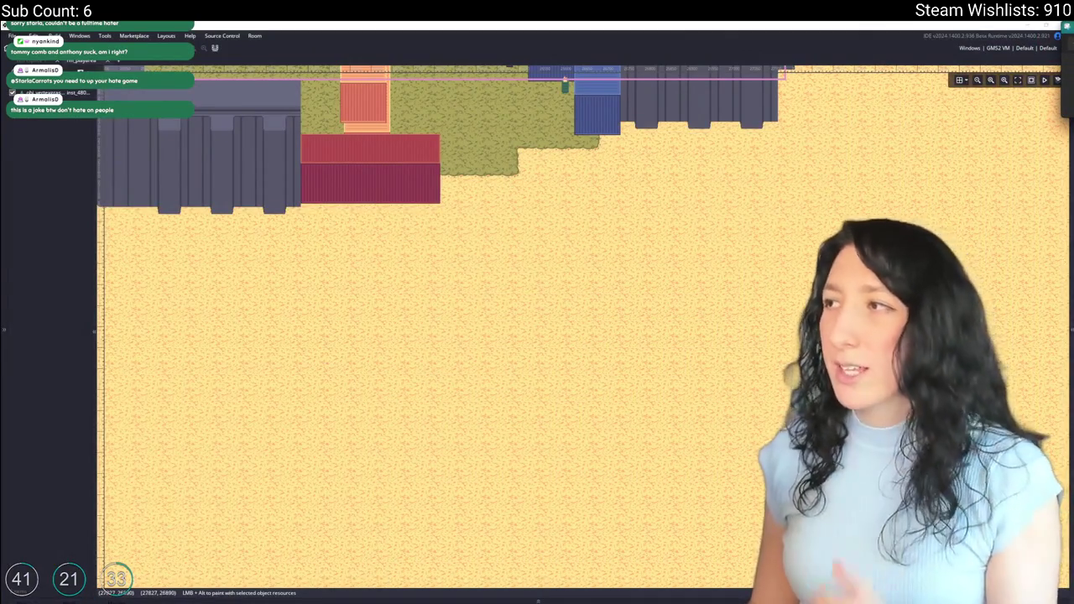
click(765, 186)
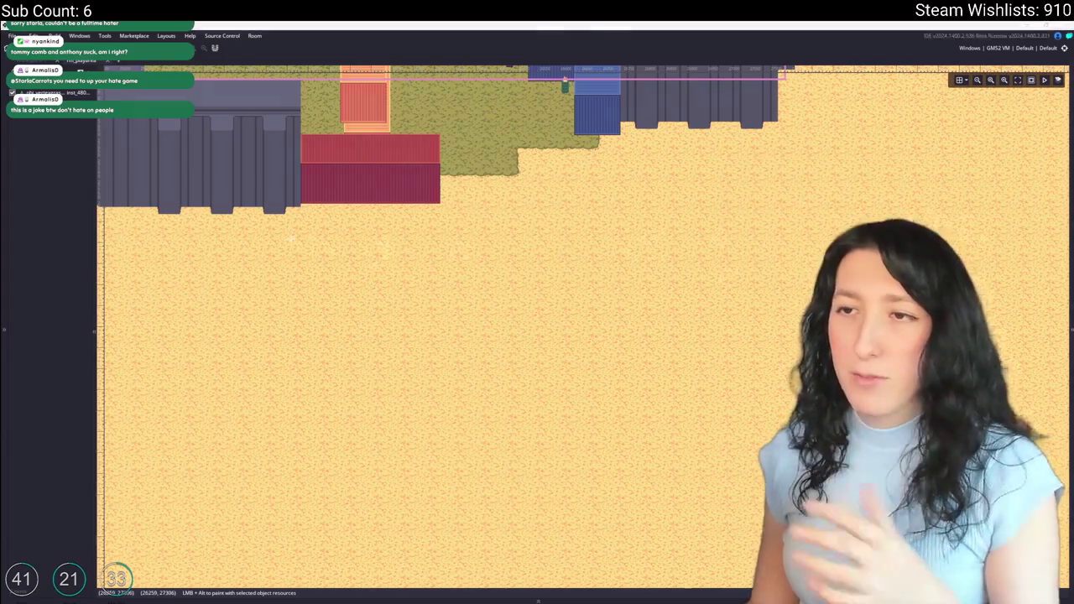
mouse_move(232, 108)
mouse_down()
mouse_move(664, 367)
mouse_move(756, 495)
mouse_up()
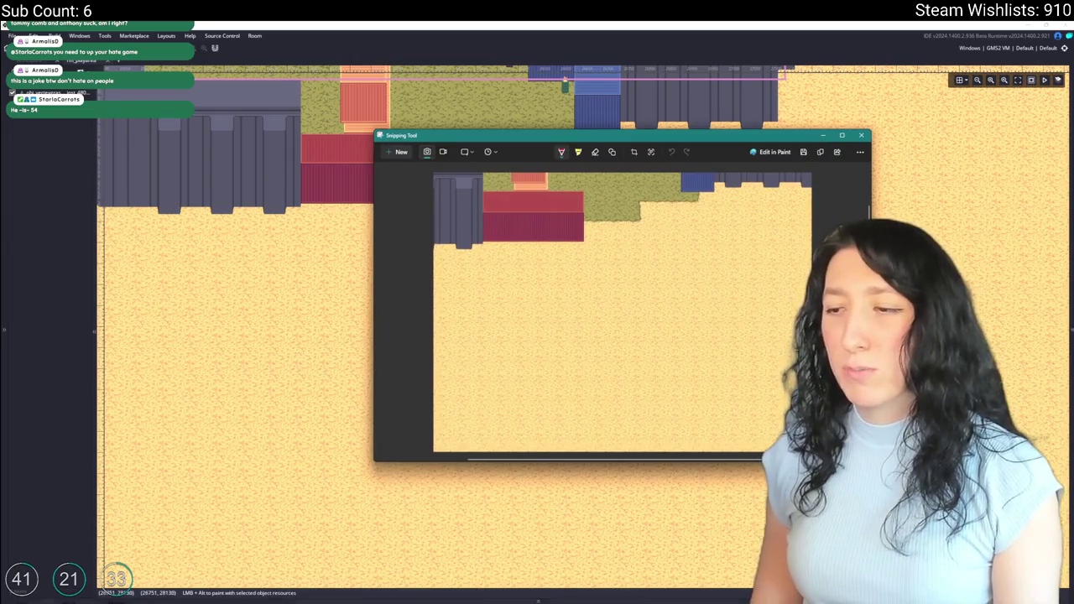
key(alt+Tab)
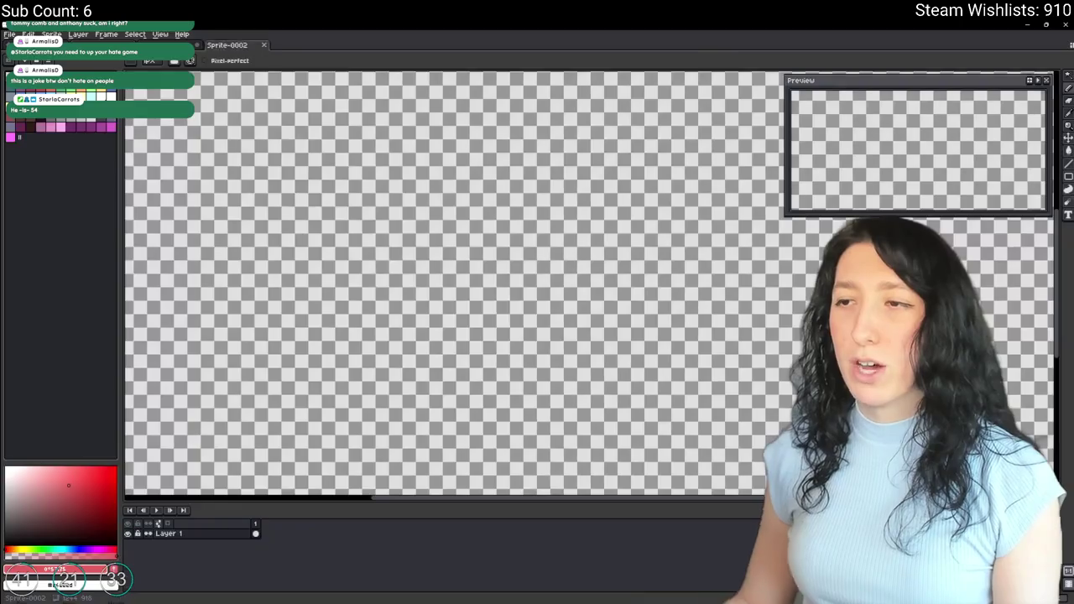
Step: Paste the sand snip into Sprite-0002, close Snipping Tool, and add Layer 2 above it
key(ctrl+f)
key(Return)
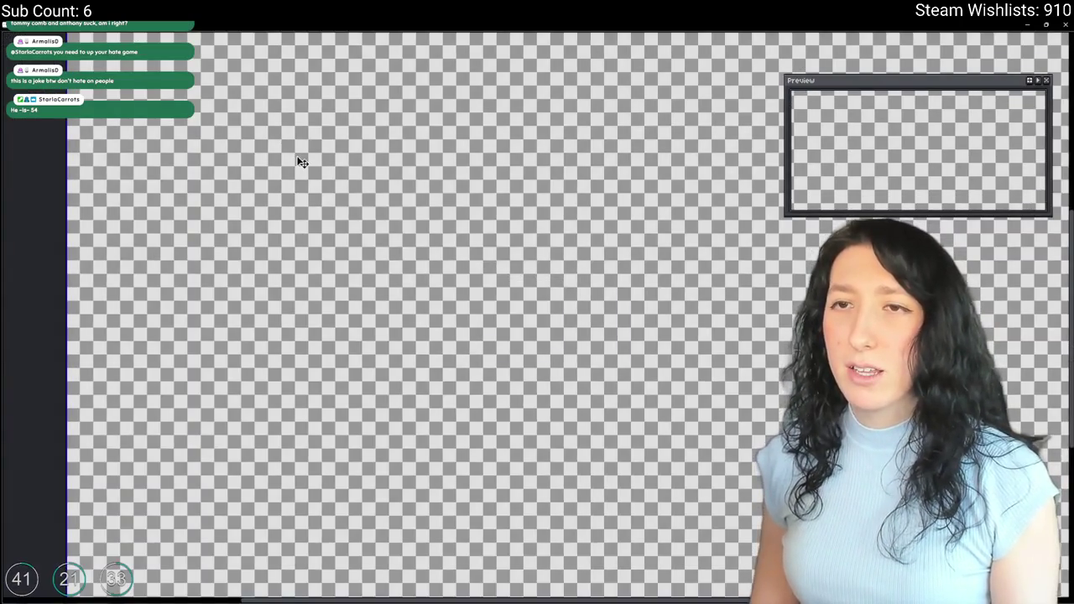
key(ctrl+f)
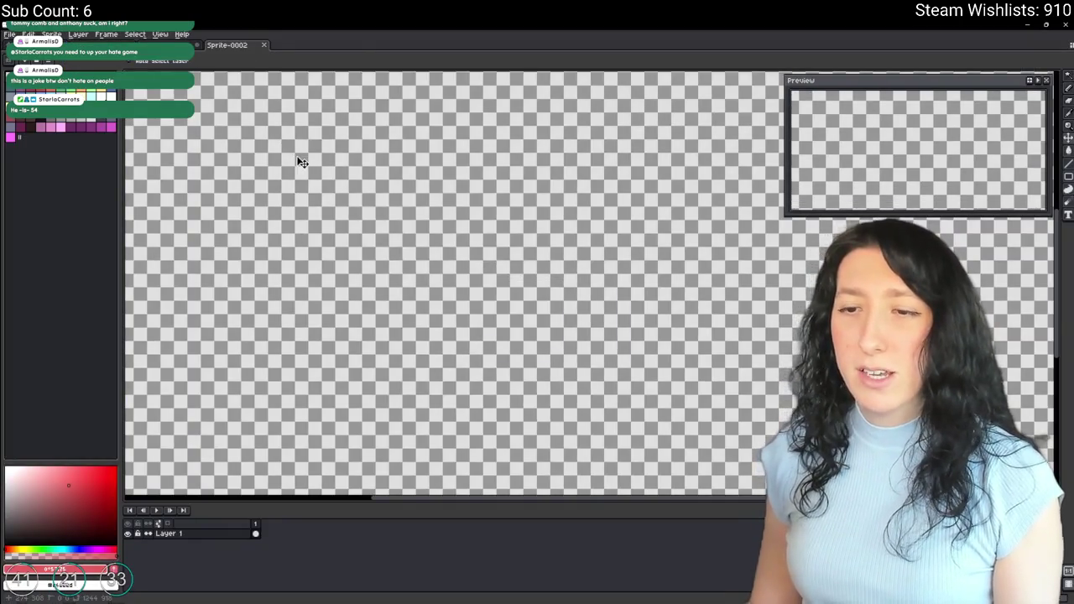
key(ctrl+v)
key(alt+Tab)
click(861, 135)
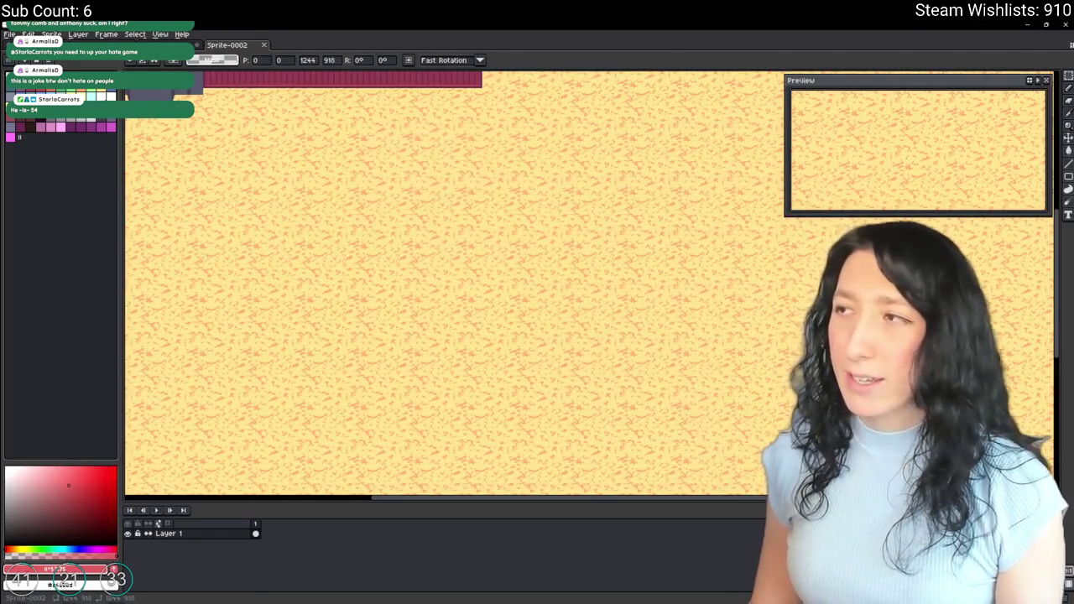
scroll(597, 282, down, 2)
scroll(595, 283, up, 1)
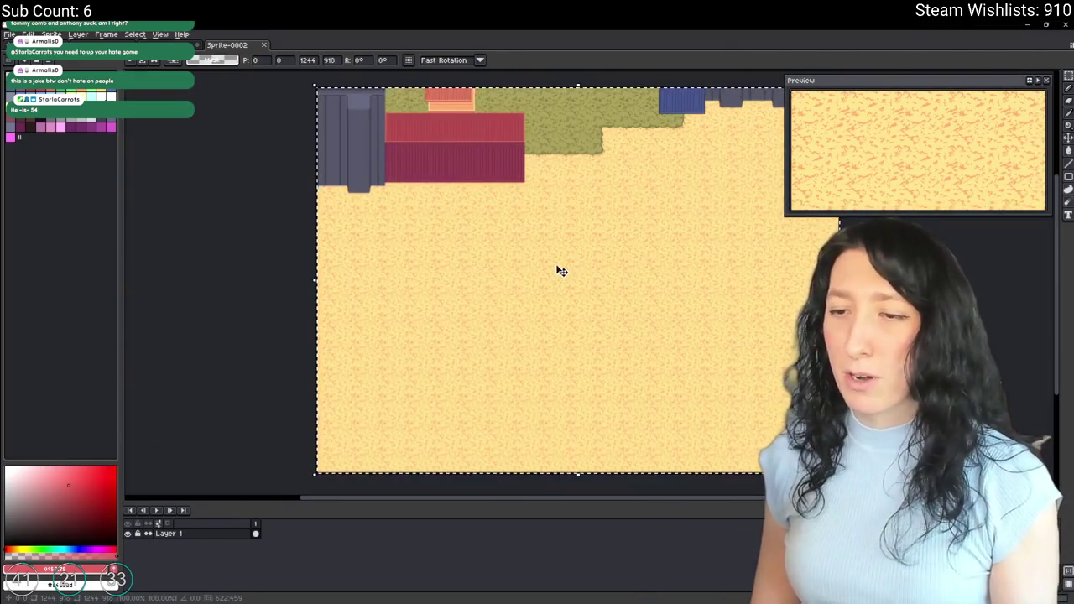
key(Return)
key(shift+n)
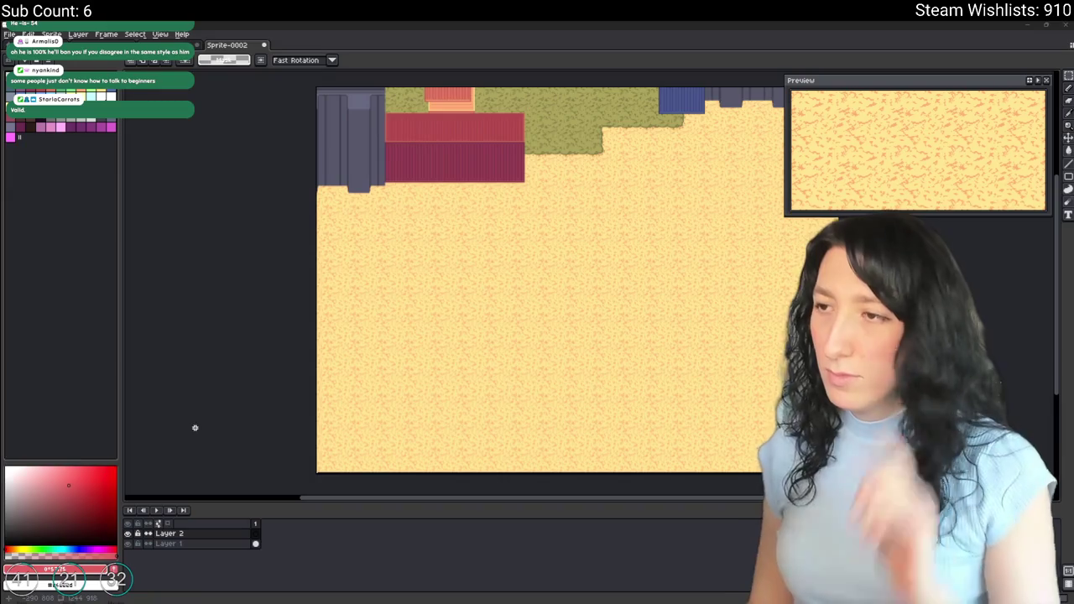
scroll(369, 367, right, 3)
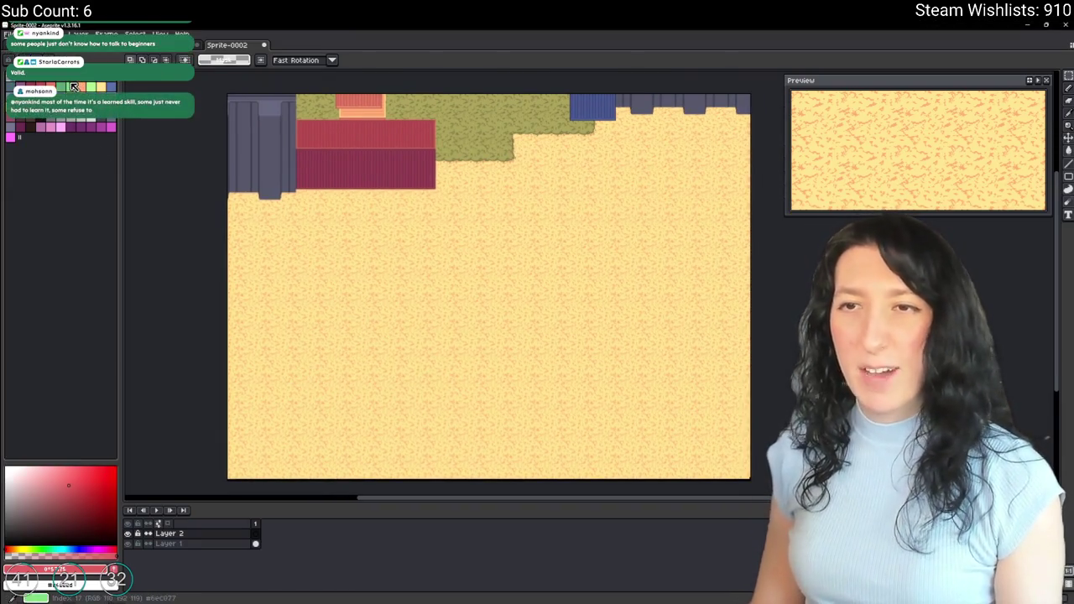
mouse_move(383, 286)
mouse_down()
mouse_move(412, 389)
mouse_move(413, 366)
mouse_up()
scroll(396, 313, up, 3)
key(g)
click(395, 396)
scroll(415, 293, down, 3)
key(ctrl+z)
click(409, 297)
scroll(409, 296, up, 1)
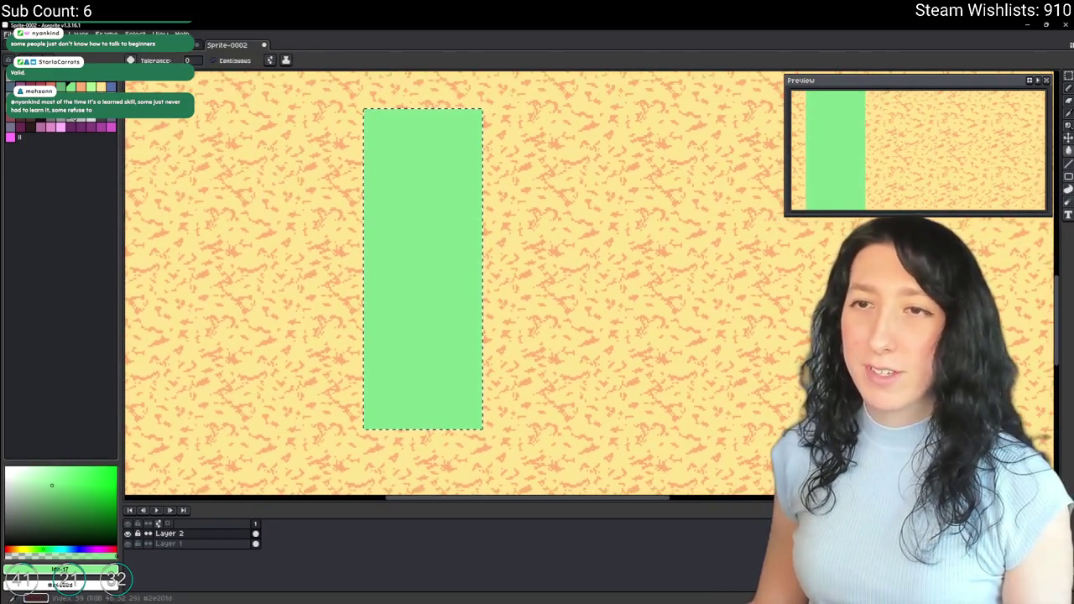
key(b)
drag(362, 186, 468, 196)
key(ctrl+z)
drag(356, 177, 506, 179)
key(g)
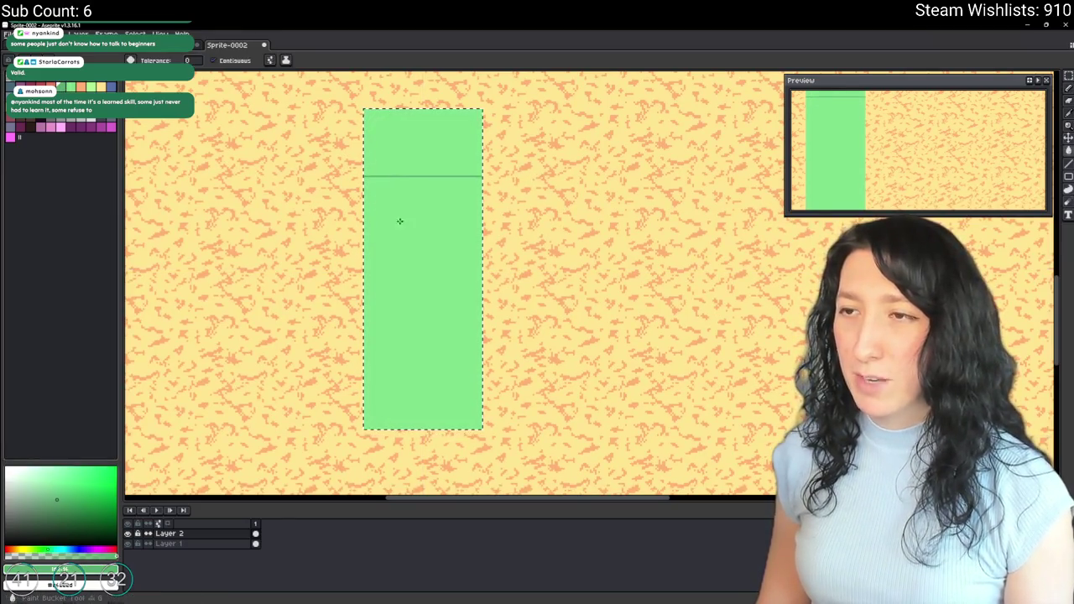
click(399, 219)
scroll(398, 219, down, 3)
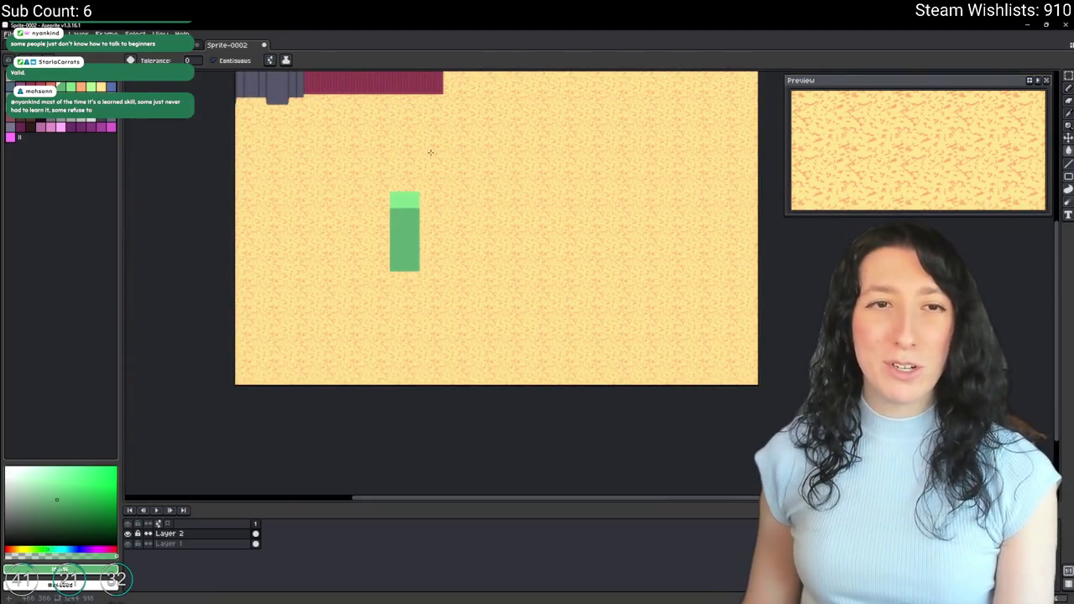
scroll(437, 201, up, 2)
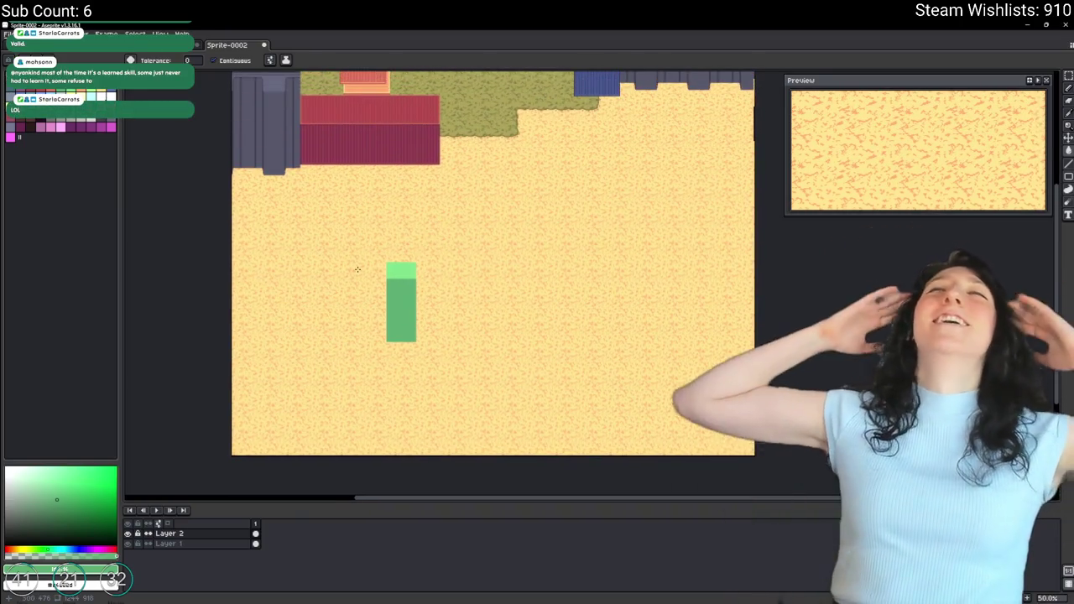
scroll(377, 294, up, 5)
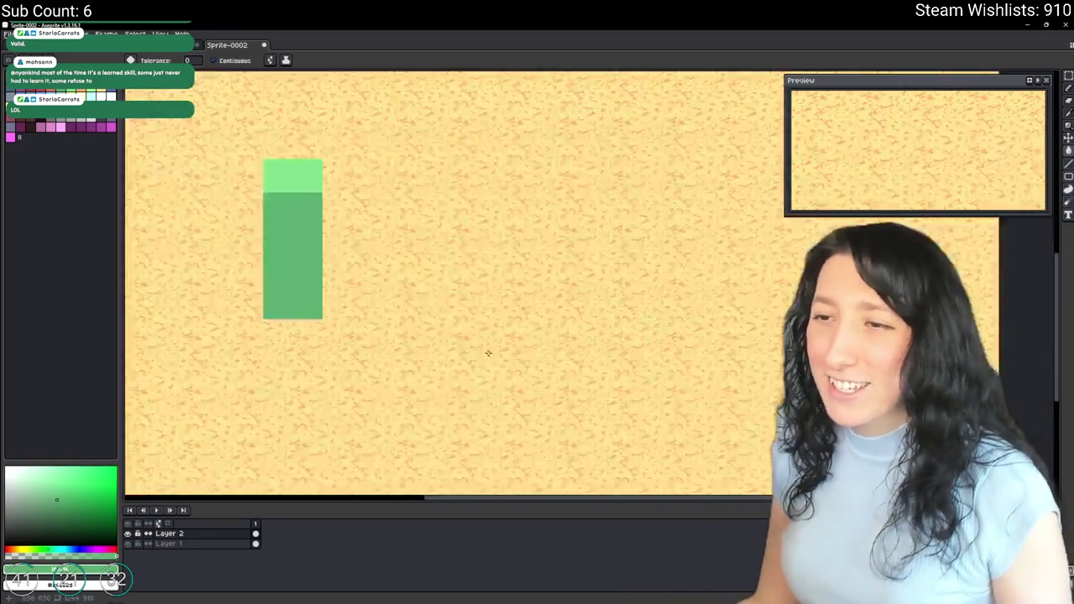
scroll(344, 288, up, 2)
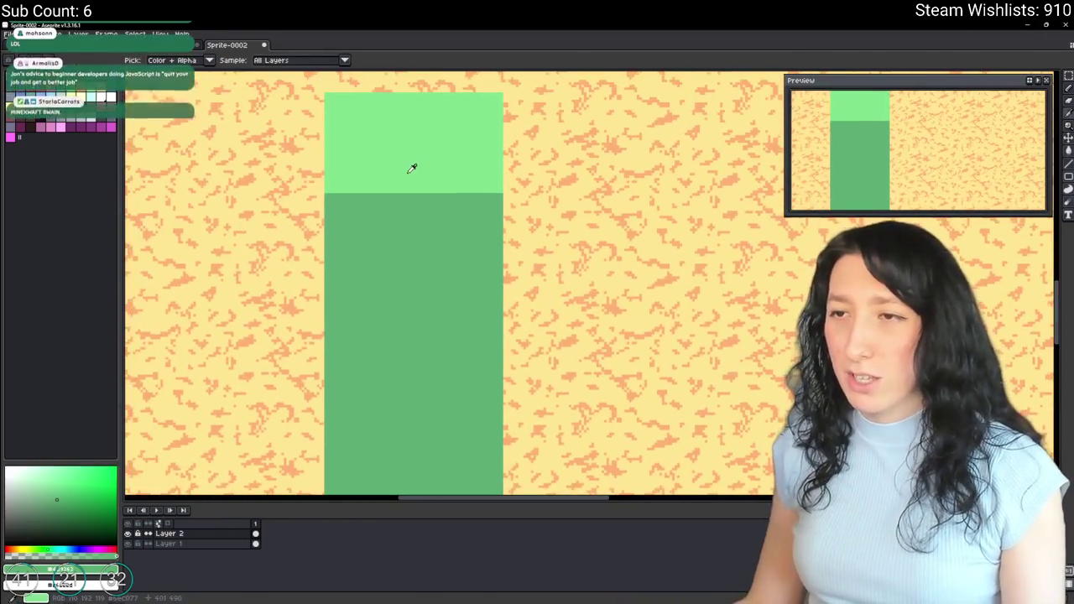
key(w)
Step: Magic-wand select the green block and delete it from the layer
click(408, 173)
scroll(408, 174, down, 3)
click(397, 233)
key(Delete)
scroll(373, 279, up, 2)
Step: Pencil the two vertical green lines of the cactus trunk
key(b)
mouse_move(411, 397)
mouse_down()
mouse_move(412, 312)
mouse_move(369, 289)
mouse_up()
scroll(411, 340, up, 2)
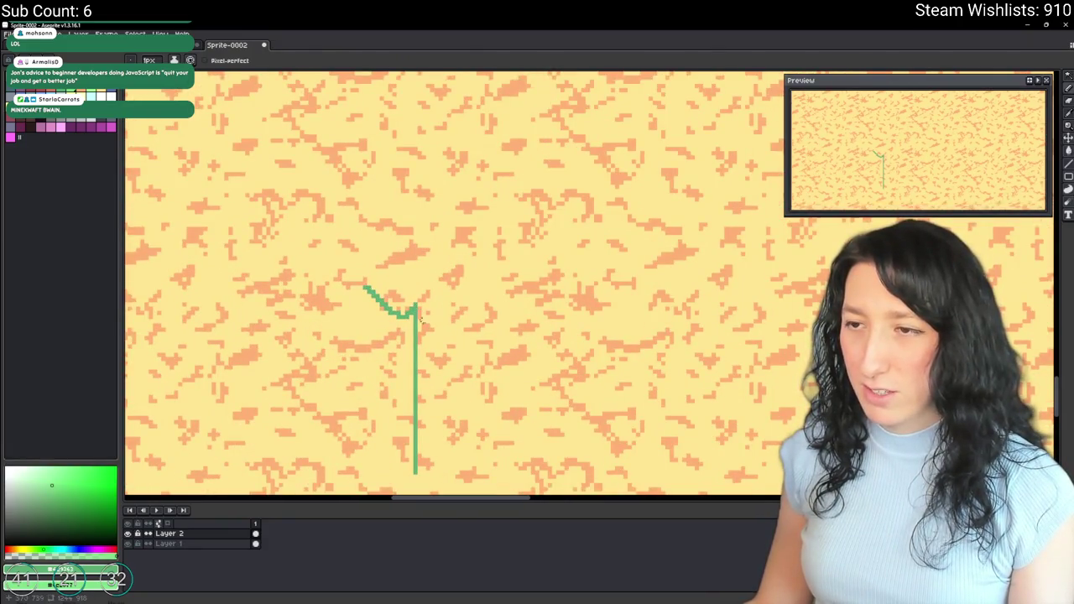
mouse_move(486, 469)
mouse_down()
mouse_move(486, 307)
mouse_move(572, 298)
mouse_up()
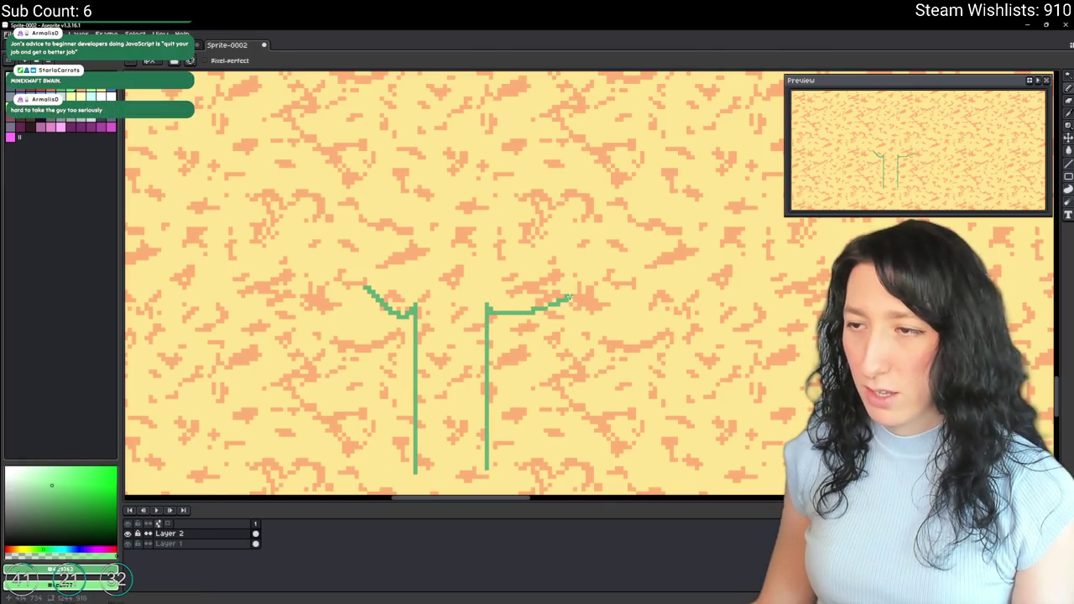
Step: Draw the right and left cactus arms, undoing the stray hook and curl strokes
drag(497, 310, 508, 369)
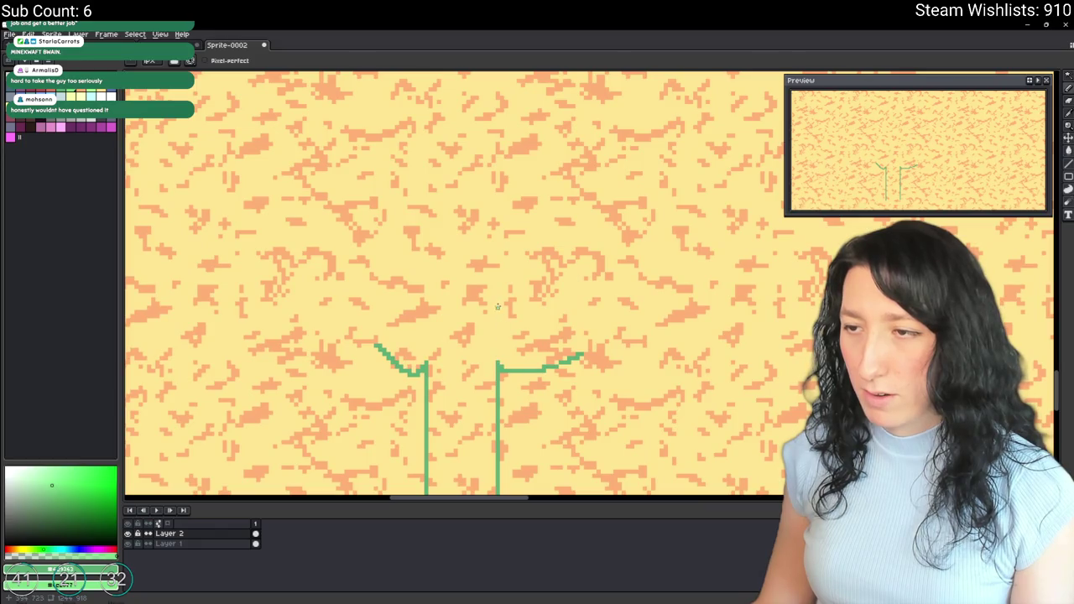
mouse_move(501, 321)
mouse_down()
mouse_move(586, 346)
mouse_move(582, 357)
mouse_move(572, 319)
mouse_move(518, 312)
mouse_move(508, 329)
mouse_up()
key(ctrl+z)
scroll(509, 329, down, 1)
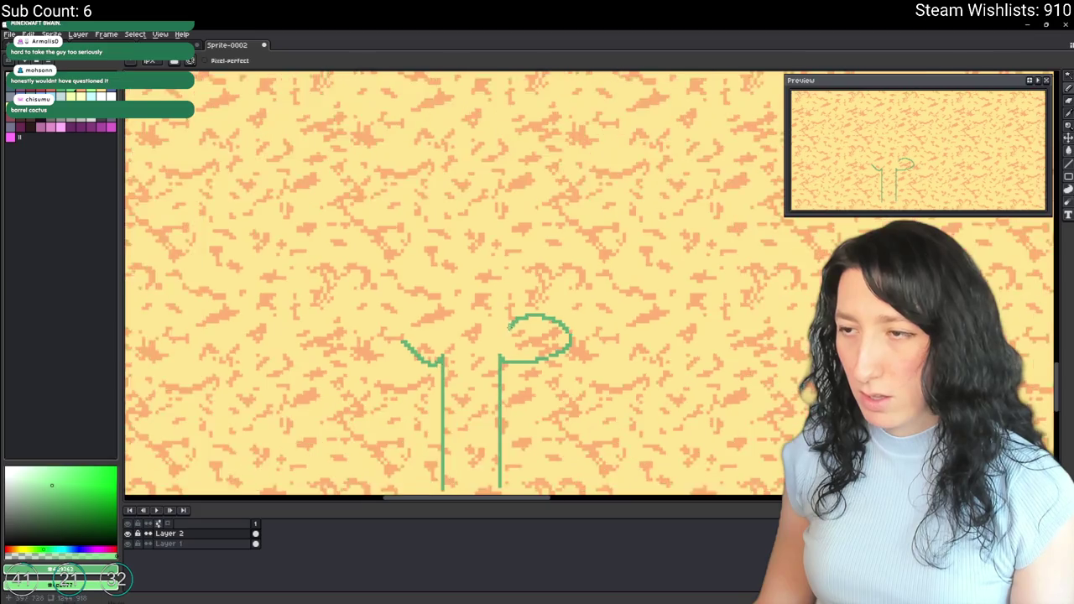
scroll(509, 328, up, 1)
key(ctrl+z)
mouse_move(501, 369)
mouse_down()
mouse_move(582, 356)
mouse_move(527, 339)
mouse_up()
key(ctrl)
mouse_move(429, 334)
mouse_down()
mouse_move(391, 317)
mouse_move(379, 342)
mouse_move(356, 311)
mouse_move(424, 327)
mouse_move(353, 329)
mouse_move(418, 329)
mouse_move(419, 299)
mouse_move(467, 243)
mouse_move(493, 336)
mouse_up()
key(ctrl+z)
key(ctrl+z)
scroll(418, 329, down, 3)
scroll(418, 329, up, 2)
Step: Close the trunk's bottom with a line and bucket-fill the cactus green
key(g)
click(463, 333)
key(ctrl+z)
scroll(463, 335, up, 1)
scroll(435, 363, up, 2)
drag(374, 422, 542, 413)
key(g)
click(460, 335)
scroll(459, 336, down, 5)
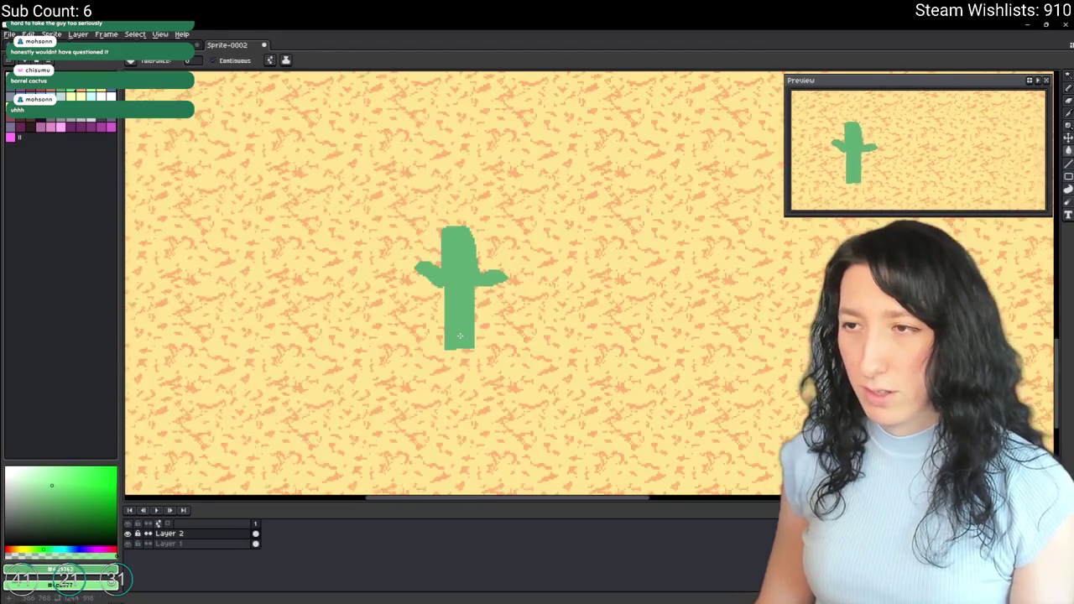
scroll(460, 337, up, 4)
Step: Tidy the cactus bottom edge with a green row and erase stray pixels around it
drag(529, 345, 464, 345)
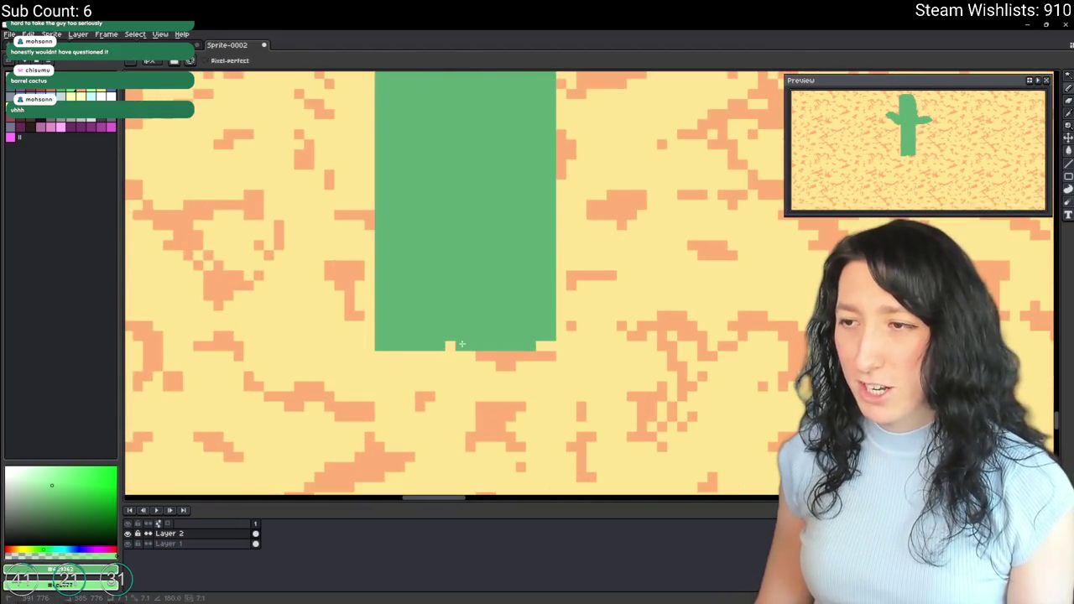
key(e)
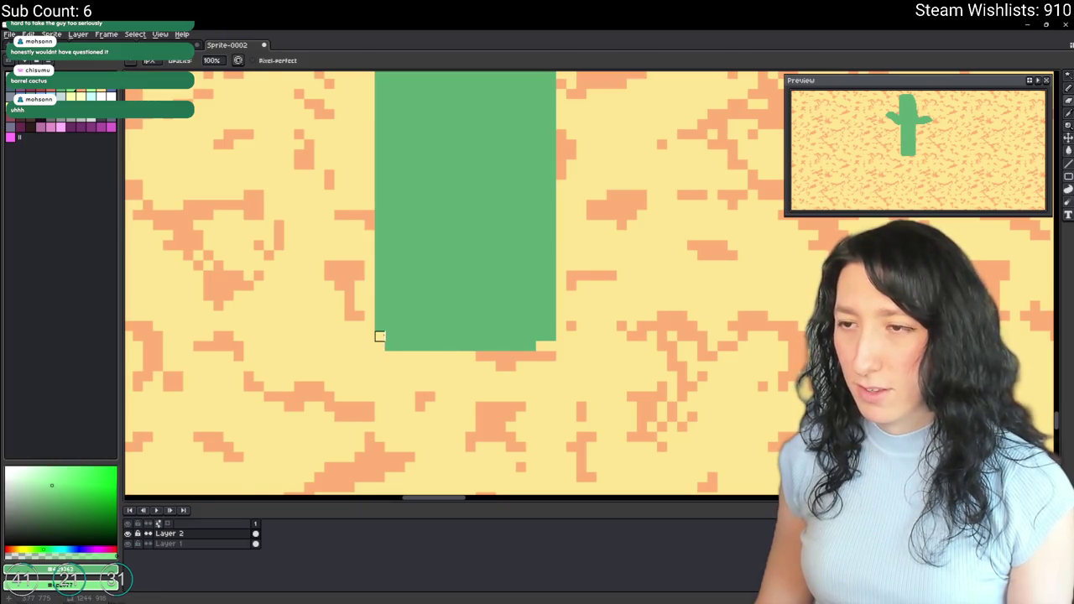
scroll(379, 336, down, 3)
scroll(387, 303, up, 1)
scroll(386, 303, down, 1)
key(m)
drag(509, 165, 395, 415)
scroll(524, 325, down, 1)
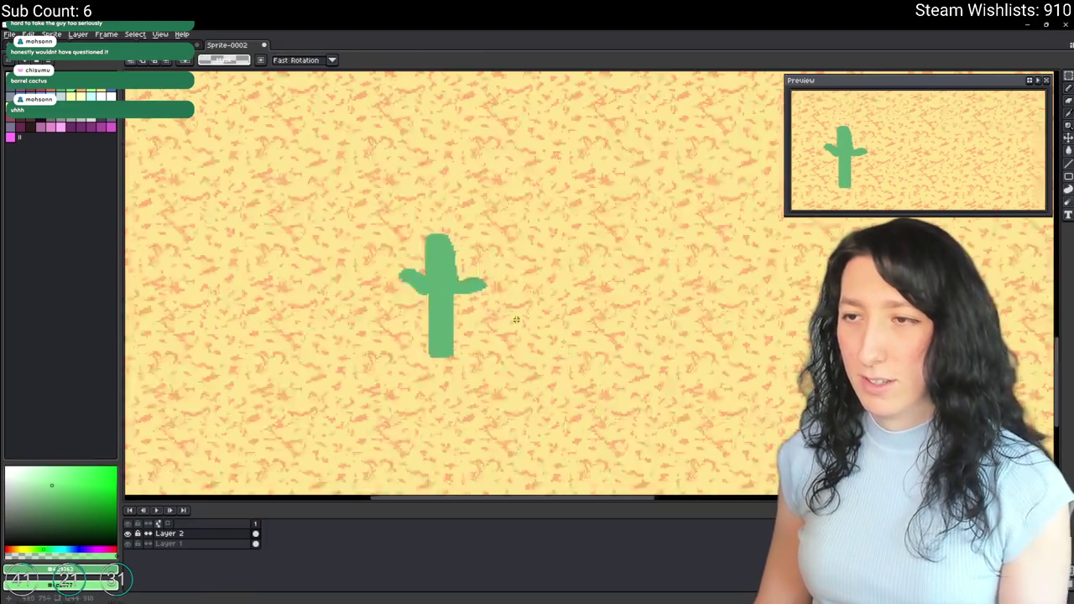
scroll(523, 323, down, 2)
scroll(515, 311, up, 3)
key(e)
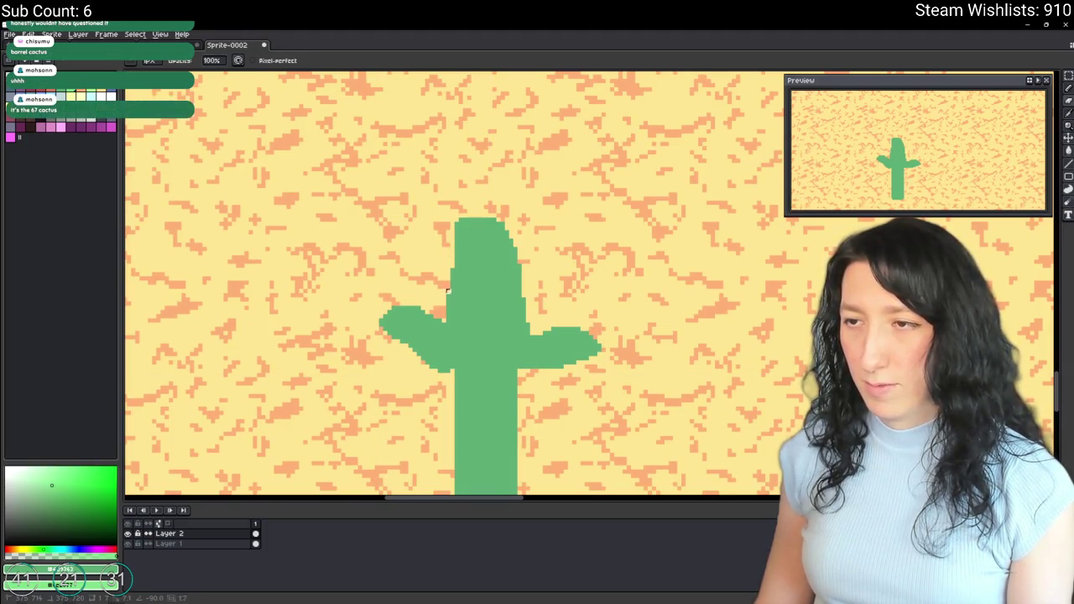
scroll(442, 317, down, 1)
scroll(443, 390, up, 2)
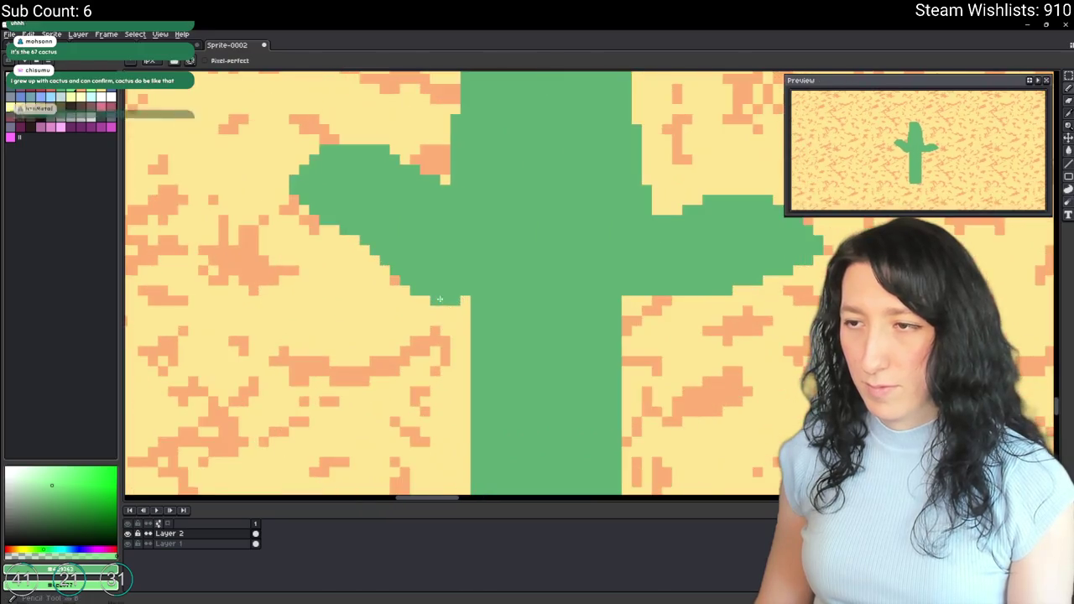
Step: Centre the cactus in view and pick the light green colour from the canvas
key(g)
scroll(463, 303, down, 3)
scroll(463, 327, up, 1)
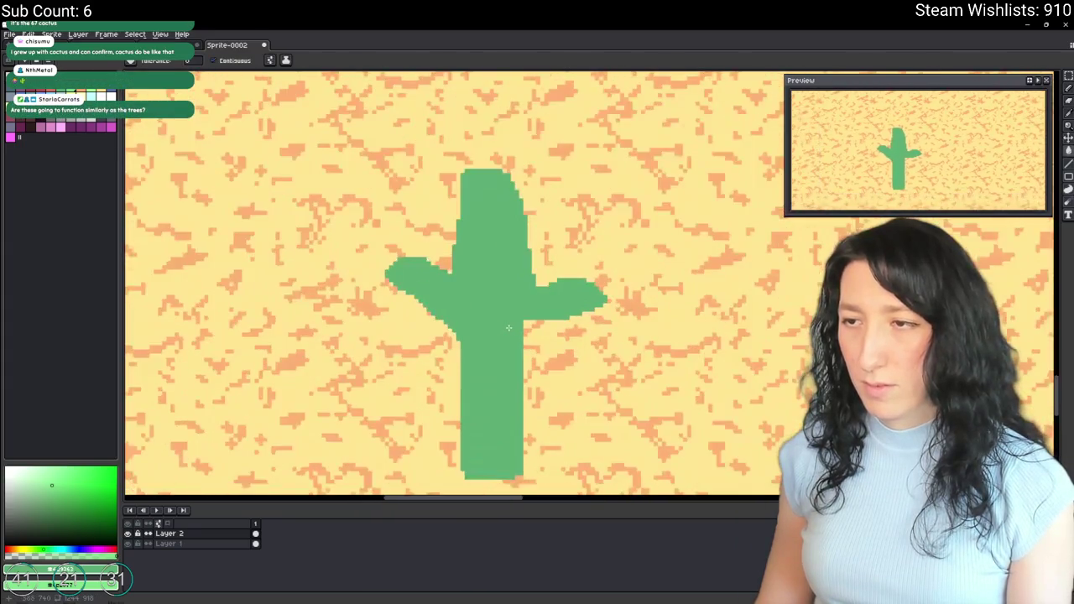
scroll(462, 340, down, 1)
scroll(458, 348, up, 3)
key(b)
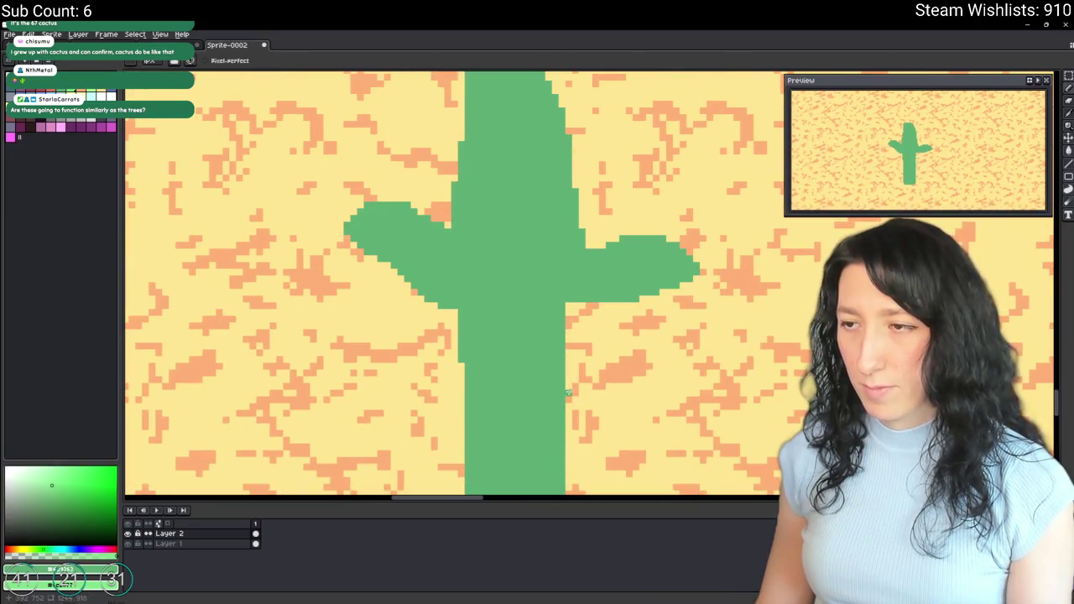
scroll(563, 336, down, 2)
scroll(561, 339, down, 3)
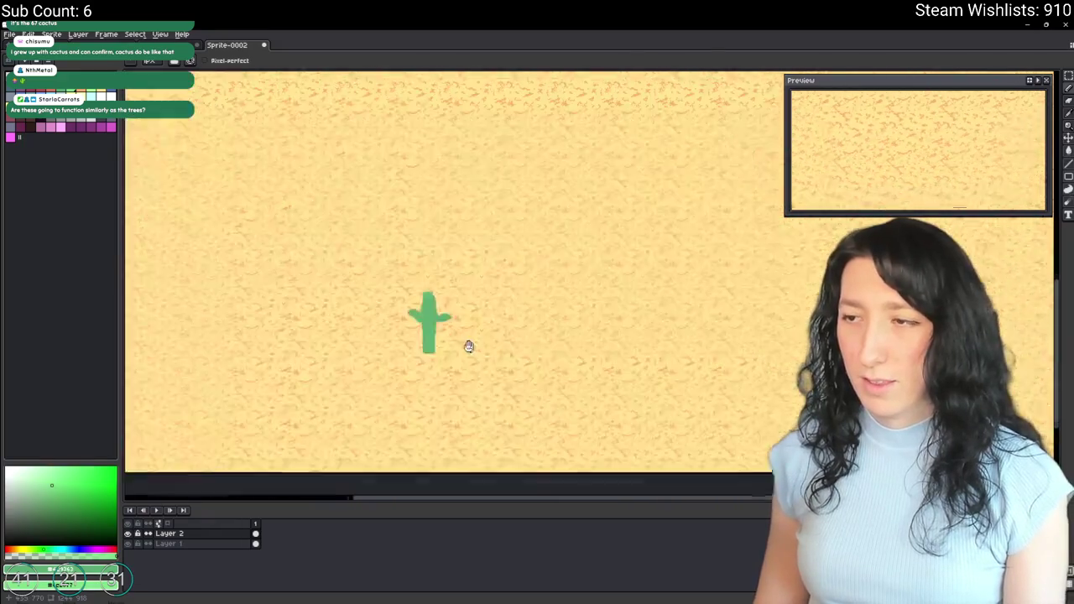
scroll(479, 353, up, 2)
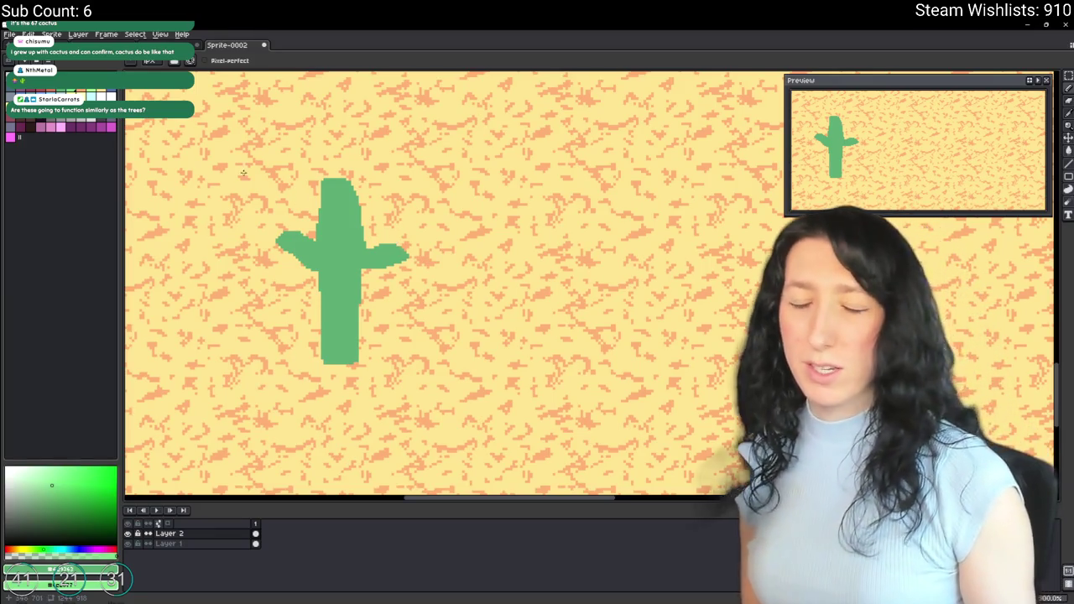
drag(398, 244, 550, 295)
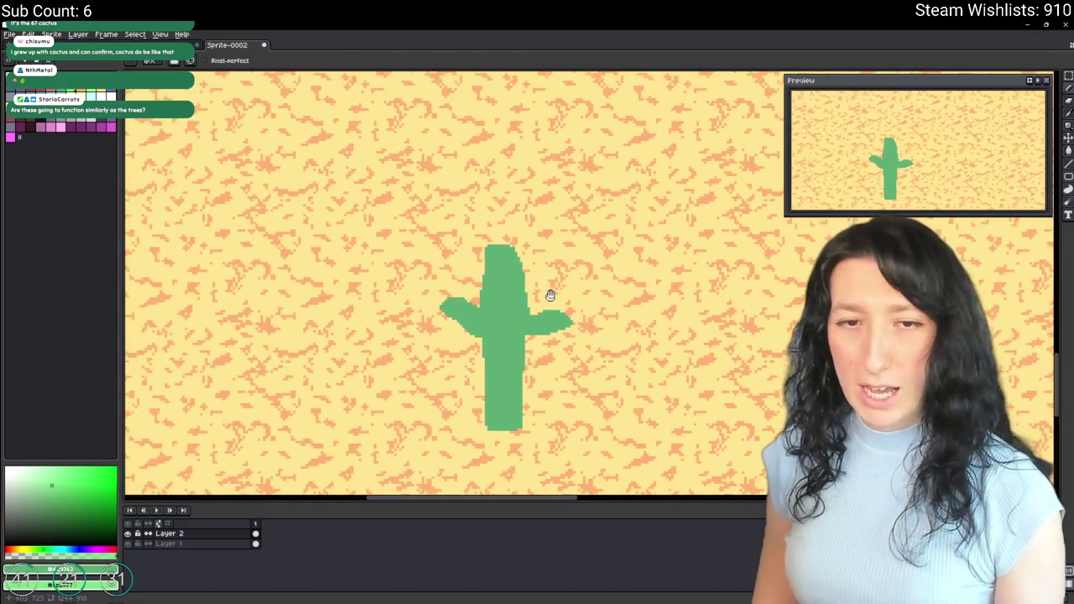
scroll(462, 292, up, 3)
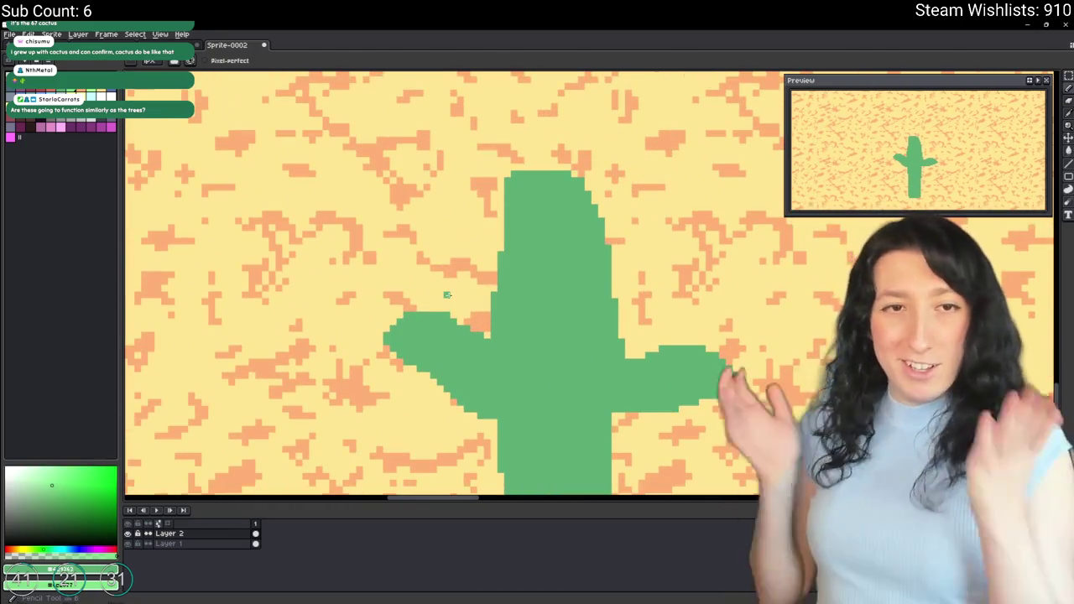
scroll(447, 294, down, 2)
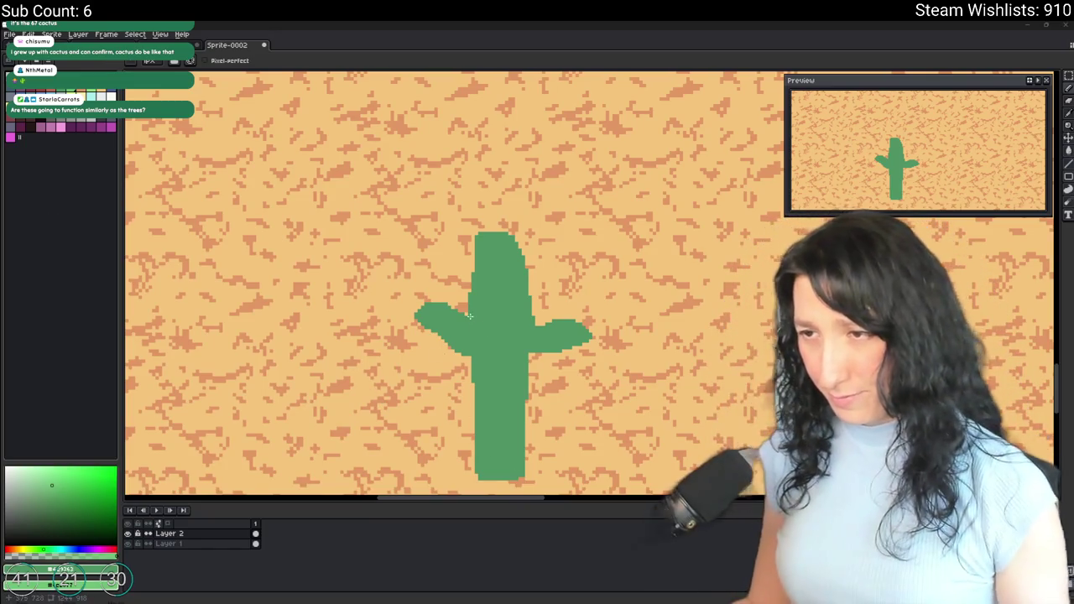
scroll(469, 315, up, 2)
click(442, 303)
Step: Pencil a light-green highlight row along the top edge of the left arm
scroll(452, 299, up, 3)
key(b)
drag(420, 284, 285, 284)
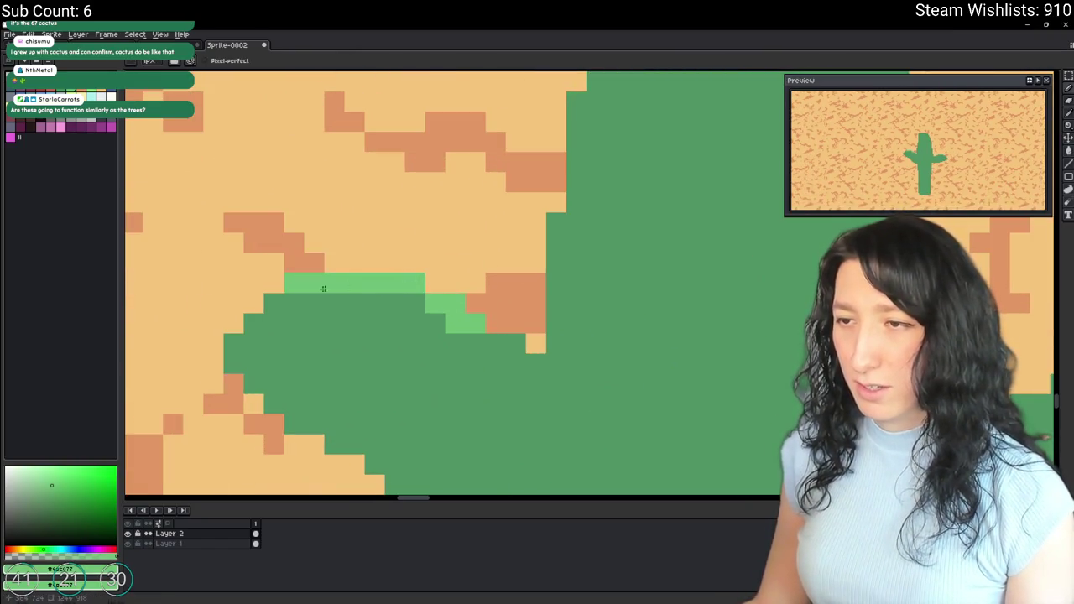
scroll(412, 326, down, 4)
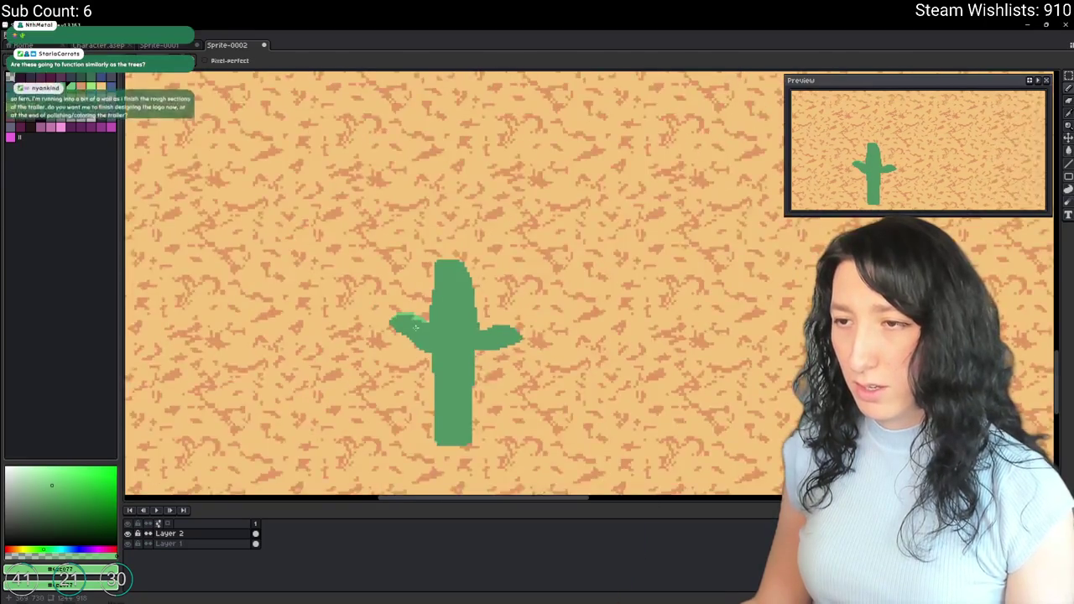
scroll(415, 328, up, 3)
scroll(438, 309, up, 2)
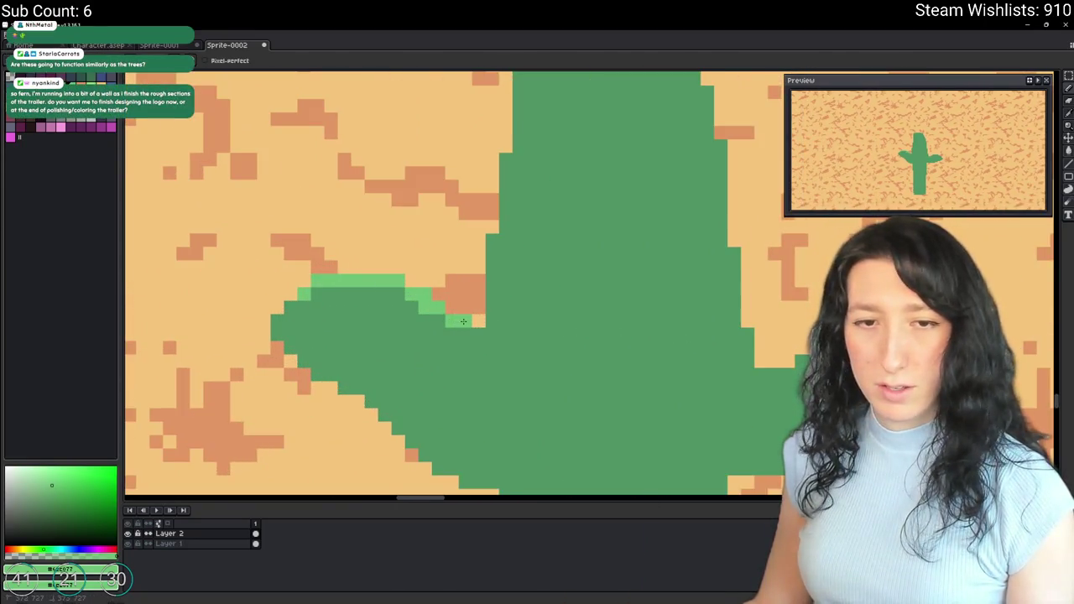
drag(520, 319, 388, 298)
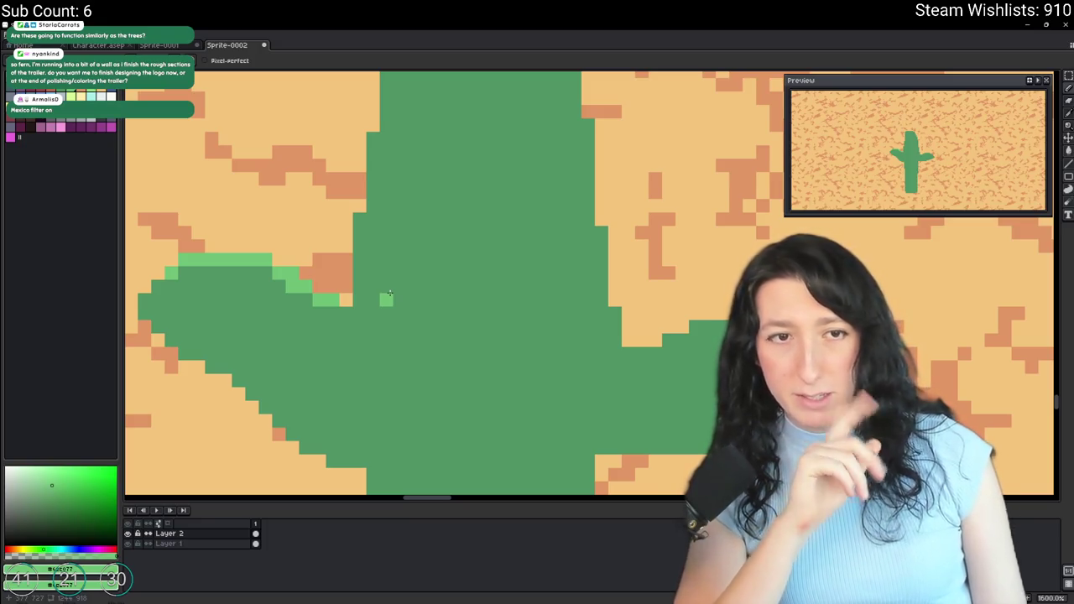
Step: Open Steam from the Start search
key(super)
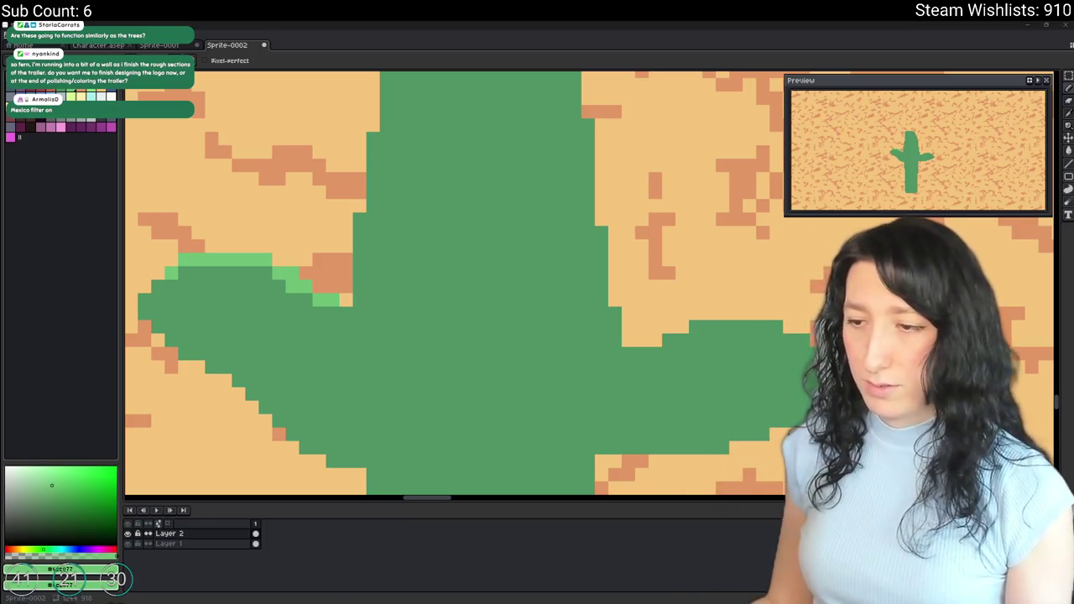
text(ste)
key(Return)
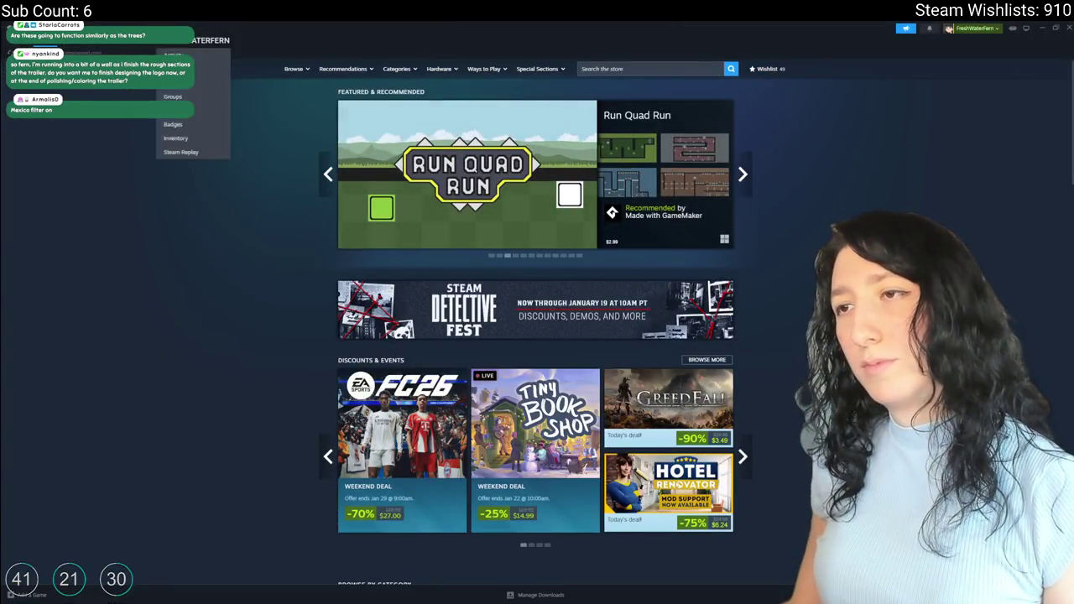
Step: Search the library for 'av' and launch Stream Avatars
text(av)
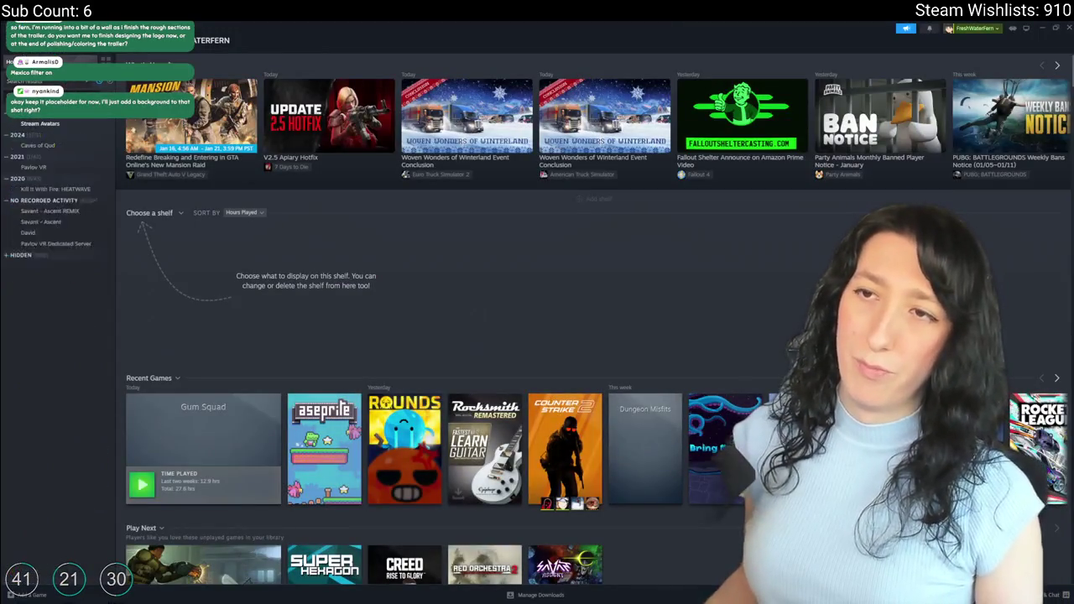
click(40, 123)
click(159, 202)
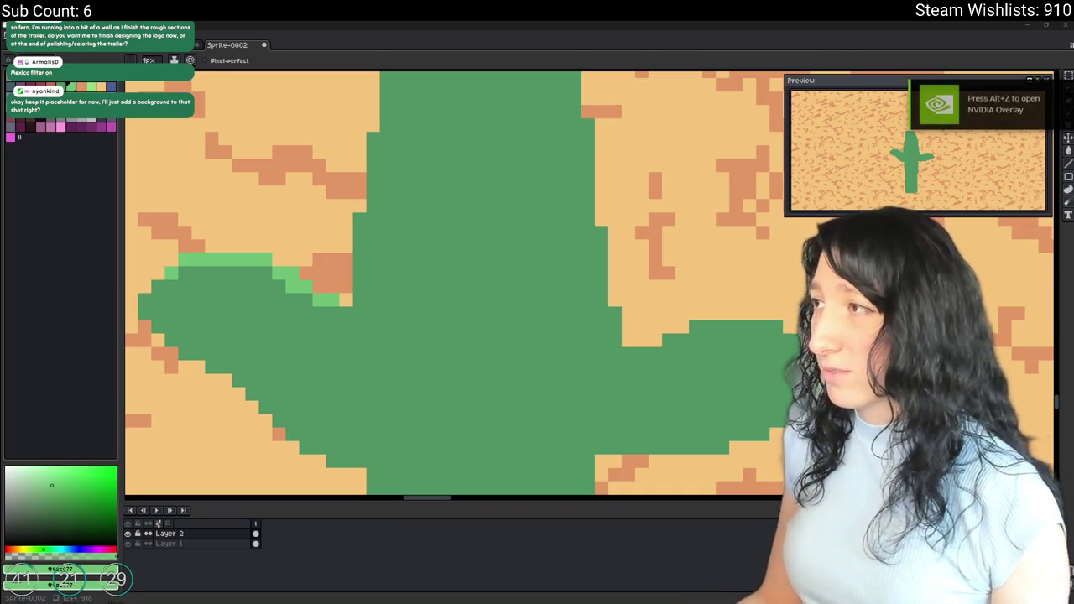
Step: Switch to GameMaker, then bring up the music video and dismiss its context menu
click(604, 575)
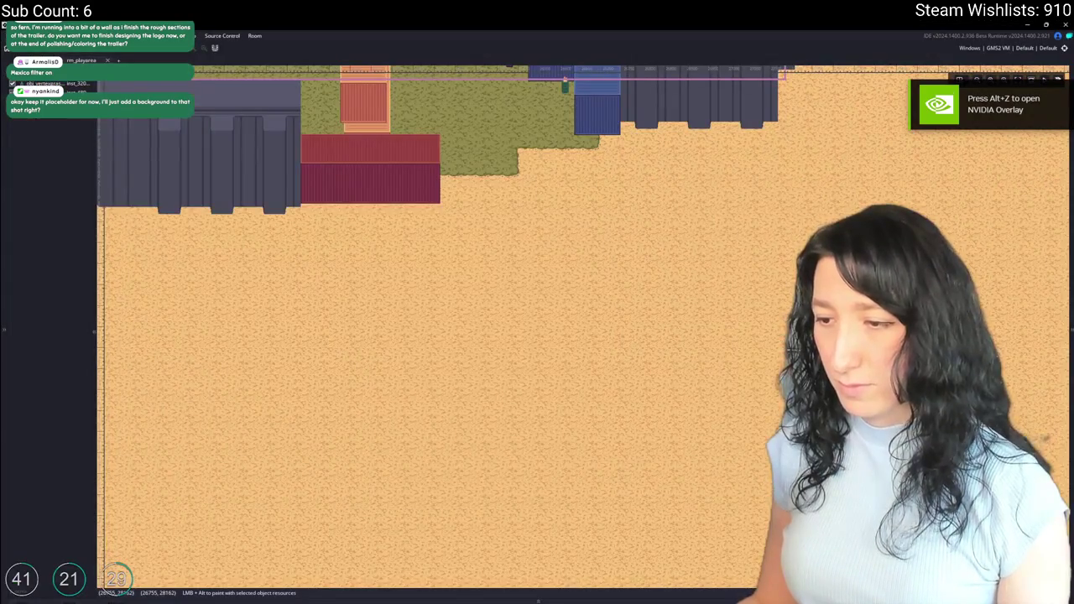
mouse_move(475, 599)
click(493, 579)
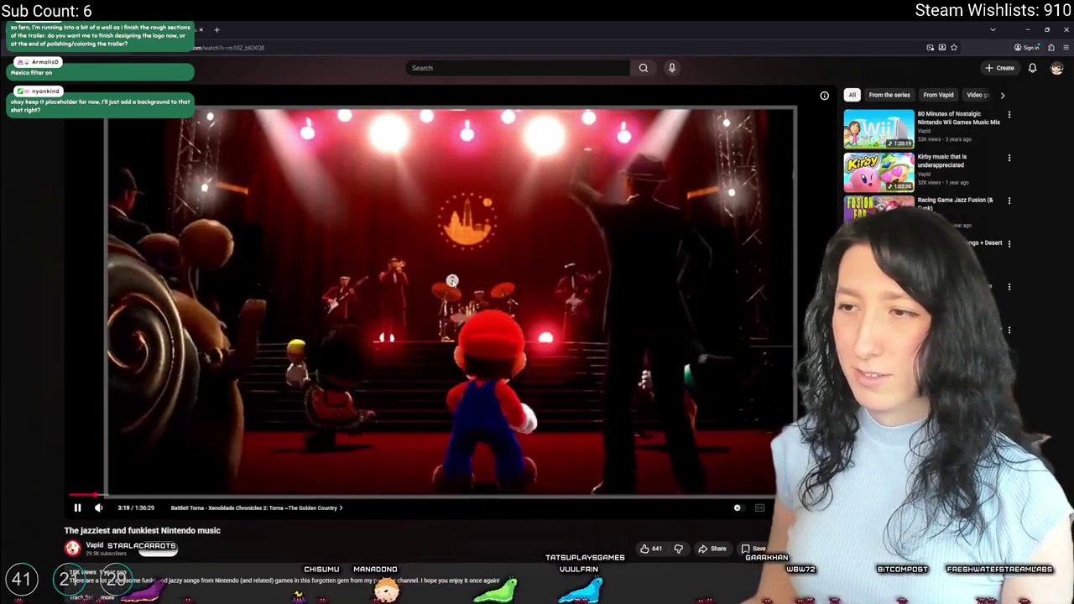
right_click(577, 283)
click(497, 271)
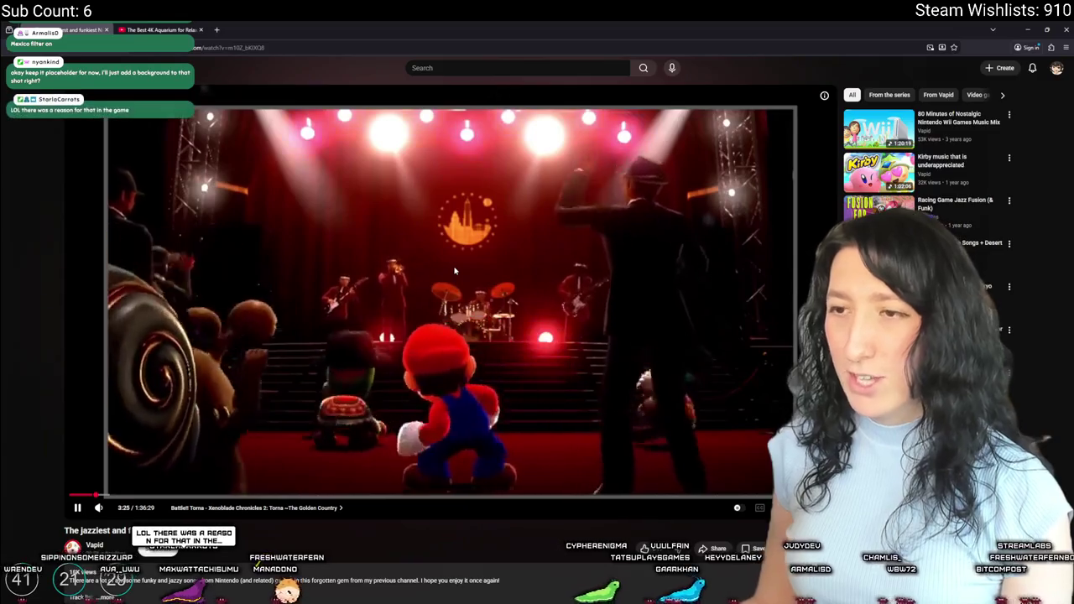
Step: Scroll the GameMaker room down to the sandy area, then return to Aseprite
key(alt+Tab)
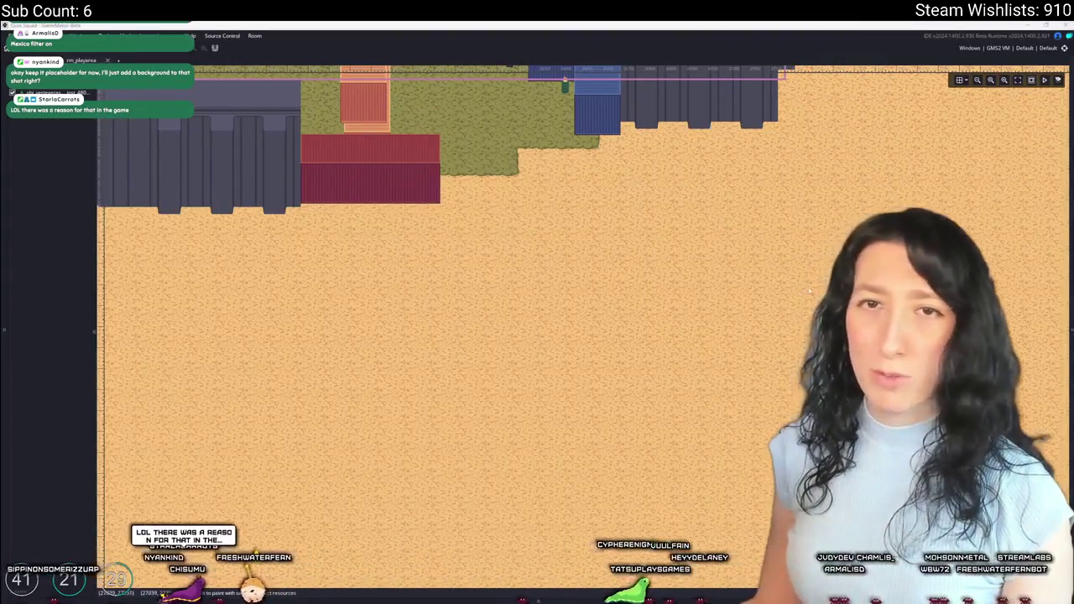
scroll(672, 344, down, 5)
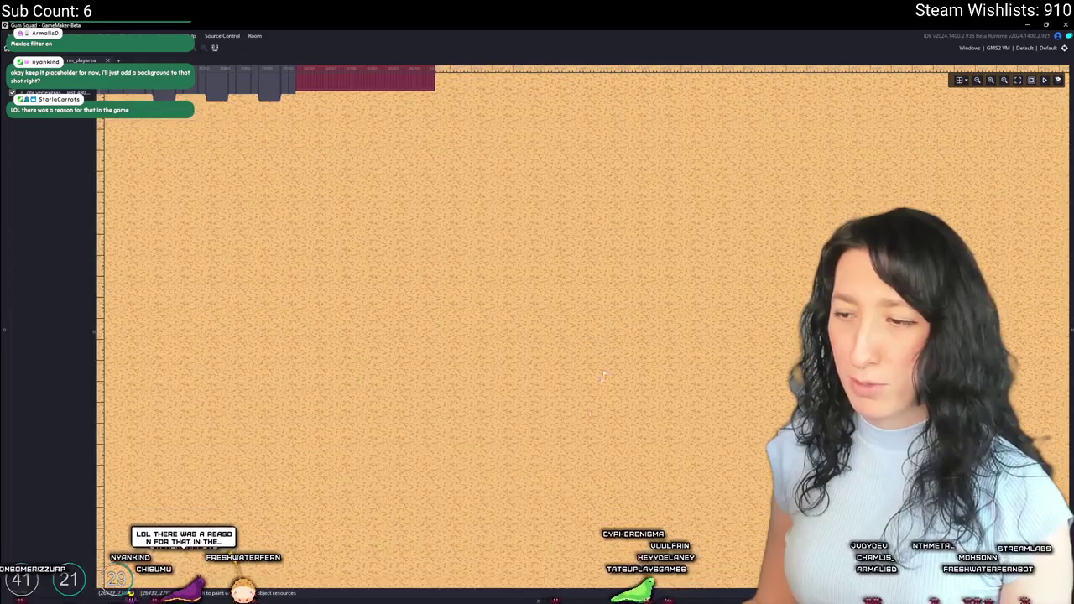
key(alt+Tab)
Step: Draw a light-green highlight along the top of the cactus's right arm
scroll(487, 192, down, 2)
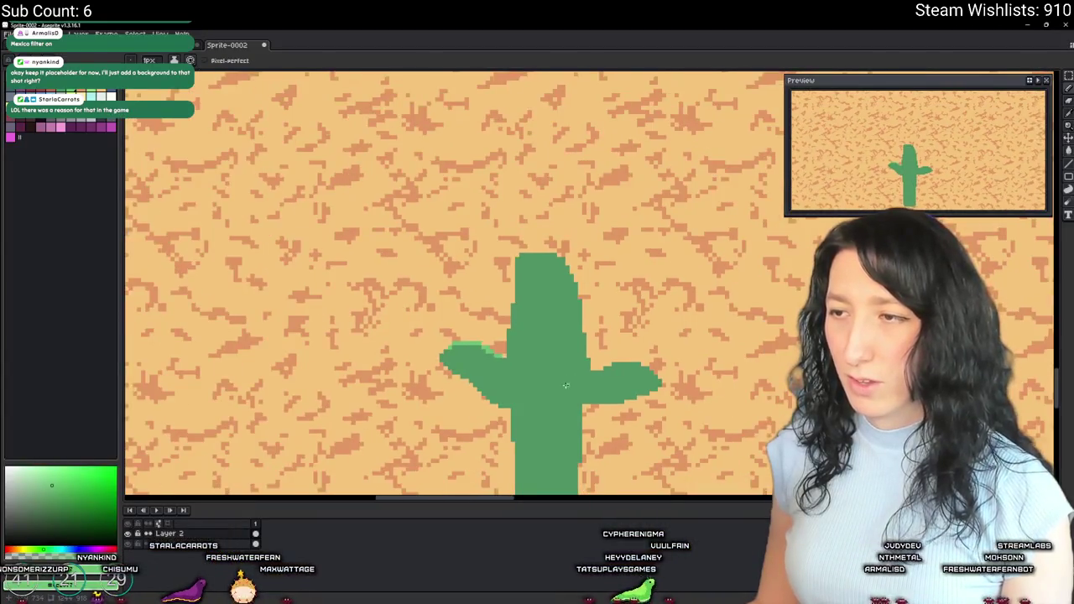
scroll(486, 192, up, 2)
scroll(487, 193, up, 1)
scroll(456, 120, down, 3)
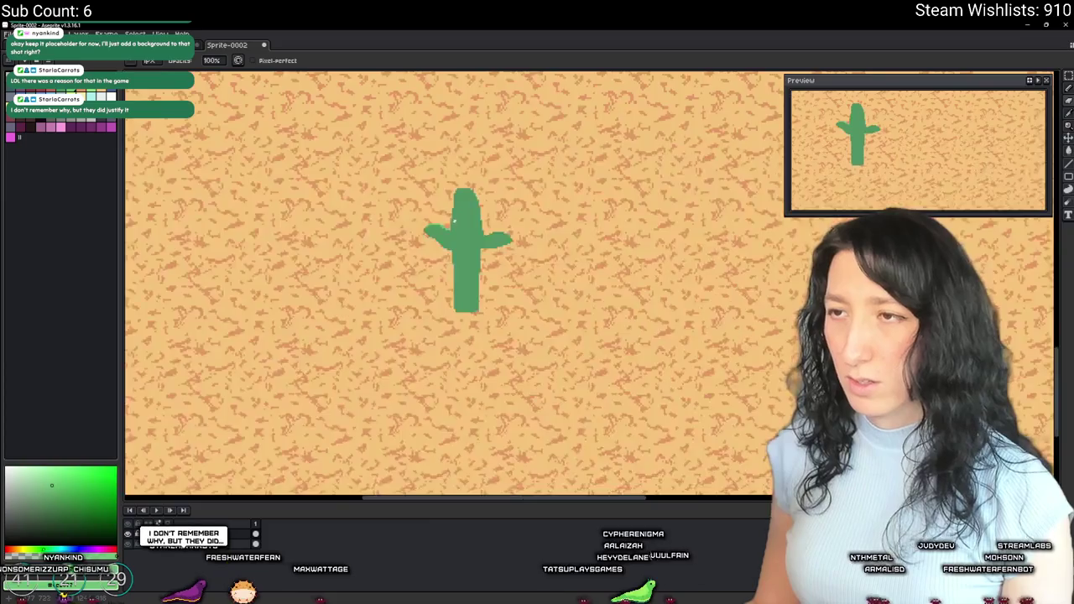
scroll(544, 261, up, 3)
scroll(544, 260, up, 1)
scroll(607, 210, down, 3)
scroll(608, 254, up, 2)
scroll(608, 254, up, 1)
scroll(616, 244, down, 3)
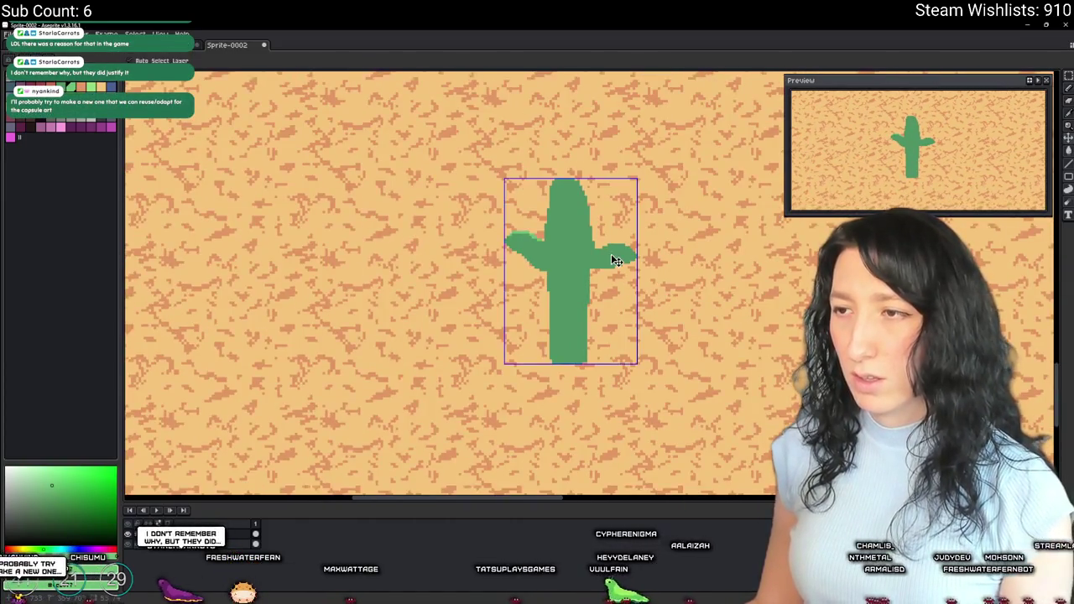
scroll(606, 262, down, 2)
scroll(605, 262, up, 3)
scroll(607, 235, up, 2)
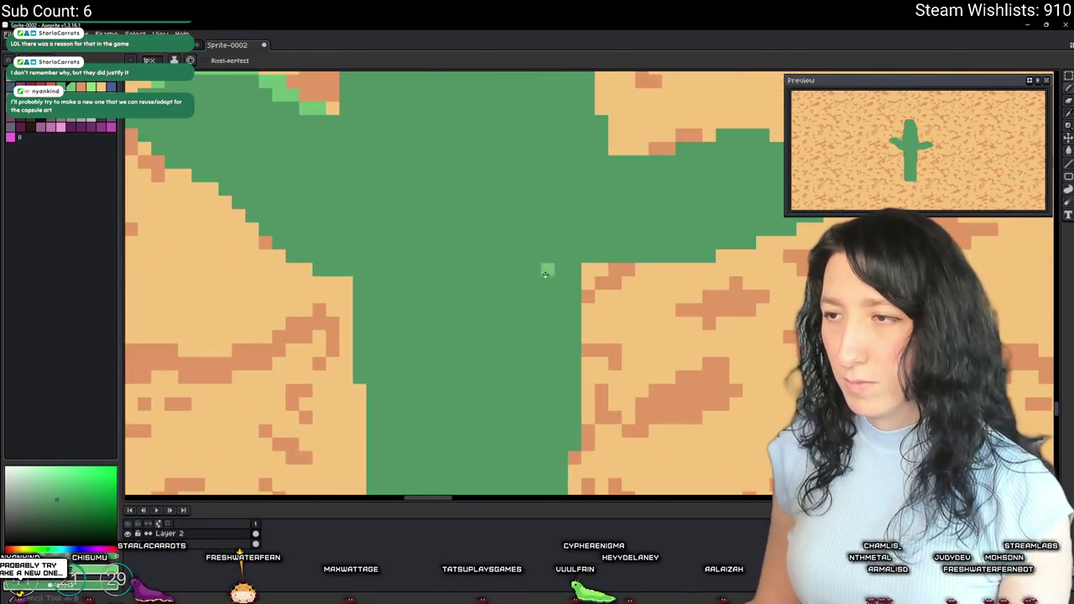
scroll(532, 269, down, 1)
scroll(595, 267, down, 1)
drag(684, 217, 581, 235)
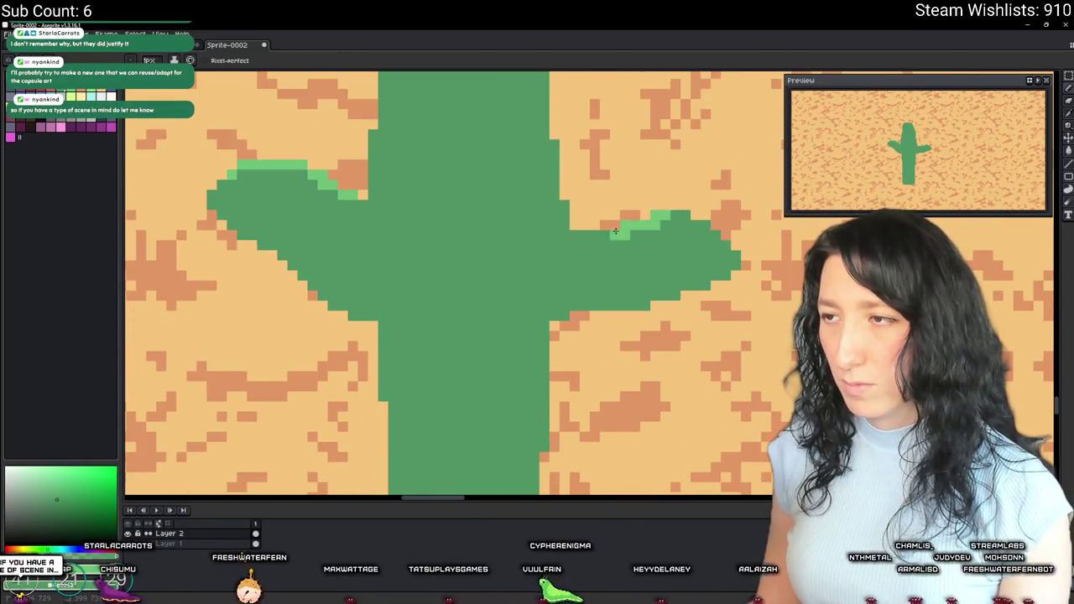
Step: Add a light-green highlight along the top of the cactus trunk
drag(393, 168, 460, 311)
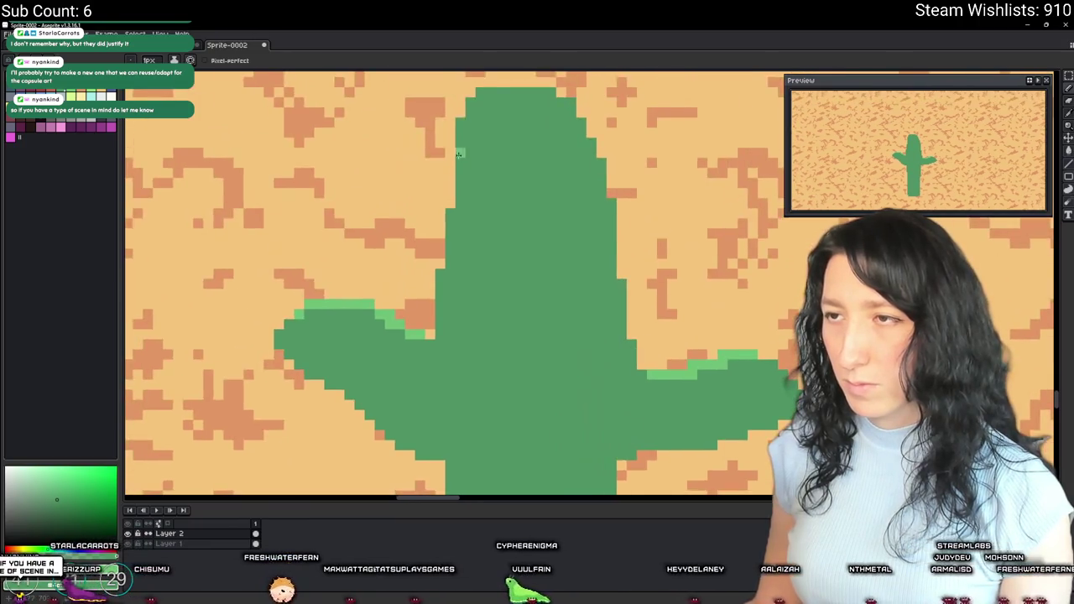
drag(460, 152, 465, 201)
drag(483, 144, 559, 143)
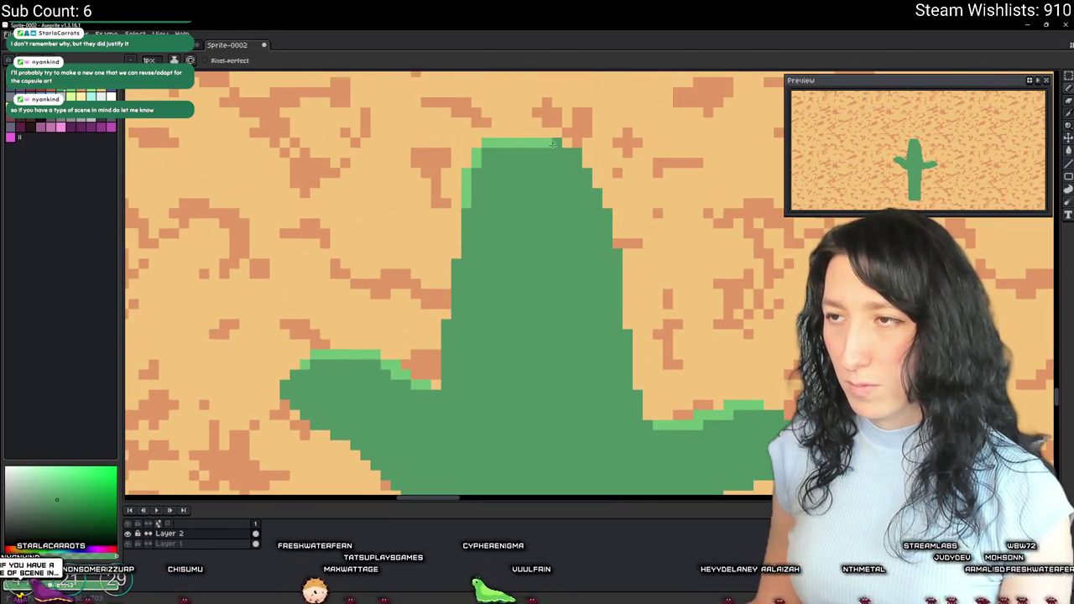
scroll(481, 215, down, 5)
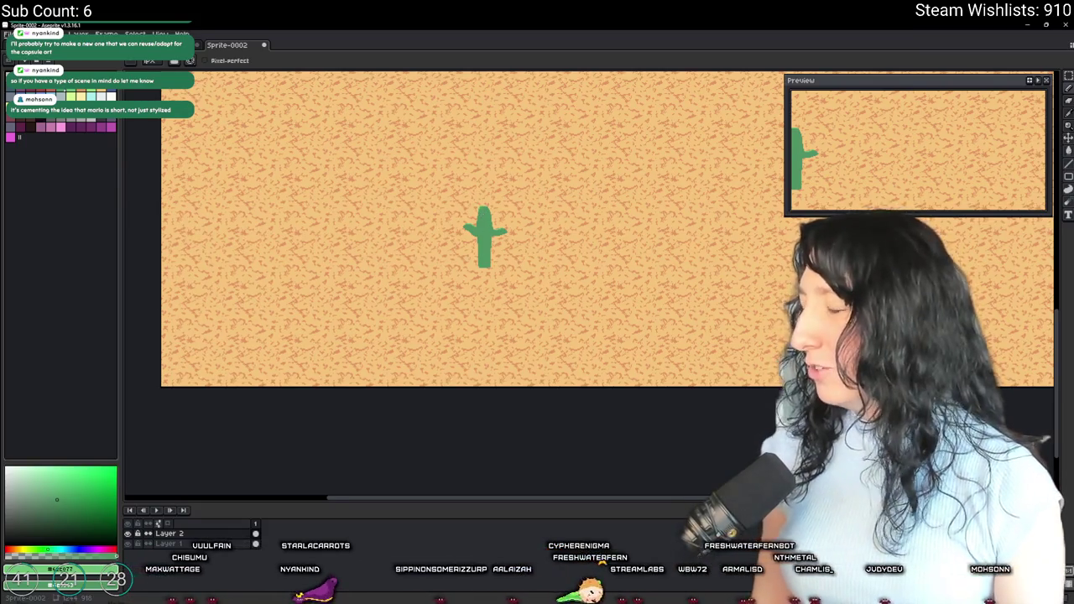
Step: Pause the Nintendo music video in the browser, toggling fullscreen on and back off
key(alt+Tab)
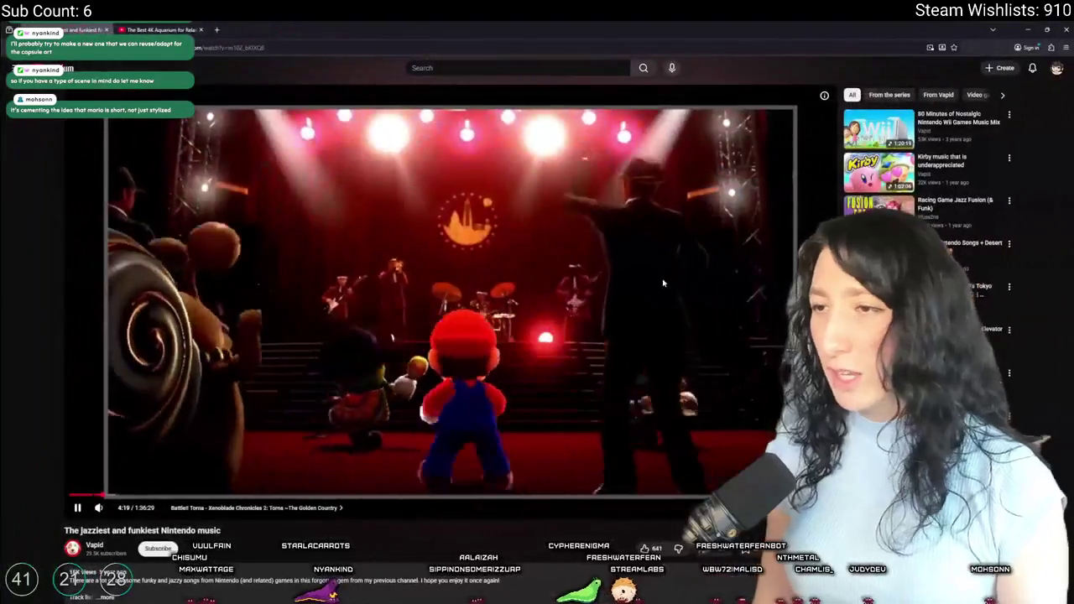
click(471, 441)
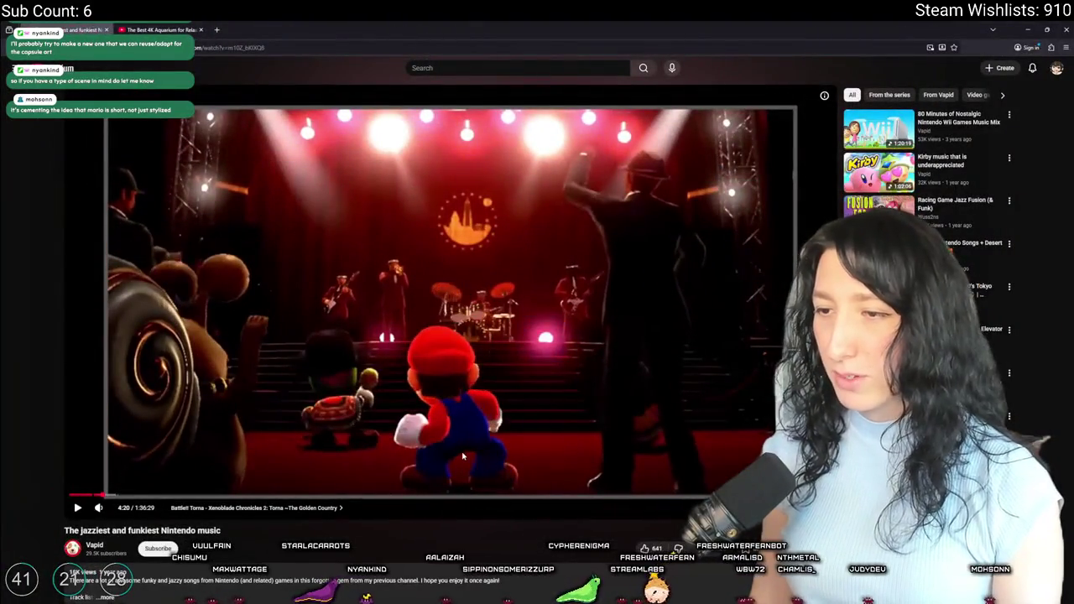
double_click(472, 440)
double_click(472, 434)
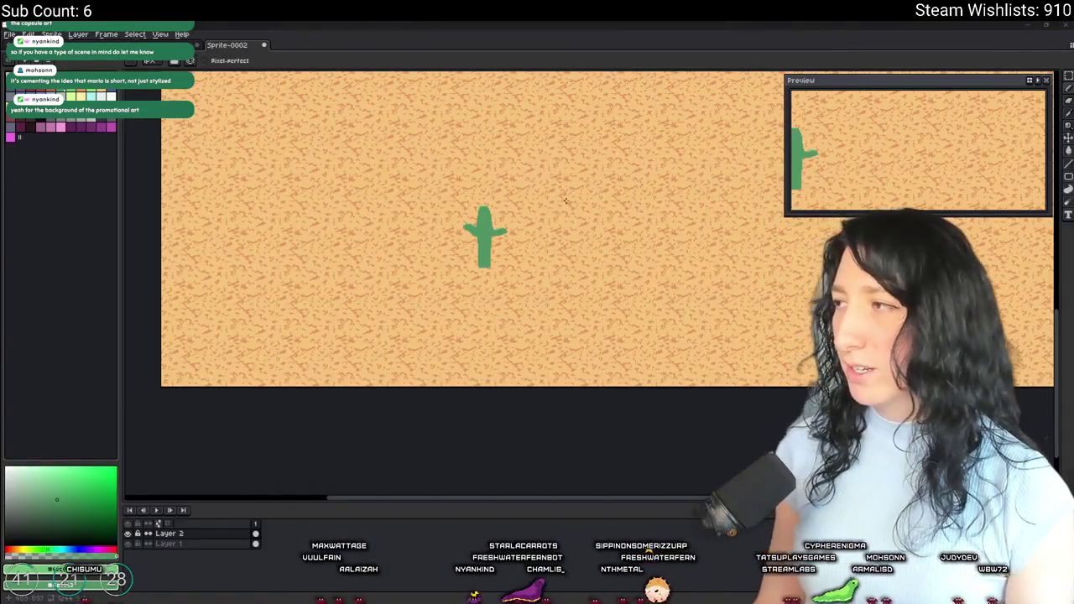
scroll(619, 199, up, 3)
scroll(471, 398, up, 4)
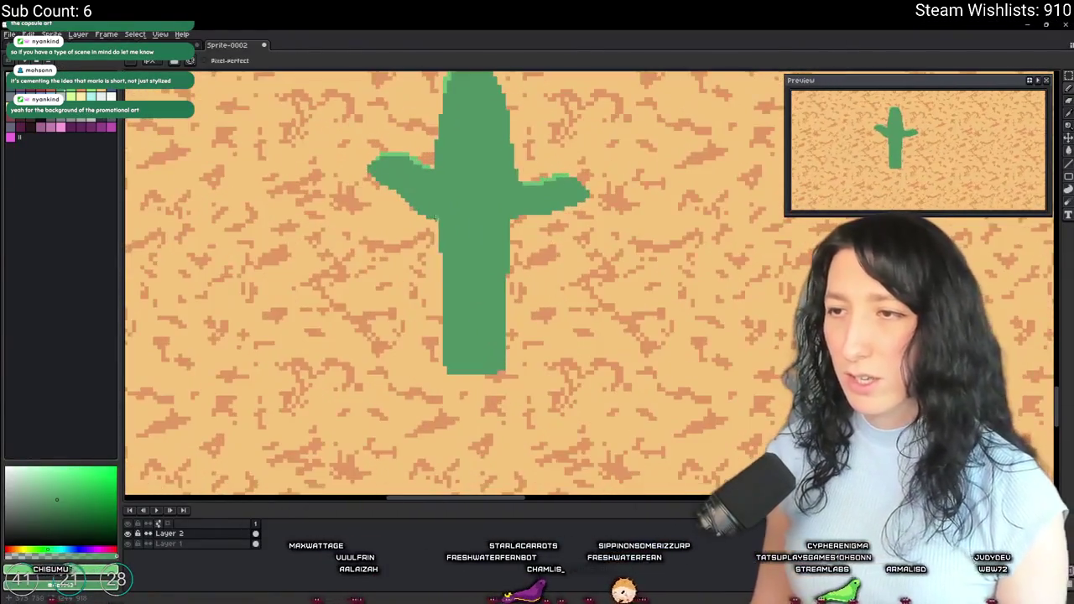
mouse_move(444, 249)
mouse_down()
mouse_move(435, 336)
mouse_move(451, 403)
mouse_up()
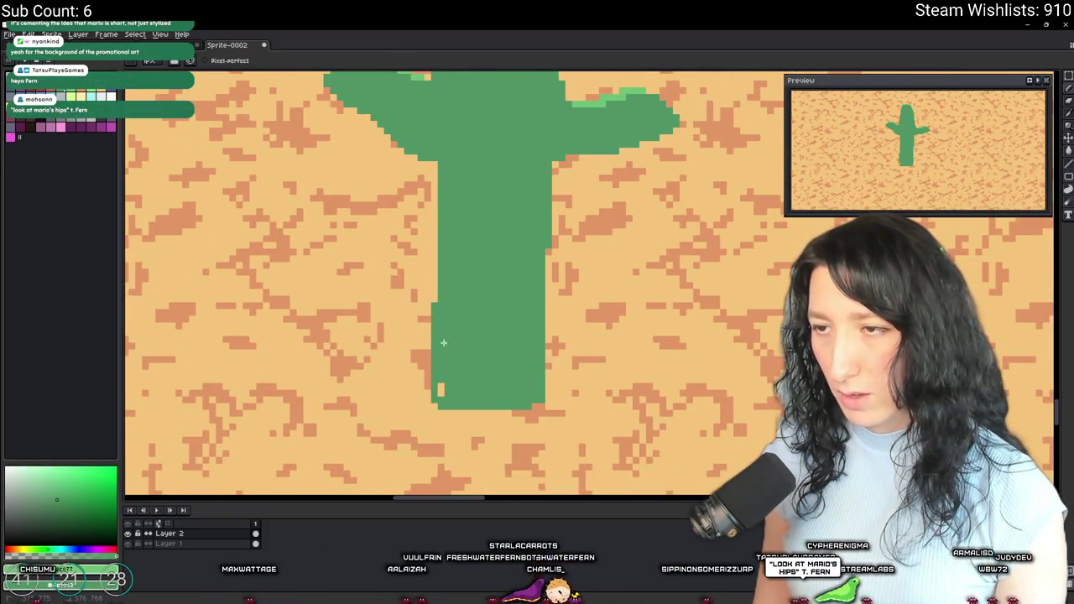
scroll(442, 393, down, 3)
scroll(495, 340, up, 2)
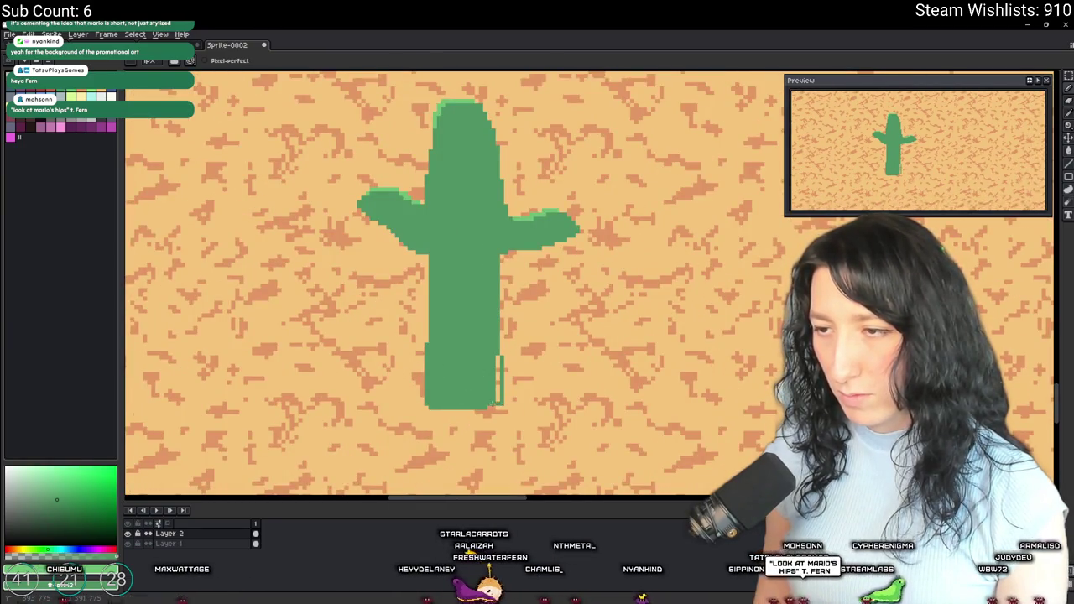
scroll(498, 388, down, 3)
scroll(501, 406, up, 1)
scroll(501, 406, up, 4)
key(b)
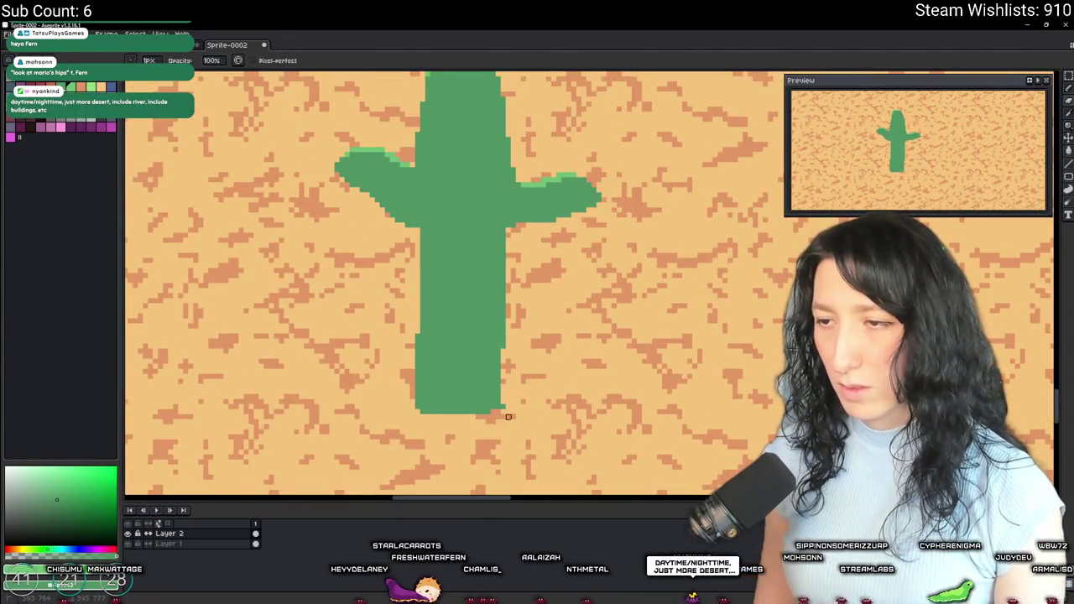
key(e)
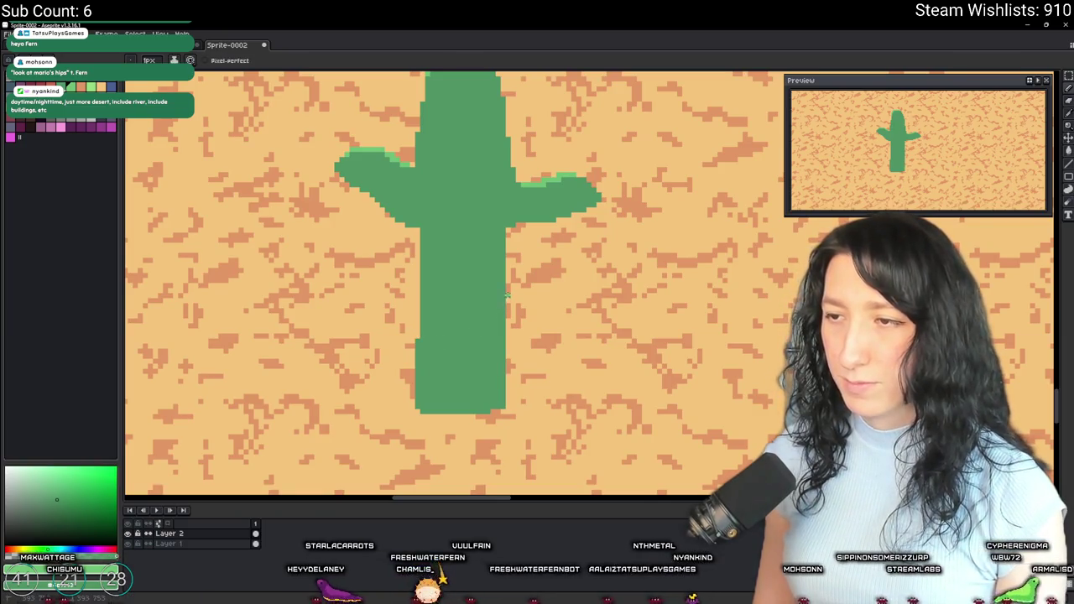
scroll(508, 354, down, 2)
scroll(509, 359, up, 4)
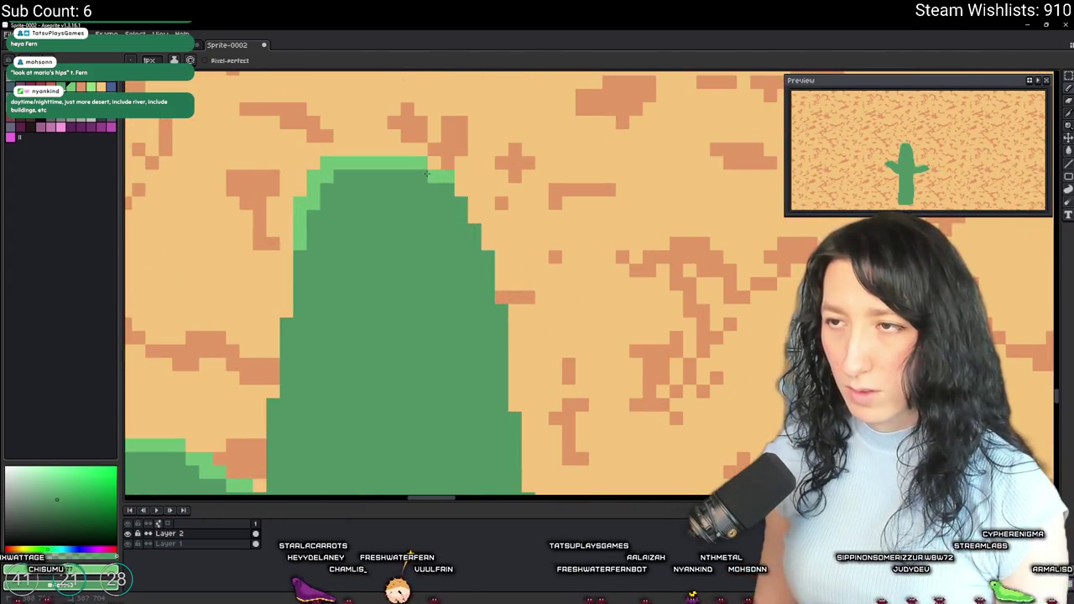
scroll(428, 173, down, 2)
scroll(391, 226, left, 3)
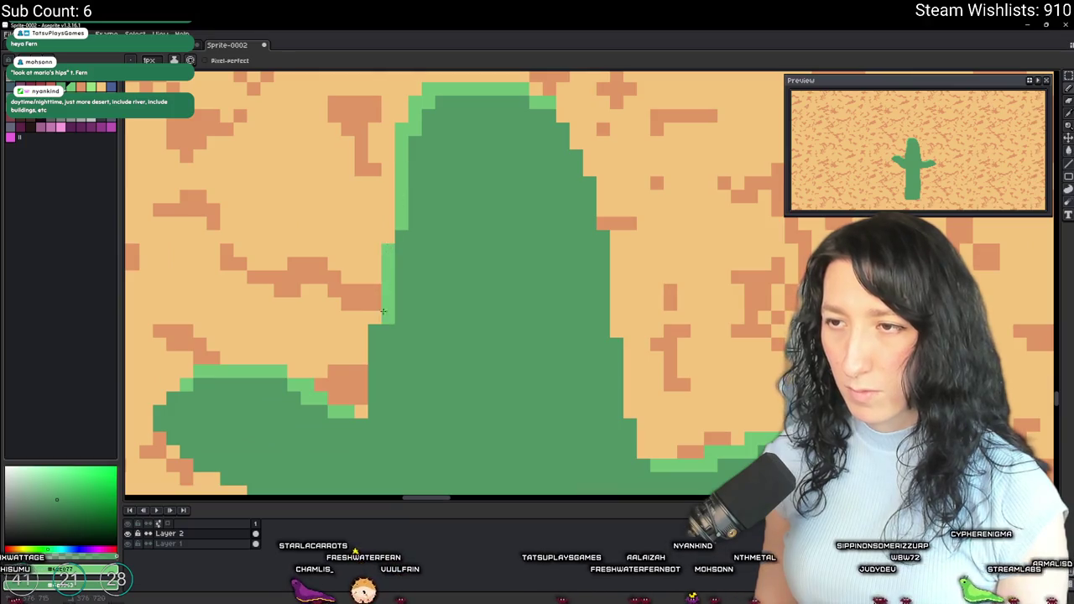
scroll(399, 230, down, 3)
scroll(447, 253, up, 2)
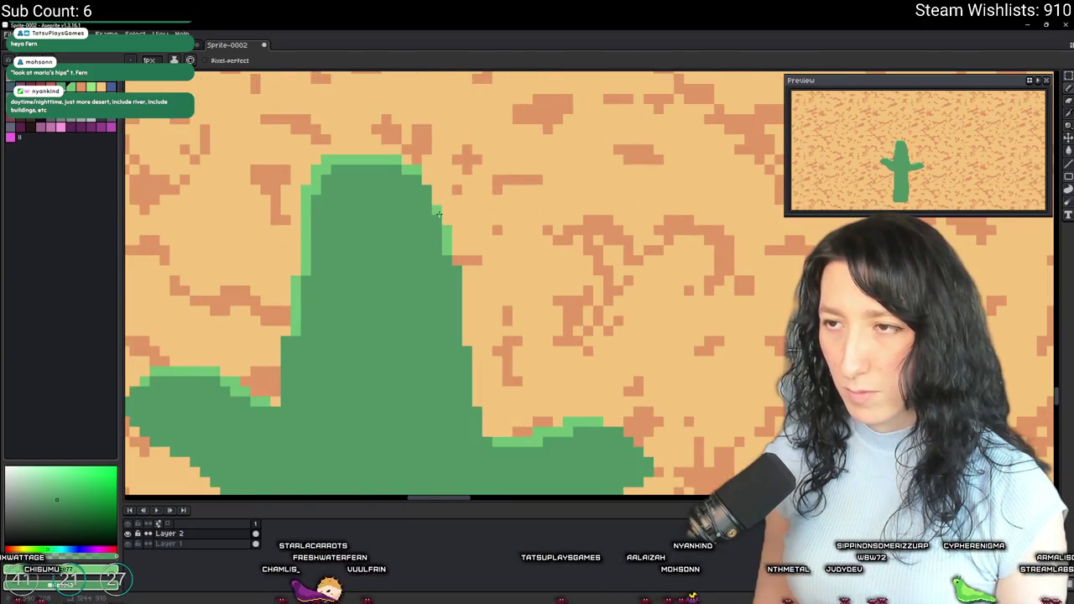
scroll(440, 229, down, 3)
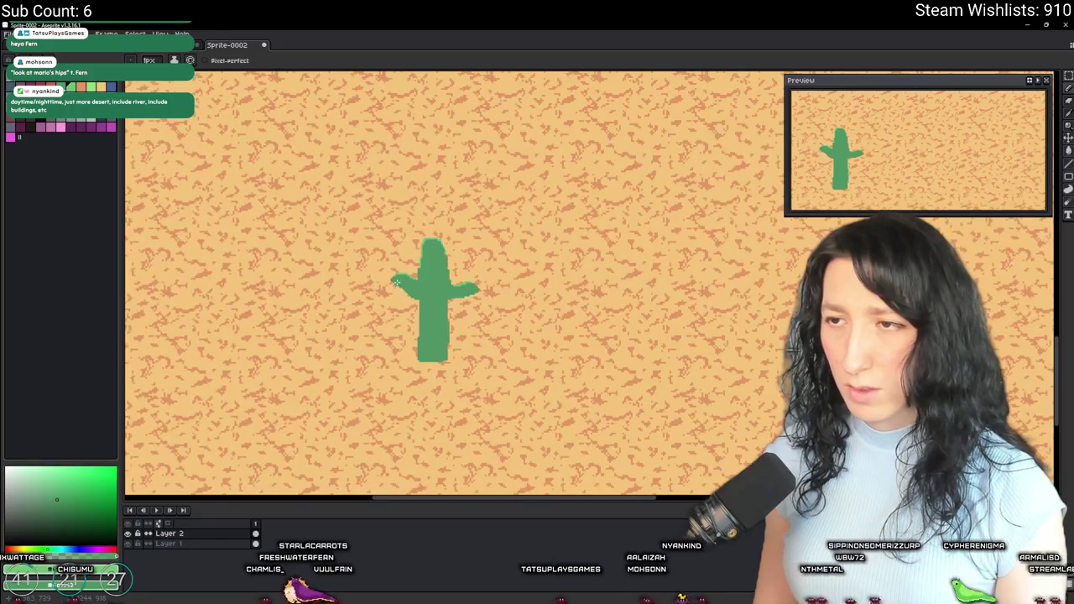
scroll(397, 283, up, 4)
drag(446, 195, 442, 227)
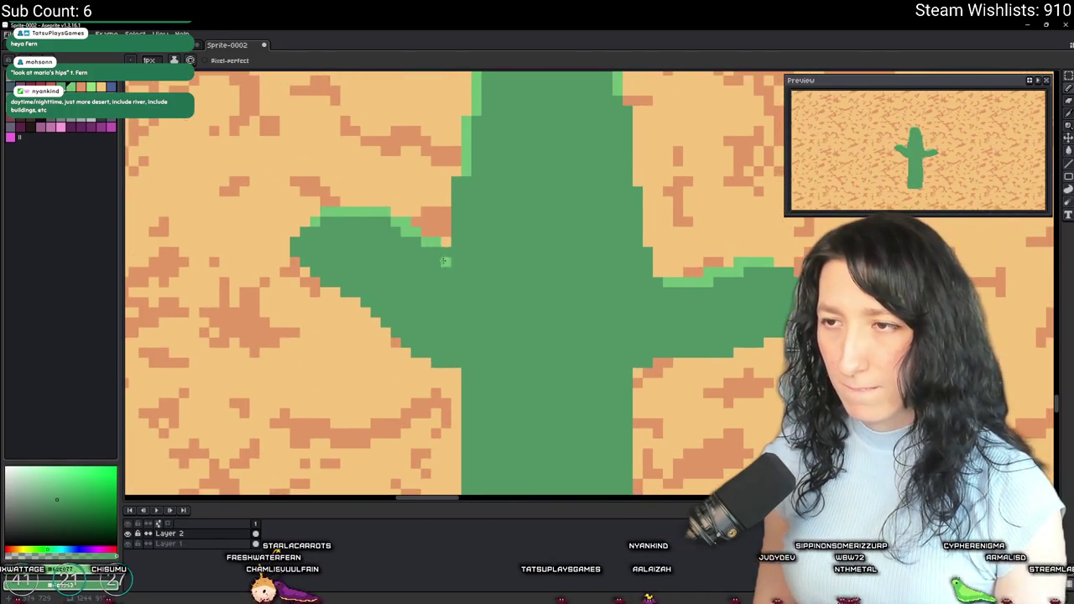
scroll(400, 239, down, 3)
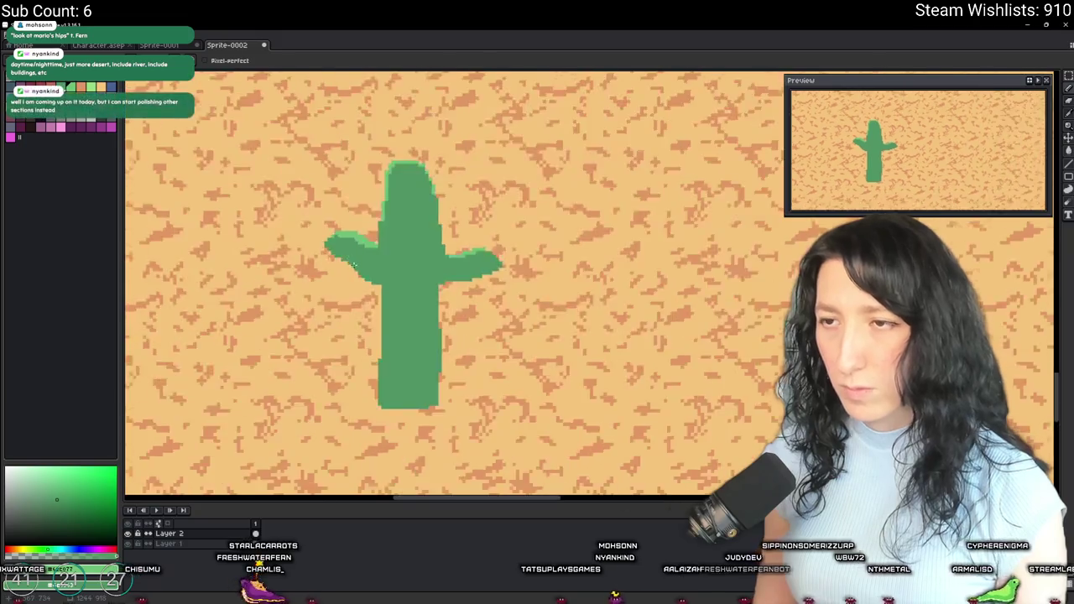
scroll(349, 259, up, 1)
scroll(459, 238, up, 1)
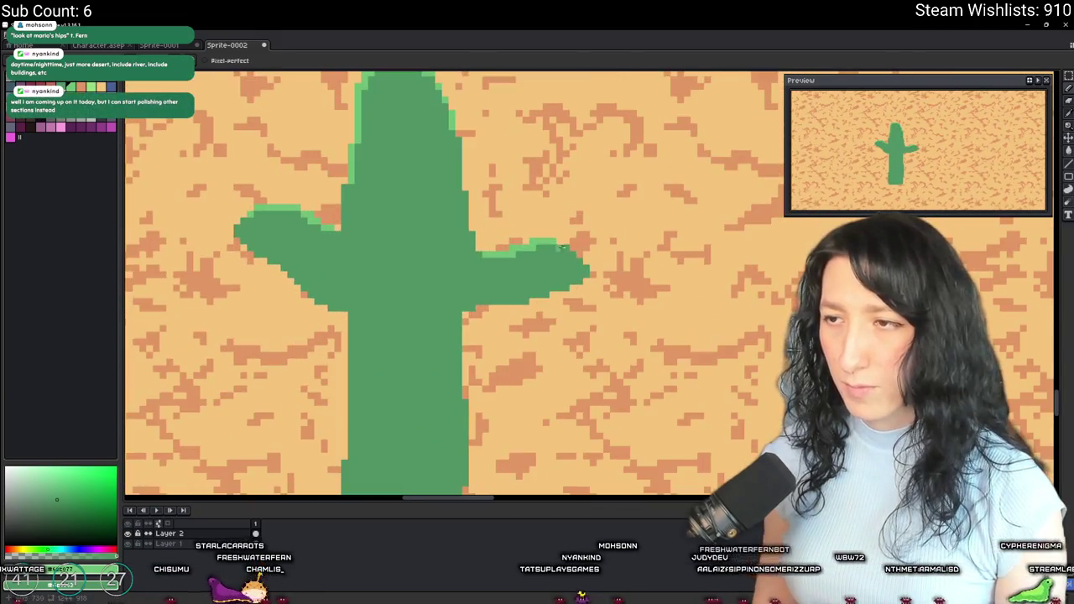
scroll(459, 238, up, 2)
scroll(459, 238, down, 3)
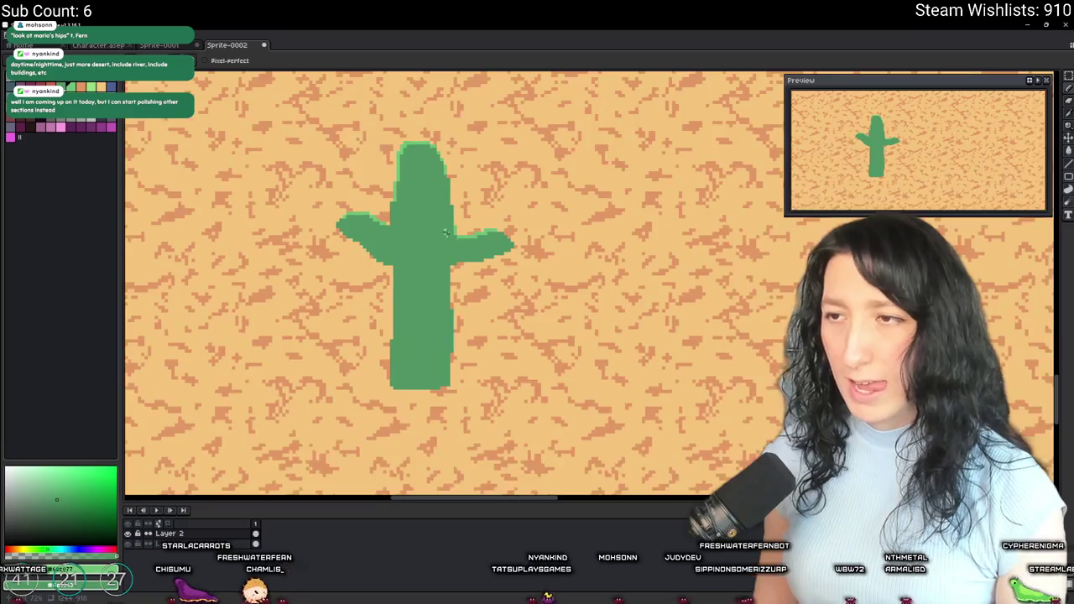
scroll(507, 283, up, 1)
scroll(507, 283, up, 1)
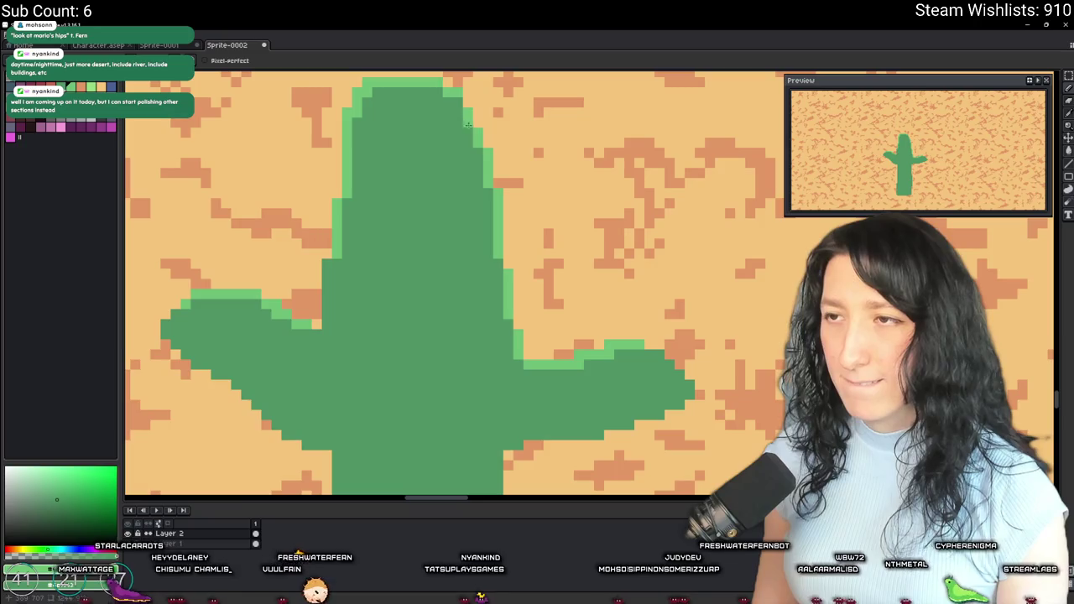
scroll(465, 198, down, 3)
scroll(503, 266, up, 5)
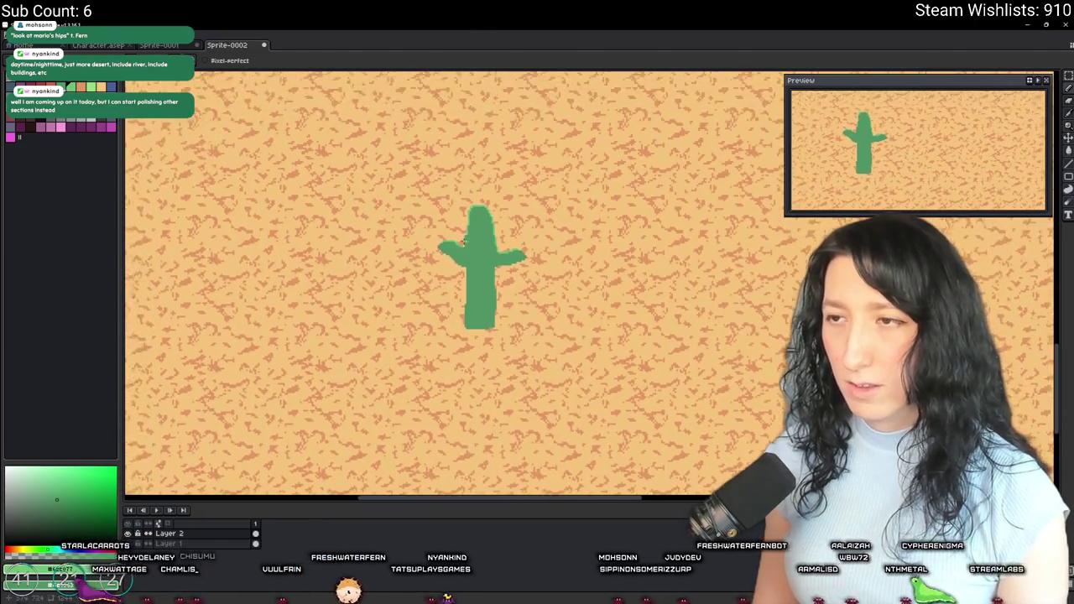
key(i)
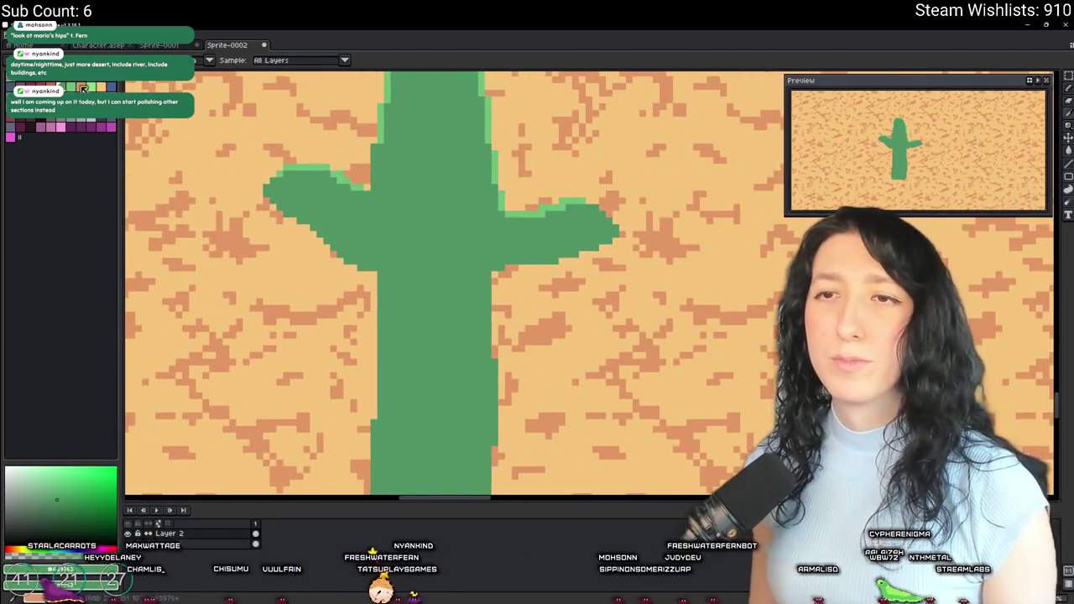
Step: Sample the cactus's current green as the active colour
click(299, 175)
key(b)
scroll(364, 235, up, 3)
scroll(415, 233, up, 1)
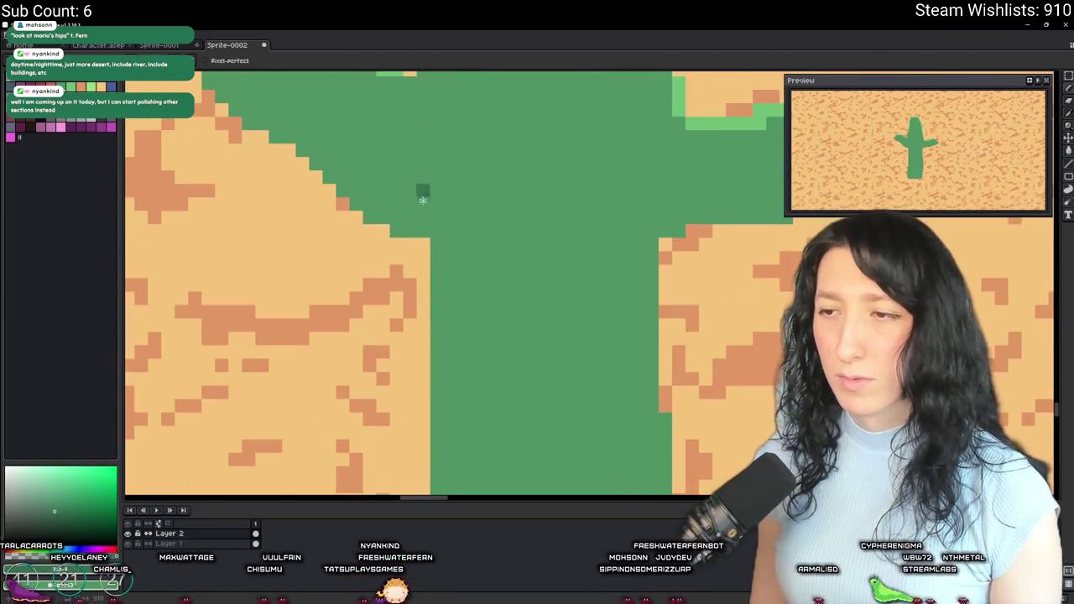
scroll(467, 287, down, 2)
scroll(470, 259, up, 1)
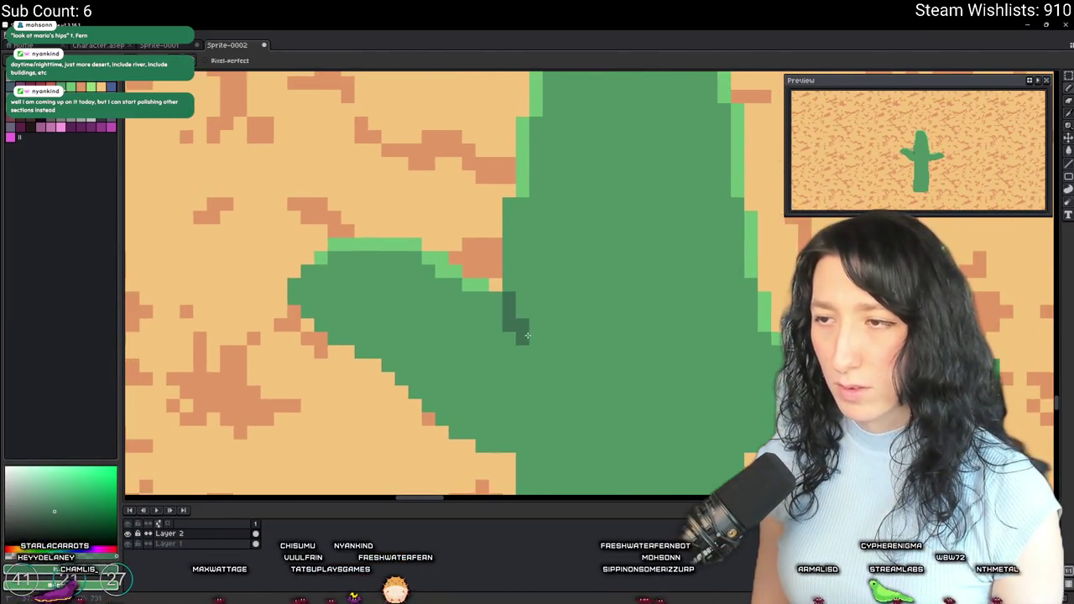
scroll(553, 336, down, 4)
Step: Swap the cactus green for a darker green with Replace Color (Shift+R)
key(g)
scroll(594, 352, up, 1)
scroll(588, 349, up, 2)
key(i)
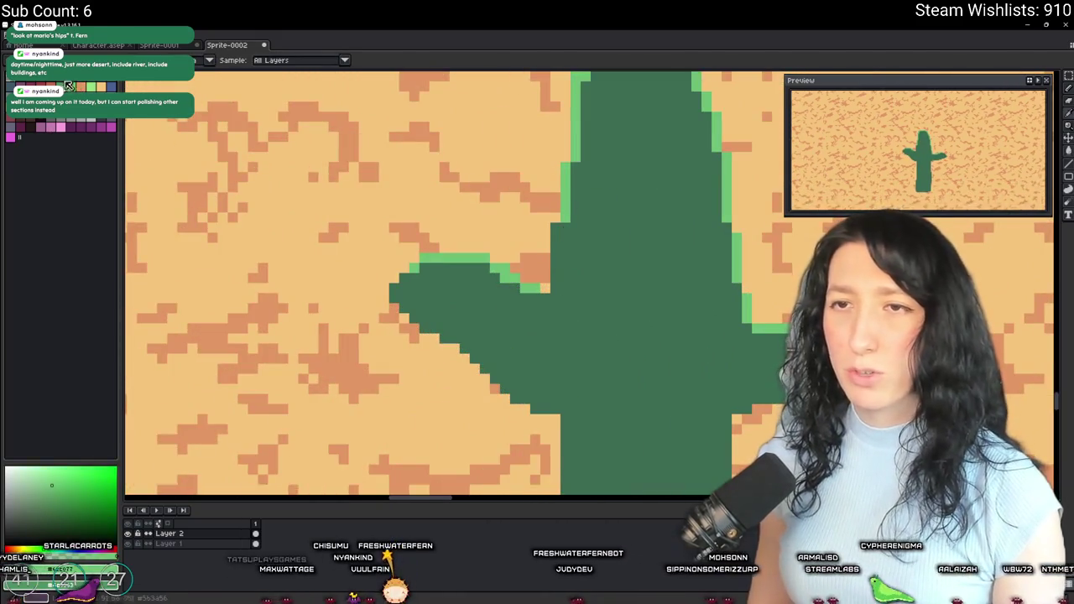
key(shift+r)
scroll(630, 238, down, 2)
scroll(629, 238, down, 1)
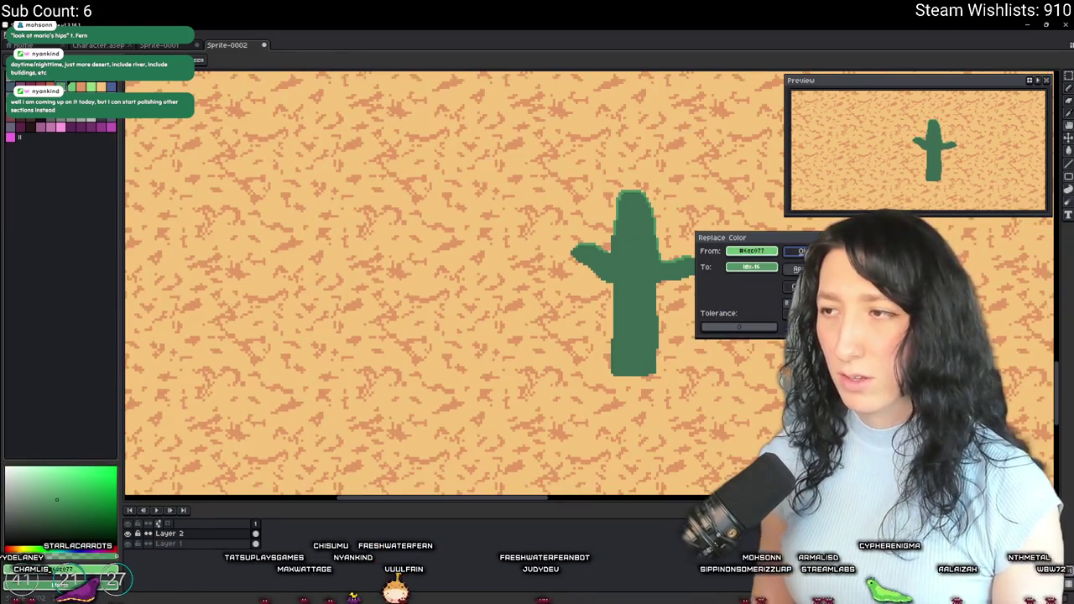
key(Return)
scroll(437, 285, down, 3)
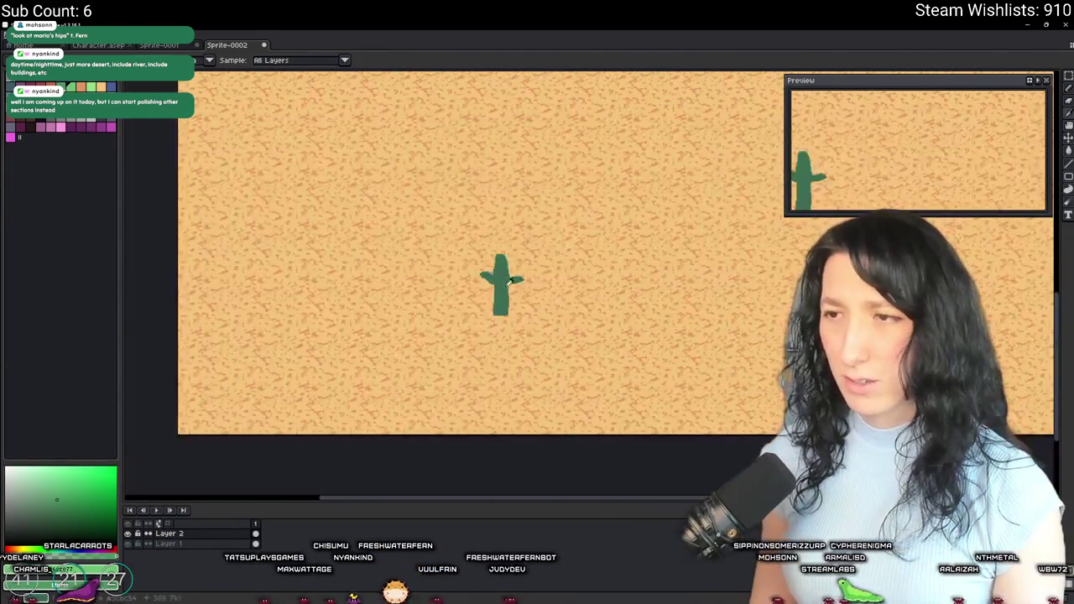
scroll(505, 274, up, 3)
scroll(503, 277, up, 4)
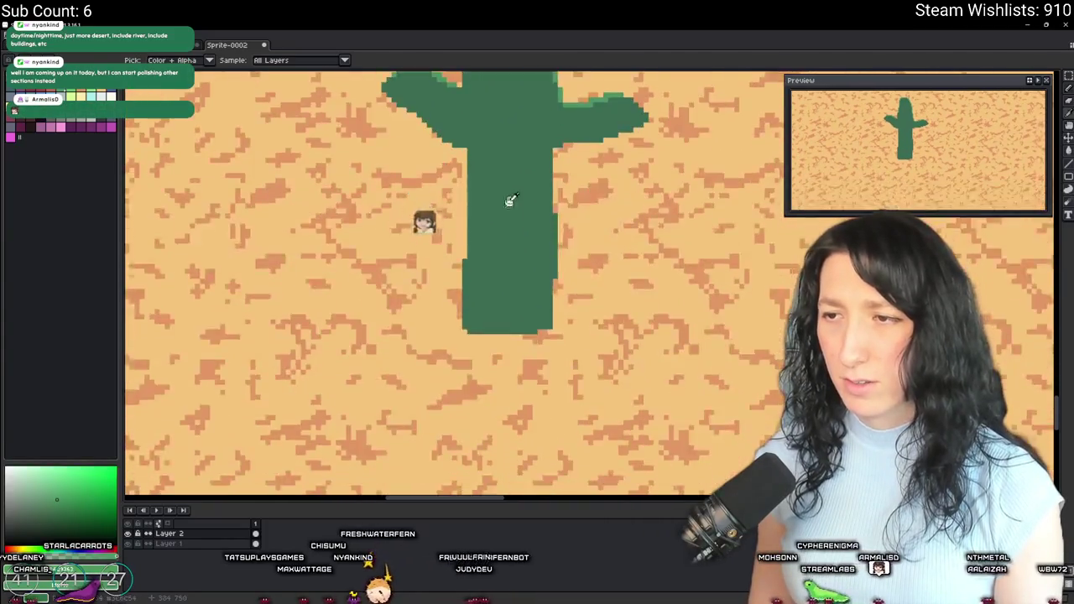
Step: Add light-green edges down the trunk's left side and under the left arm
scroll(470, 288, down, 3)
scroll(462, 277, up, 3)
drag(453, 242, 453, 324)
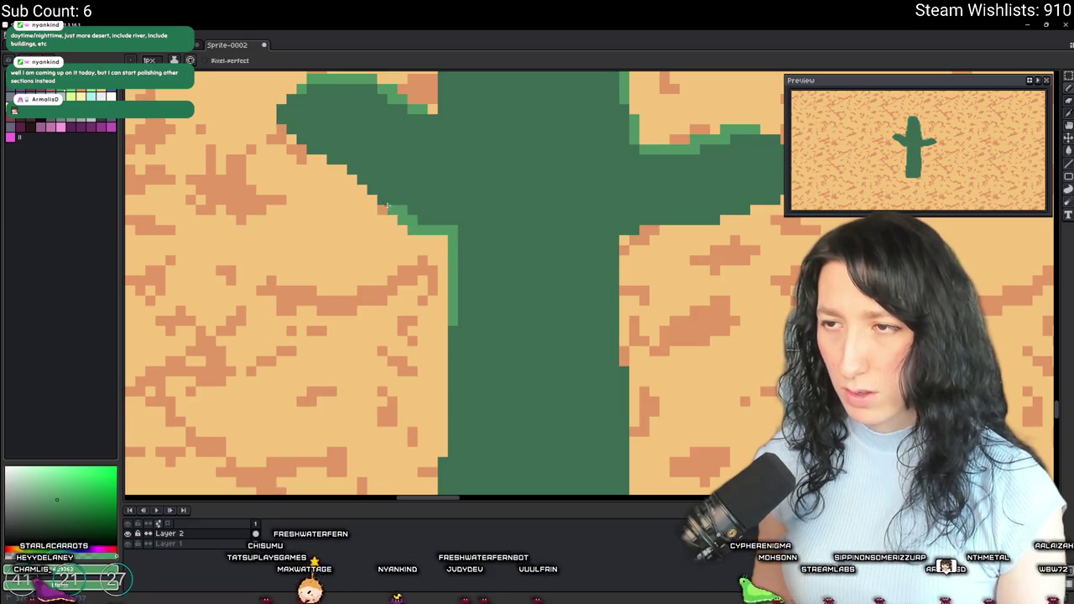
scroll(389, 206, down, 3)
scroll(394, 218, up, 3)
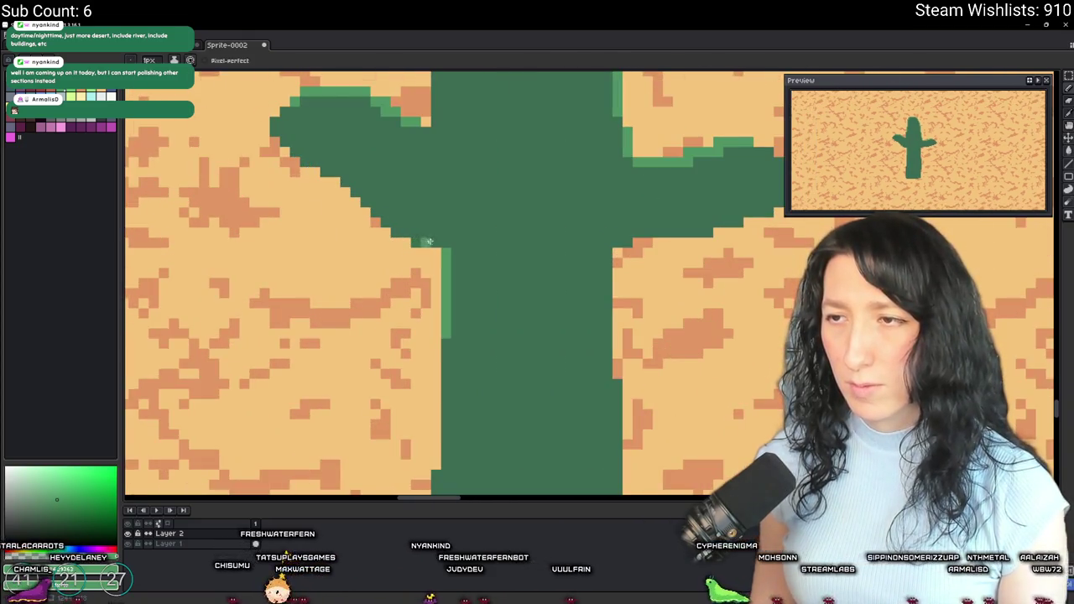
drag(428, 241, 414, 241)
scroll(387, 224, down, 3)
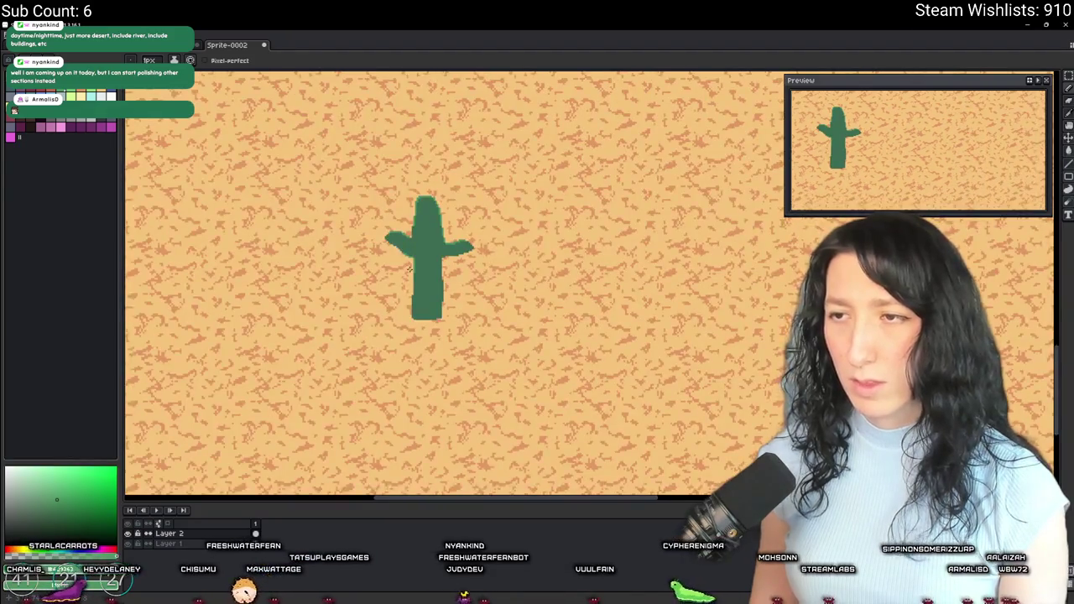
scroll(372, 243, up, 3)
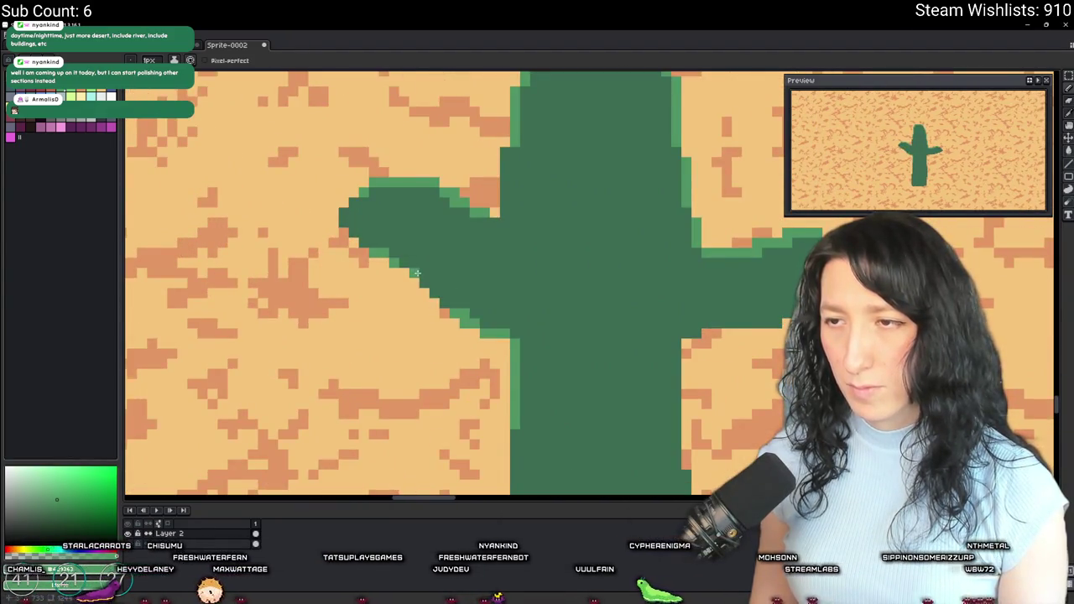
scroll(492, 317, down, 3)
scroll(530, 315, up, 3)
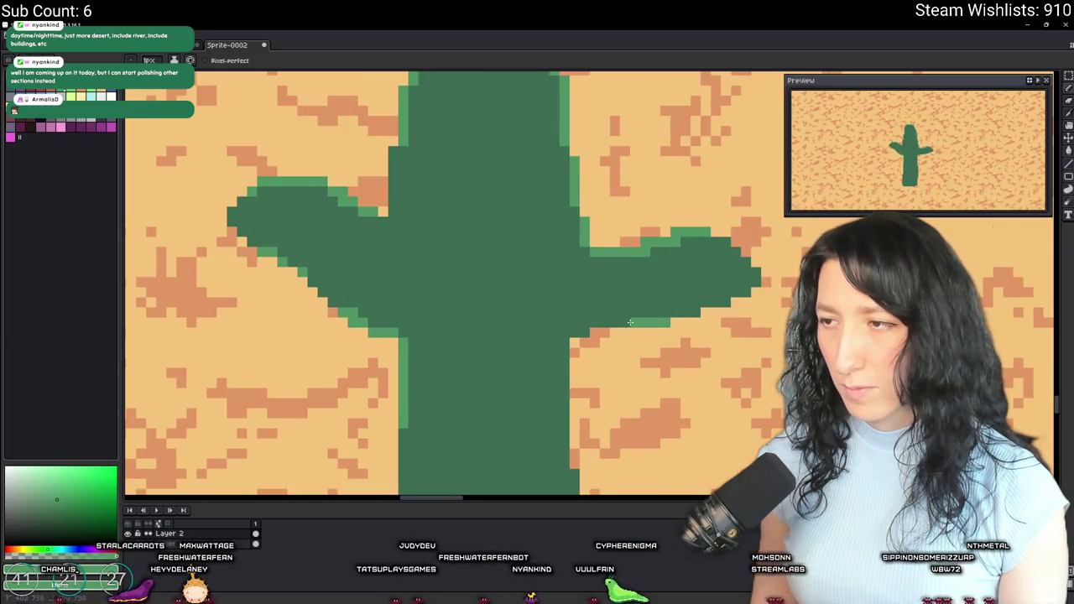
Step: Dot dark spine pixels along the cactus's left arm and trunk edge
click(732, 249)
key(b)
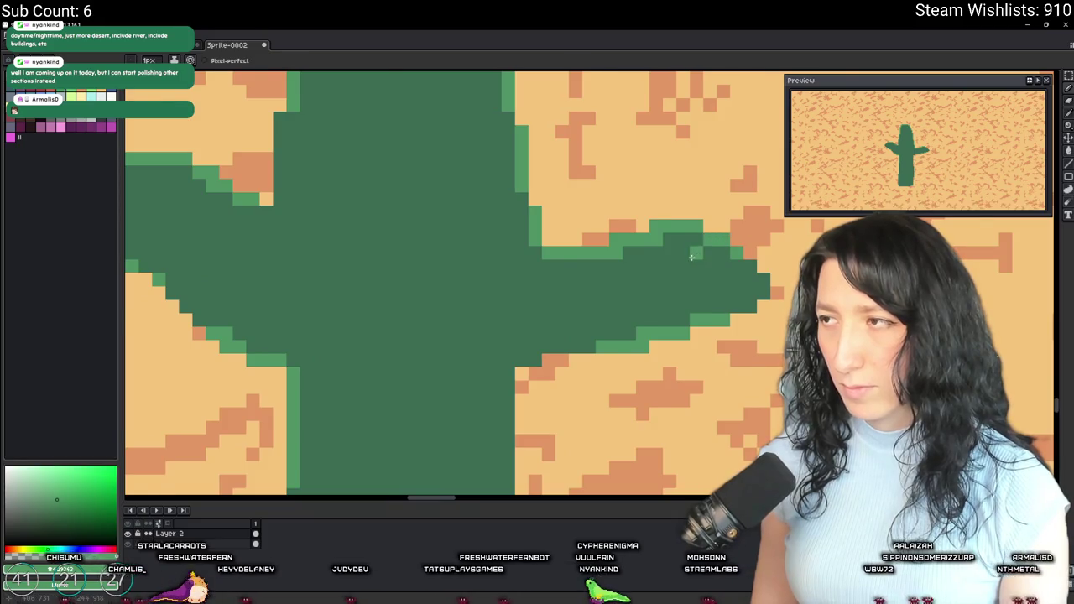
scroll(693, 252, down, 1)
scroll(549, 235, down, 1)
scroll(472, 281, up, 2)
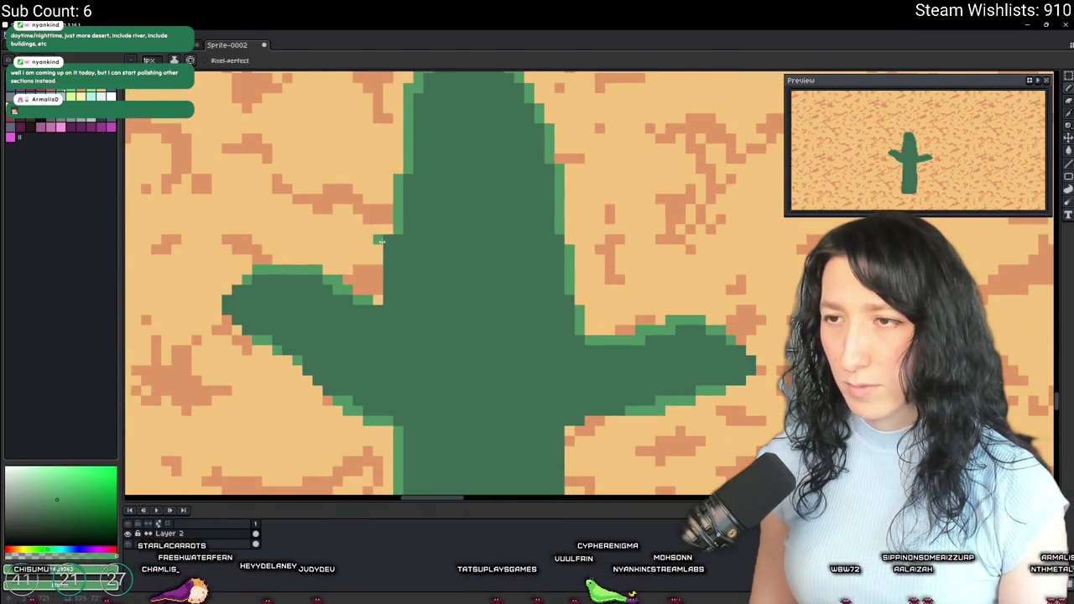
scroll(467, 352, down, 1)
scroll(640, 288, up, 1)
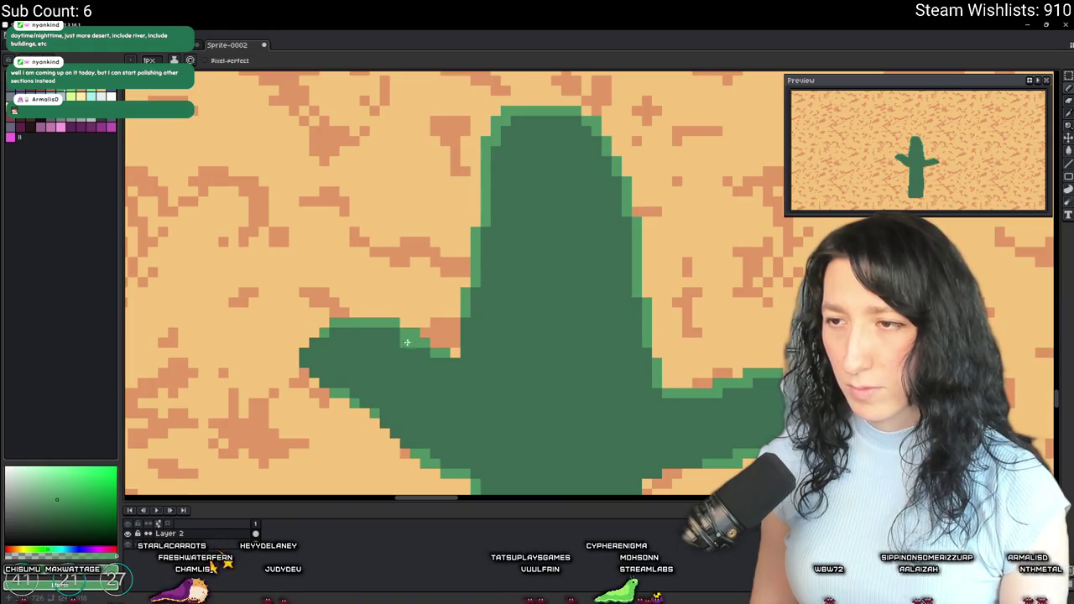
scroll(370, 327, down, 2)
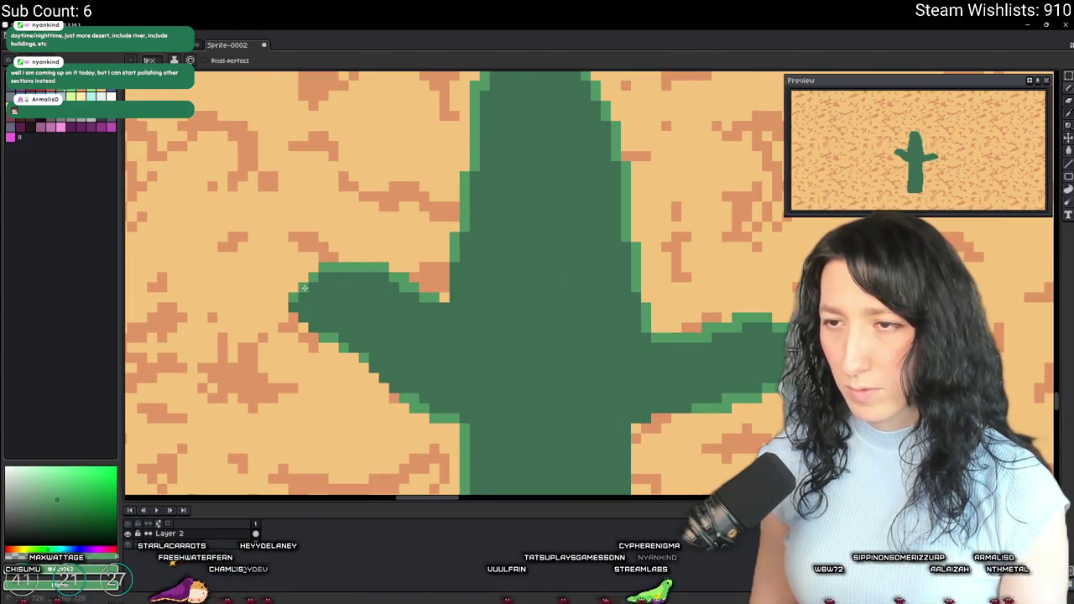
scroll(331, 280, down, 2)
scroll(389, 272, down, 2)
scroll(389, 273, down, 6)
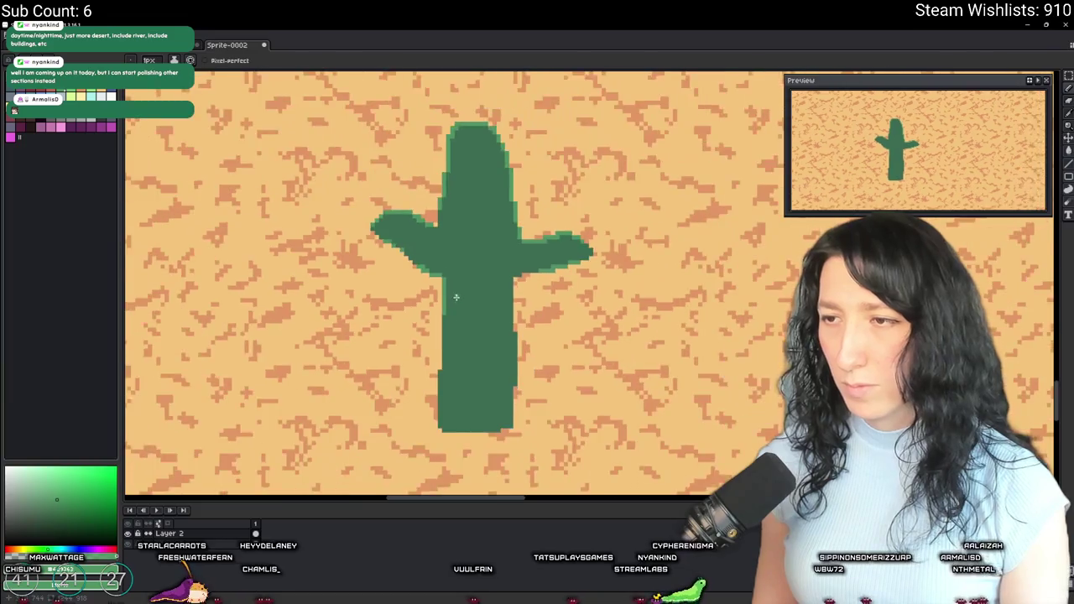
scroll(506, 319, up, 3)
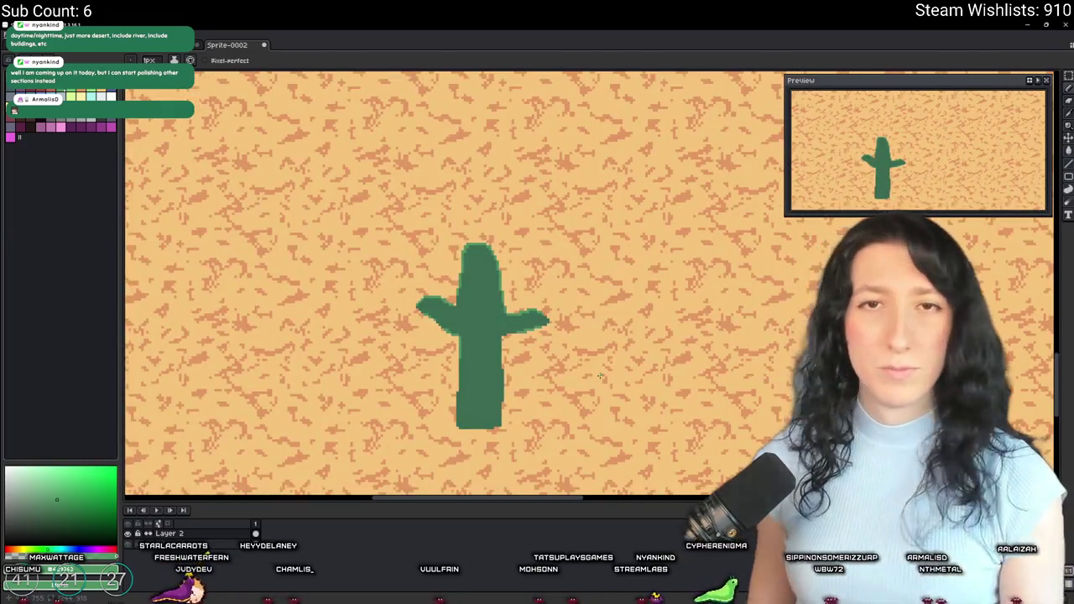
scroll(600, 376, up, 4)
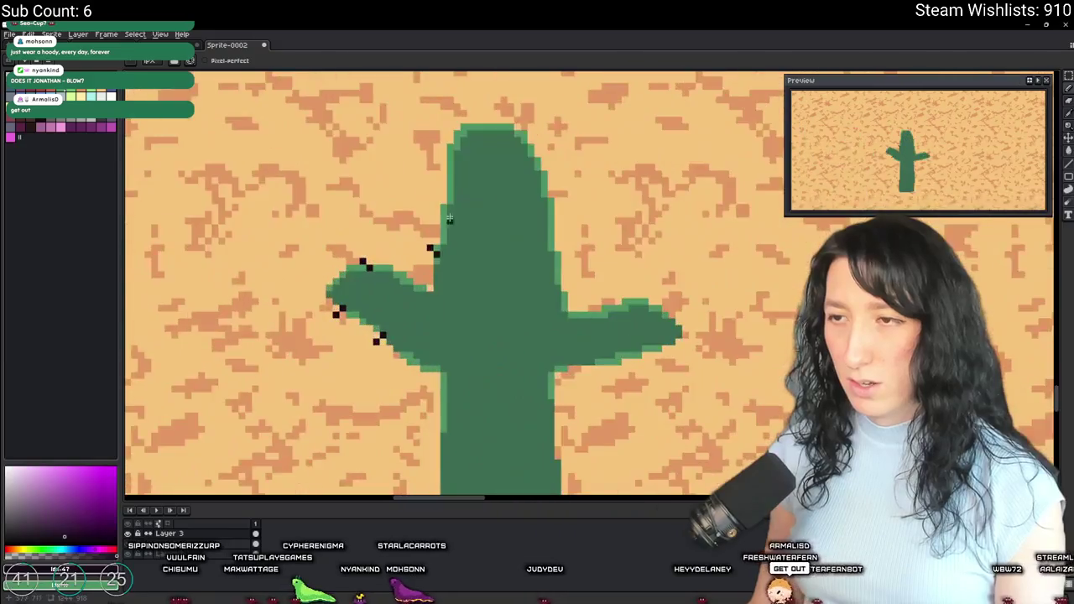
click(492, 209)
scroll(360, 227, up, 2)
click(384, 225)
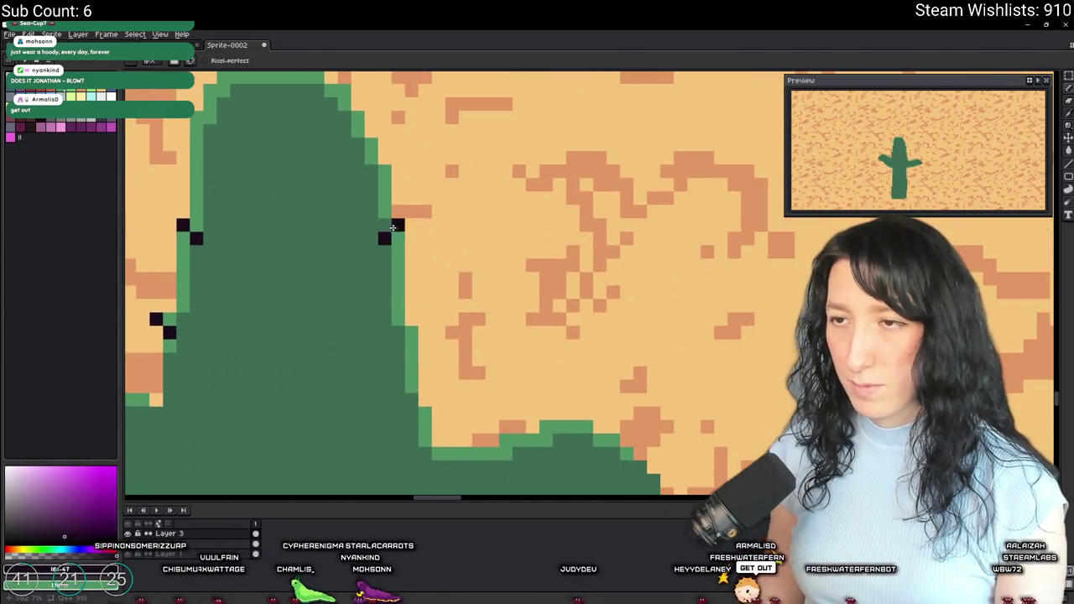
scroll(384, 227, down, 3)
drag(379, 312, 488, 248)
scroll(489, 248, down, 1)
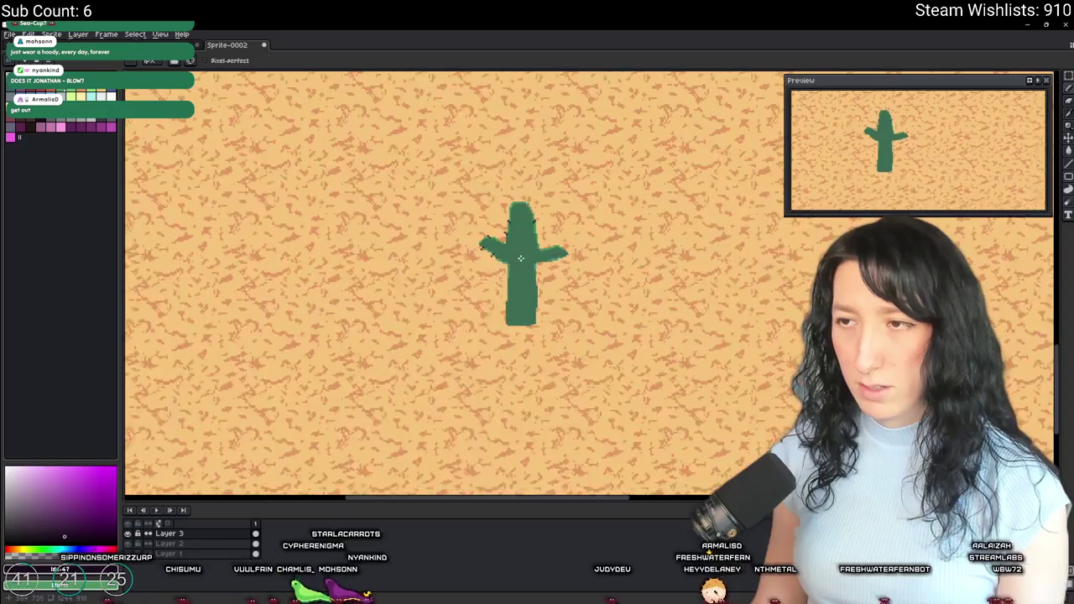
scroll(520, 298, up, 5)
drag(605, 314, 363, 341)
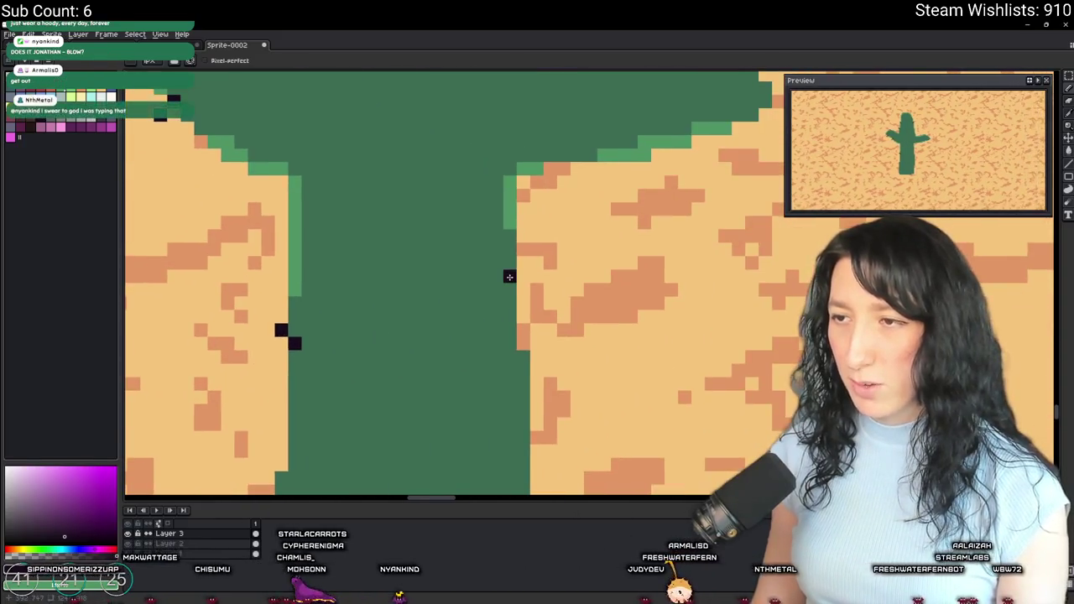
click(509, 276)
drag(410, 428, 529, 348)
click(439, 343)
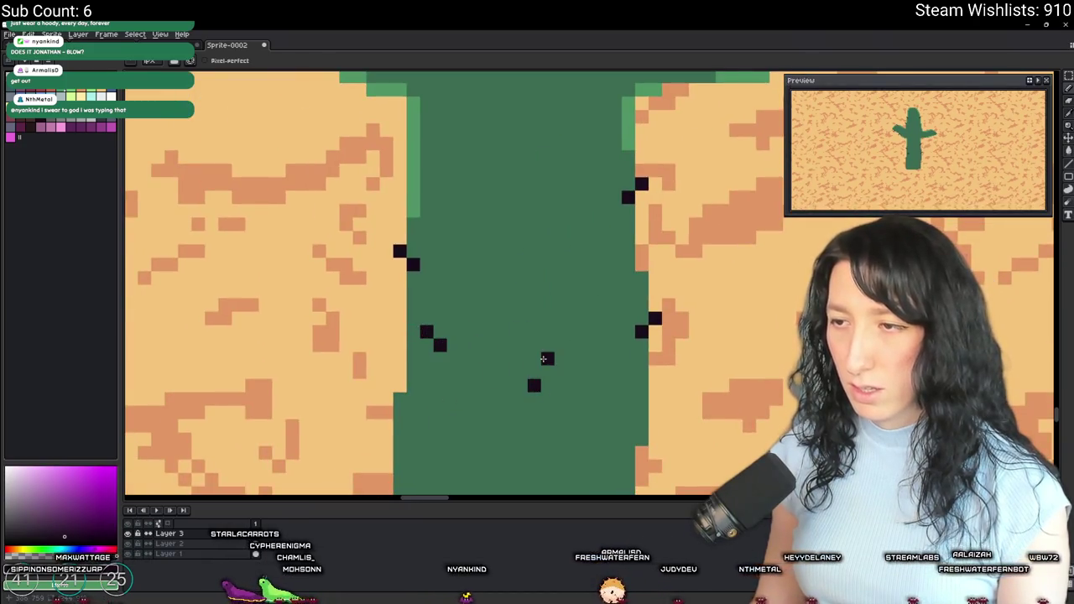
scroll(529, 386, down, 3)
scroll(529, 351, up, 2)
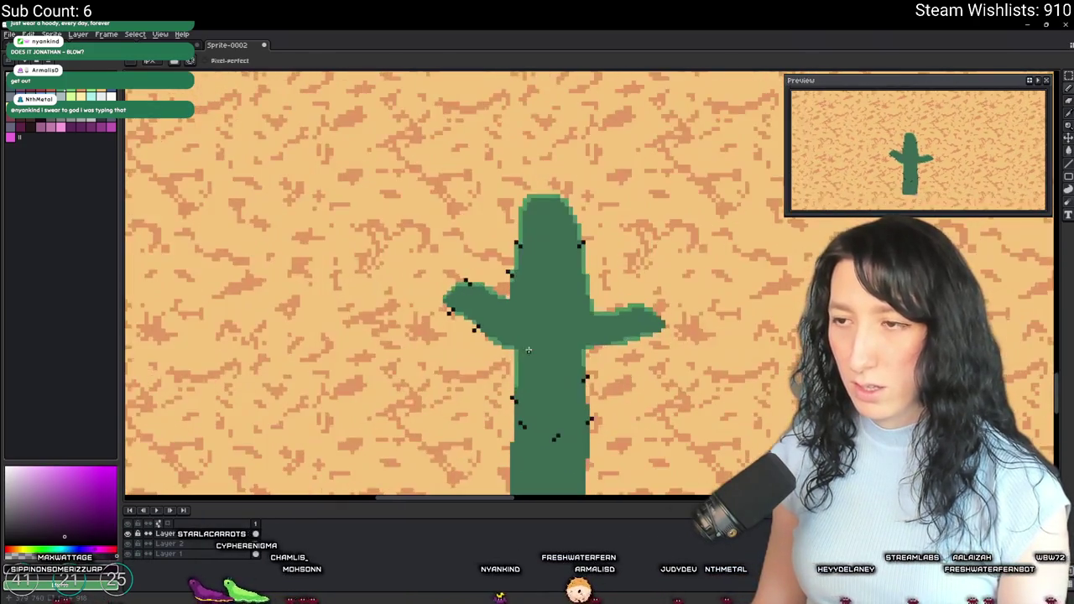
scroll(571, 400, up, 2)
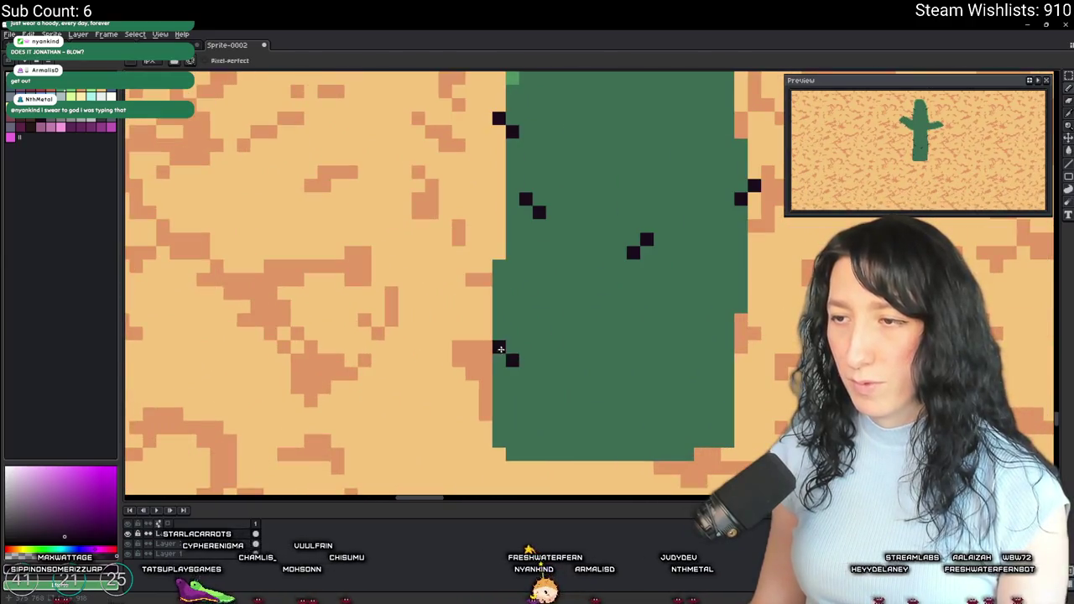
click(485, 374)
click(498, 387)
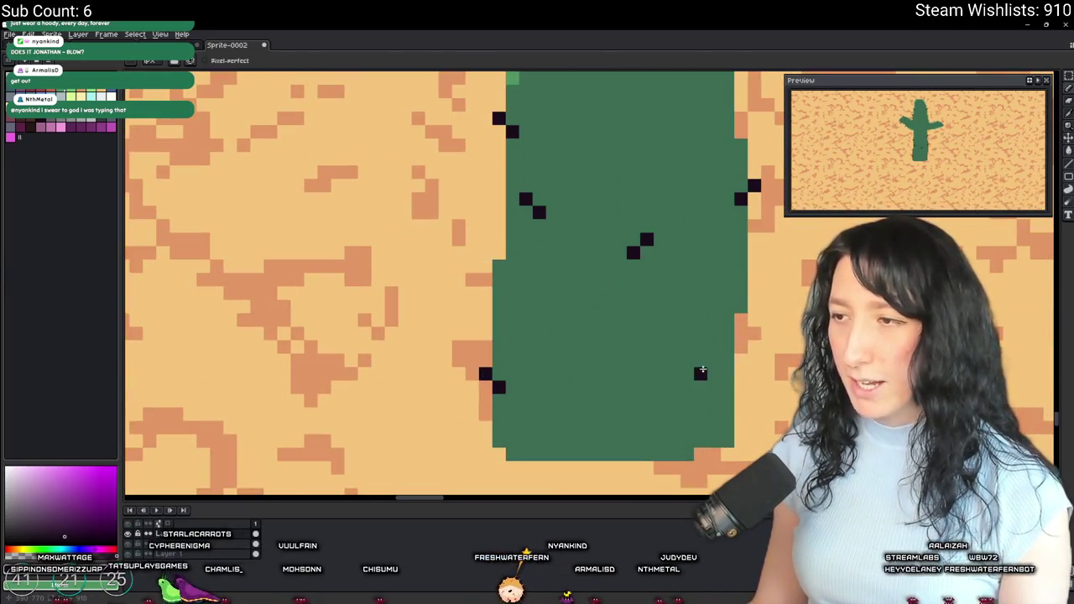
drag(720, 371, 729, 363)
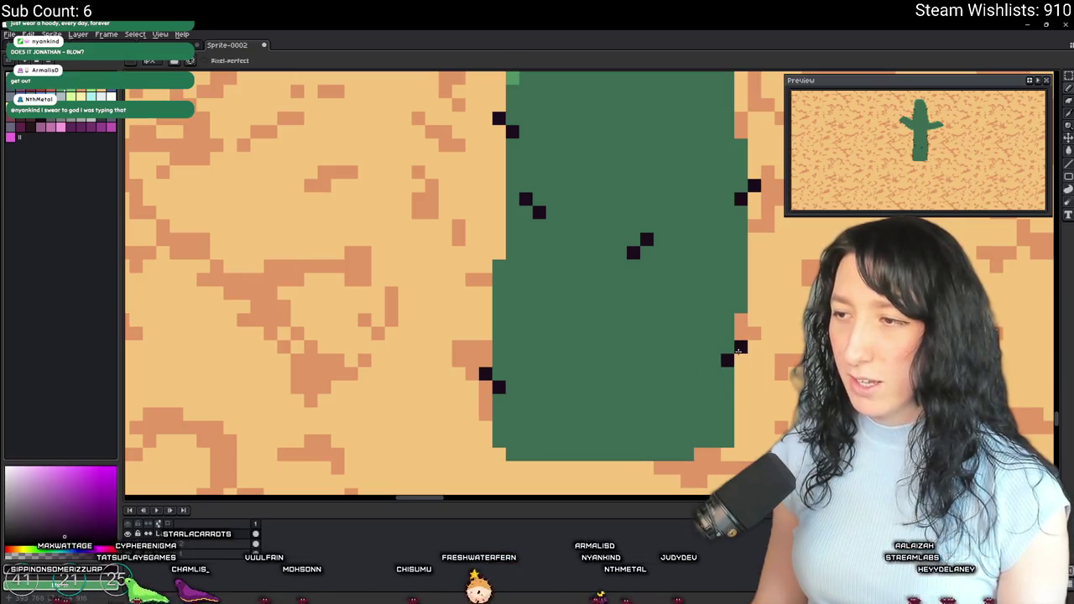
click(563, 336)
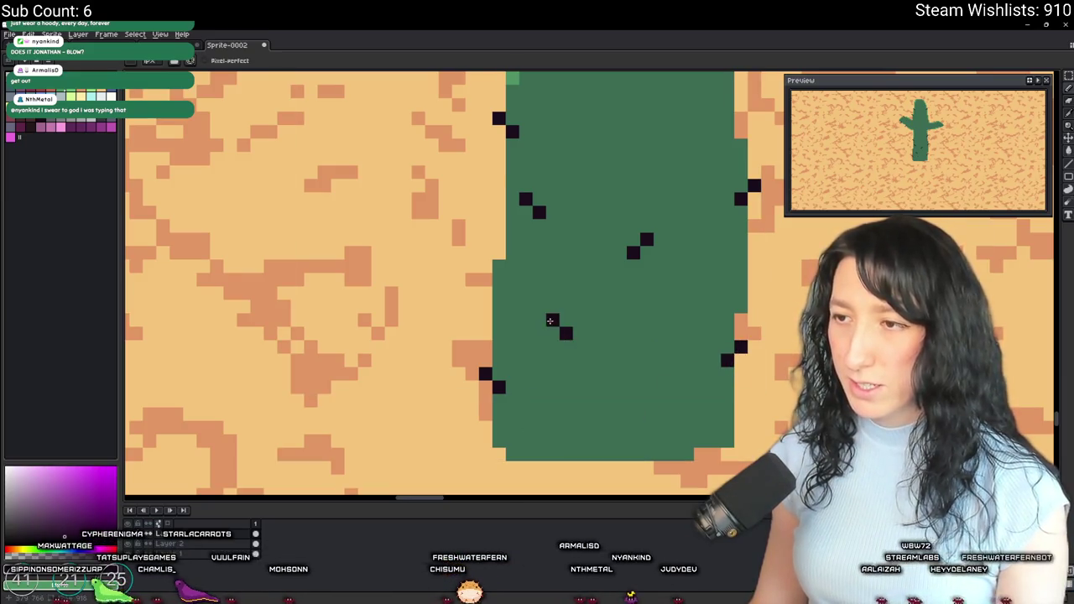
scroll(550, 320, down, 5)
scroll(638, 266, up, 5)
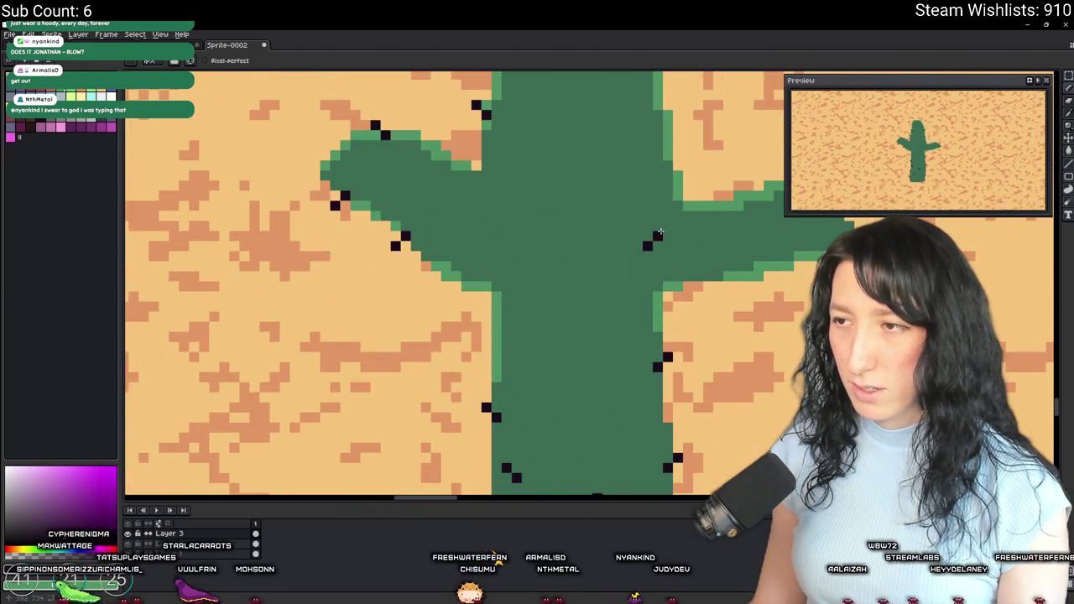
scroll(659, 232, down, 5)
scroll(433, 299, up, 5)
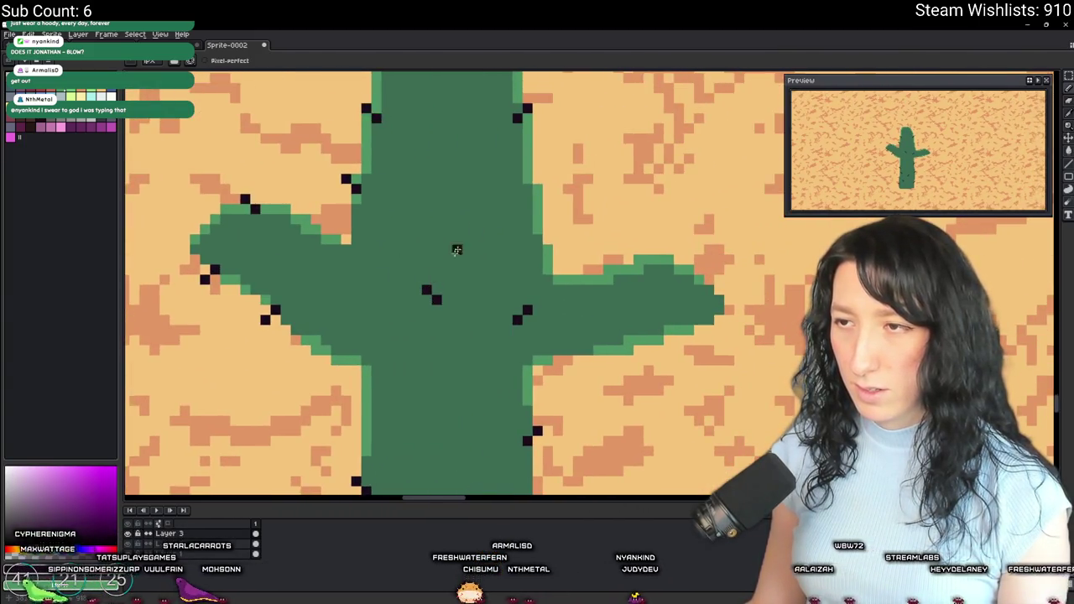
scroll(504, 202, down, 3)
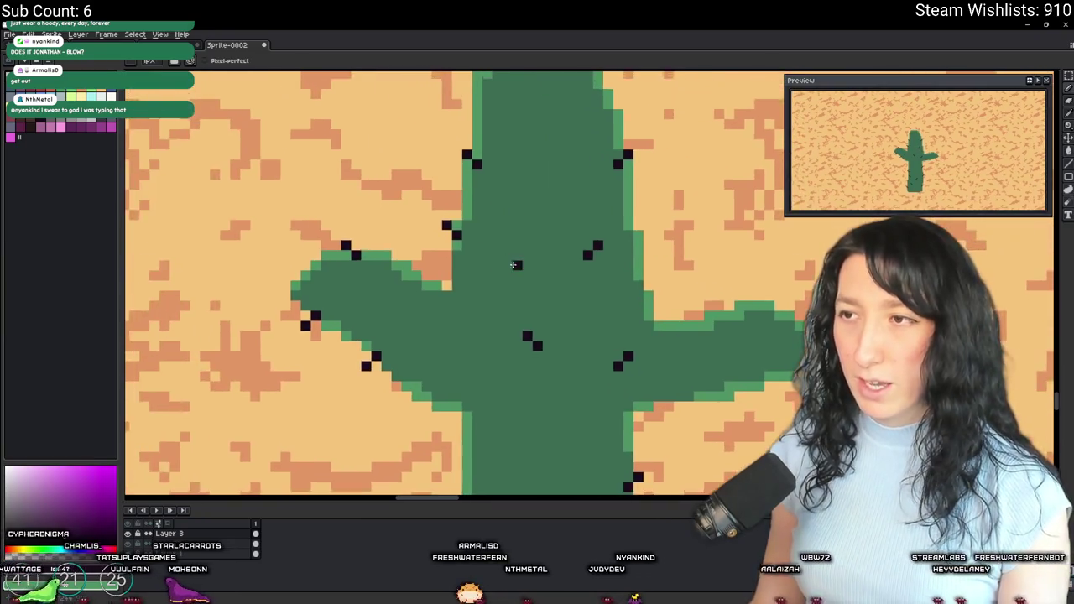
scroll(521, 218, up, 3)
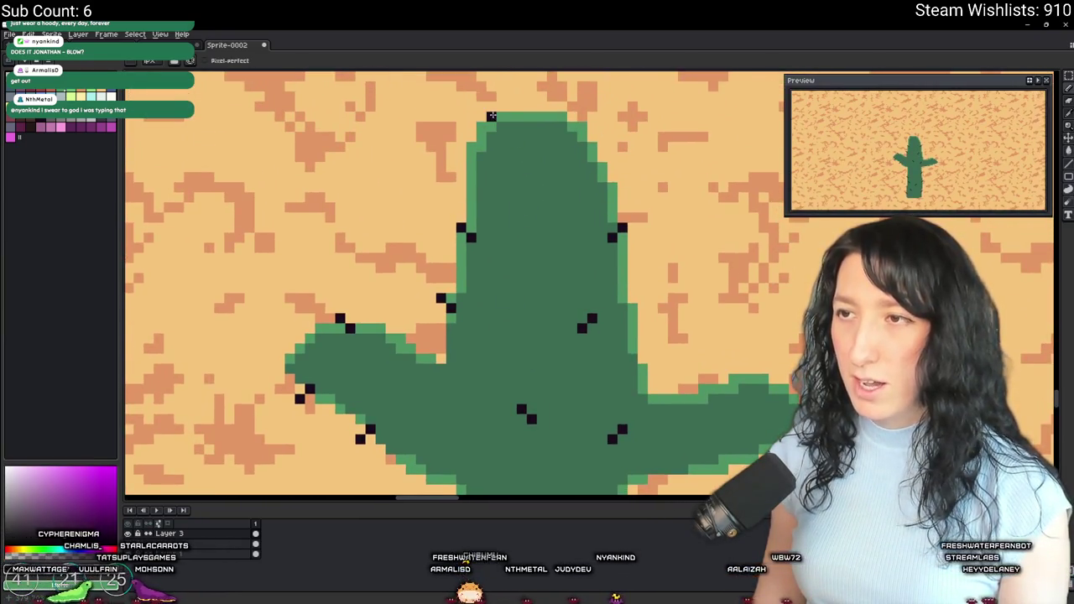
scroll(501, 107, down, 5)
scroll(495, 226, up, 5)
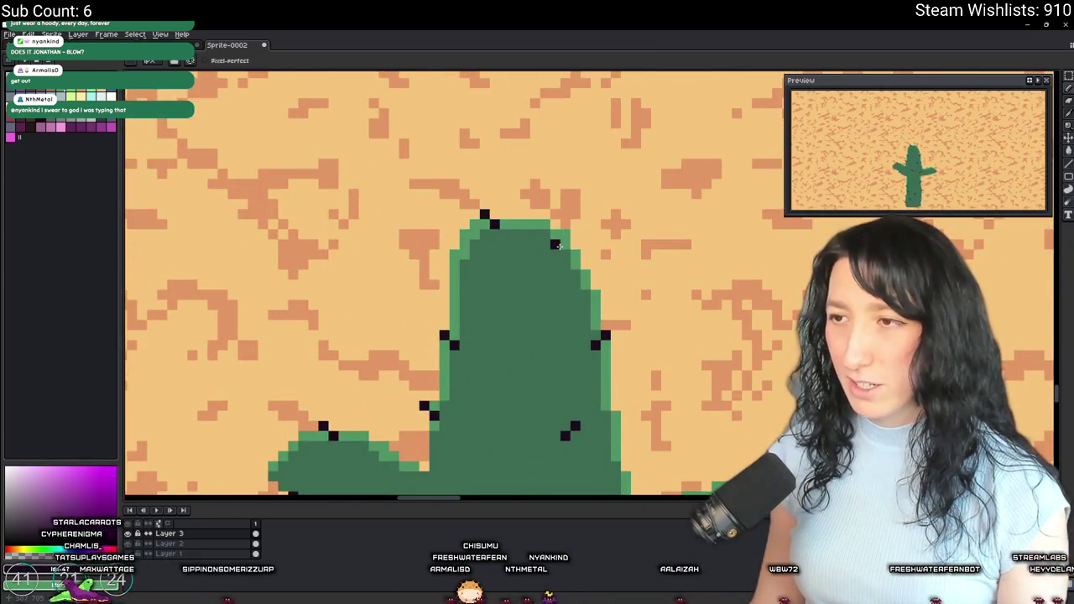
click(524, 293)
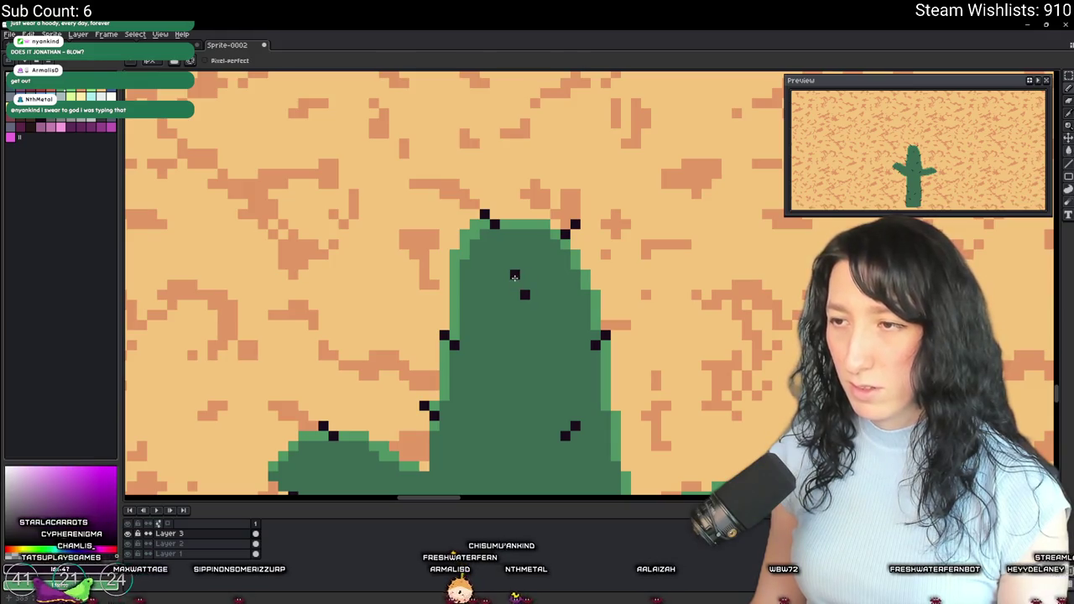
scroll(514, 277, down, 5)
scroll(567, 329, up, 4)
scroll(567, 329, up, 3)
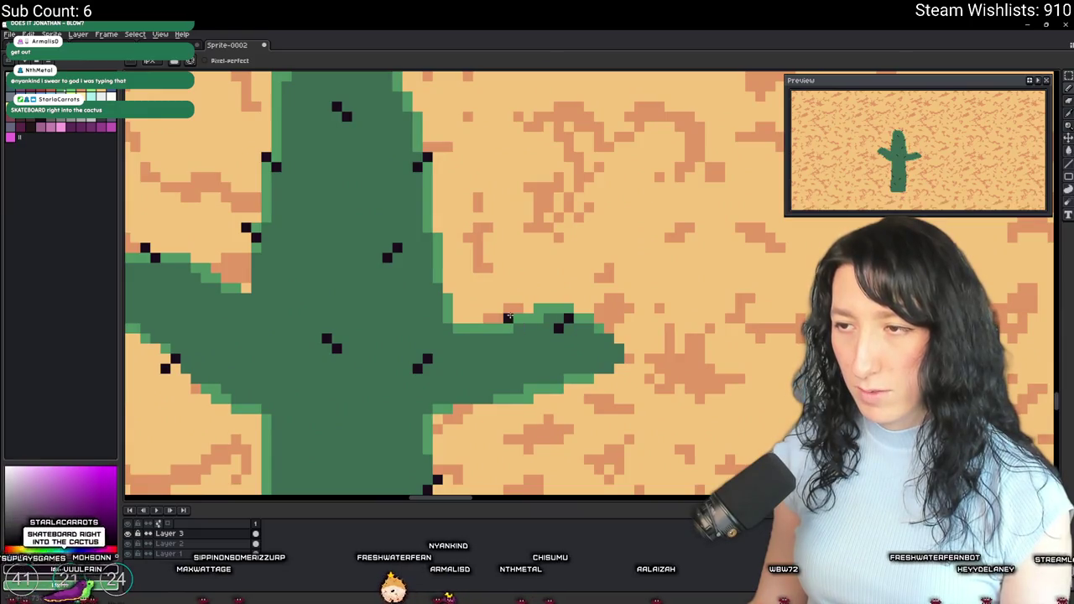
click(497, 309)
click(477, 388)
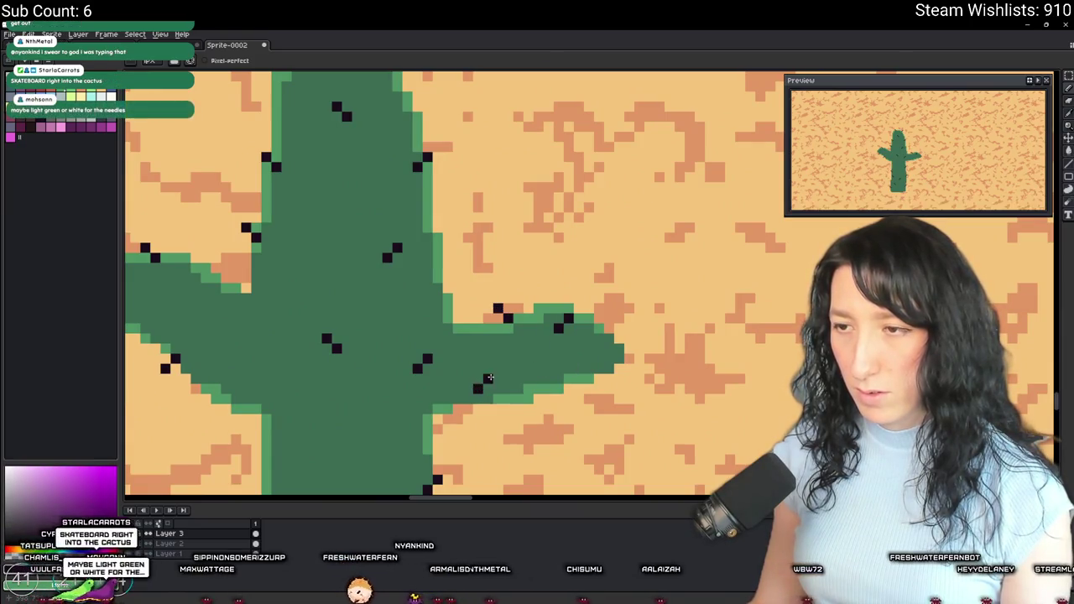
scroll(489, 377, down, 4)
scroll(604, 372, up, 3)
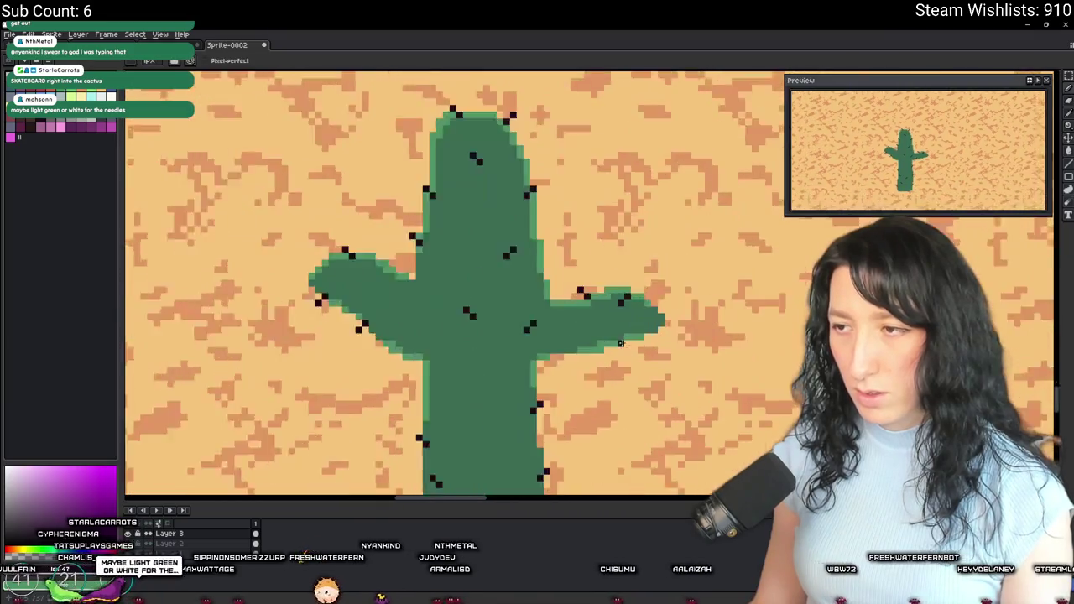
scroll(619, 343, up, 1)
scroll(456, 253, left, 5)
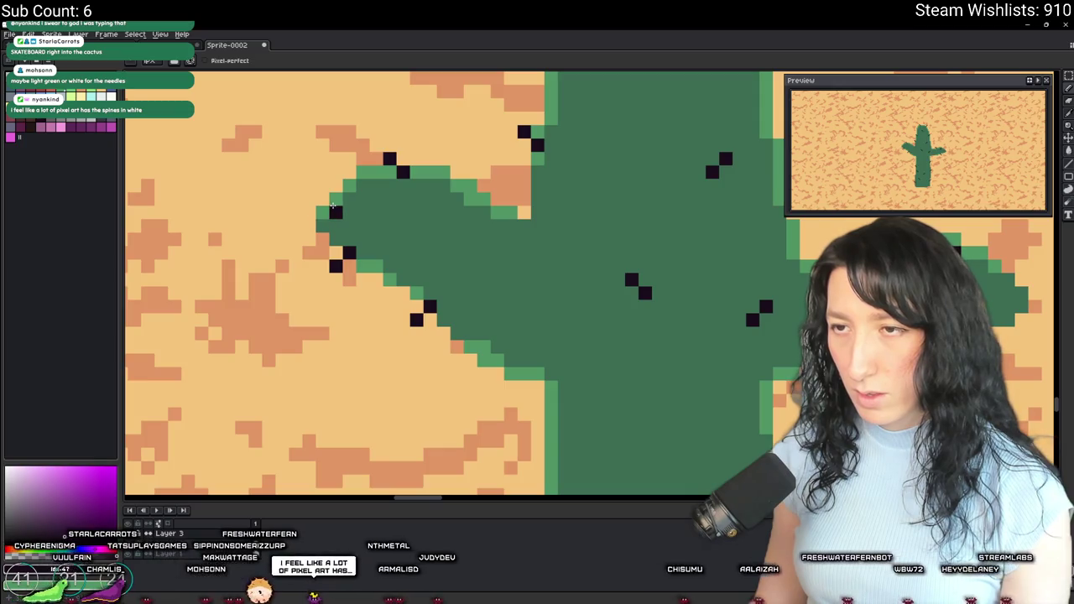
scroll(322, 199, down, 5)
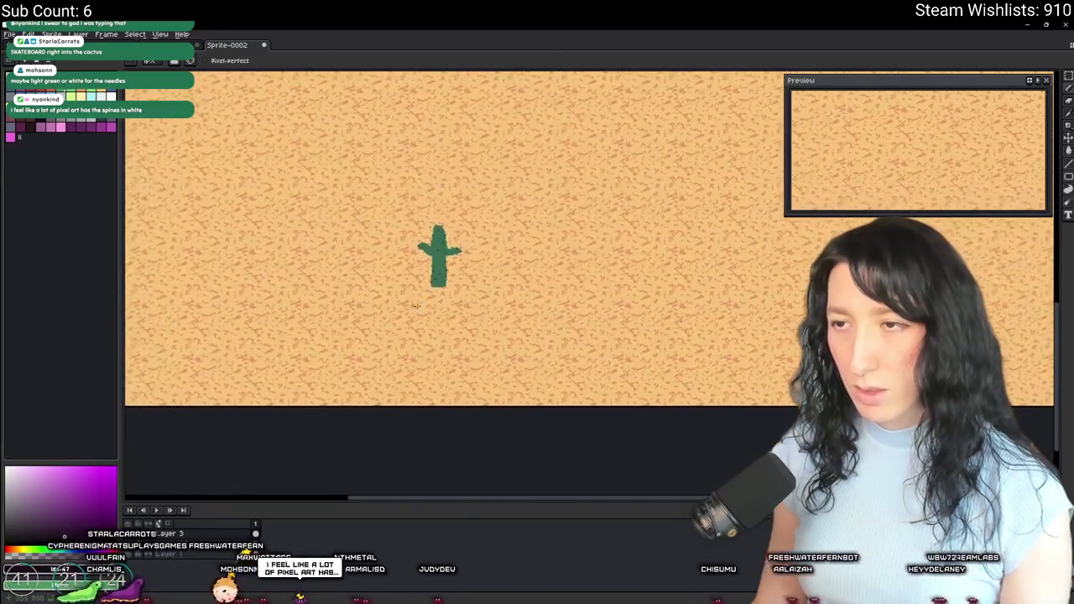
scroll(426, 250, up, 2)
scroll(426, 249, up, 3)
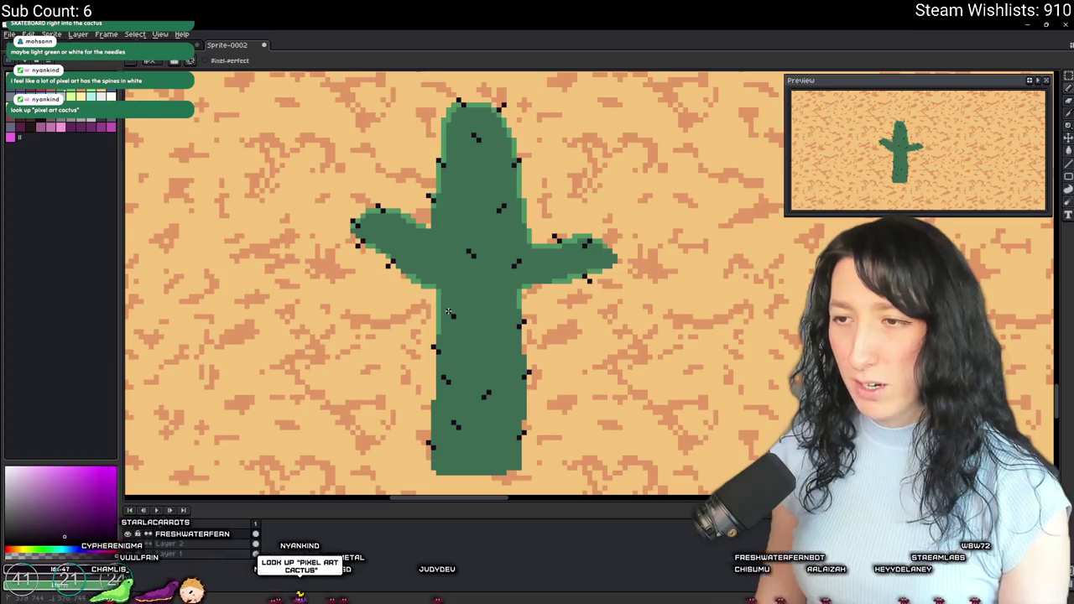
scroll(449, 312, down, 1)
scroll(462, 302, up, 2)
scroll(498, 324, down, 1)
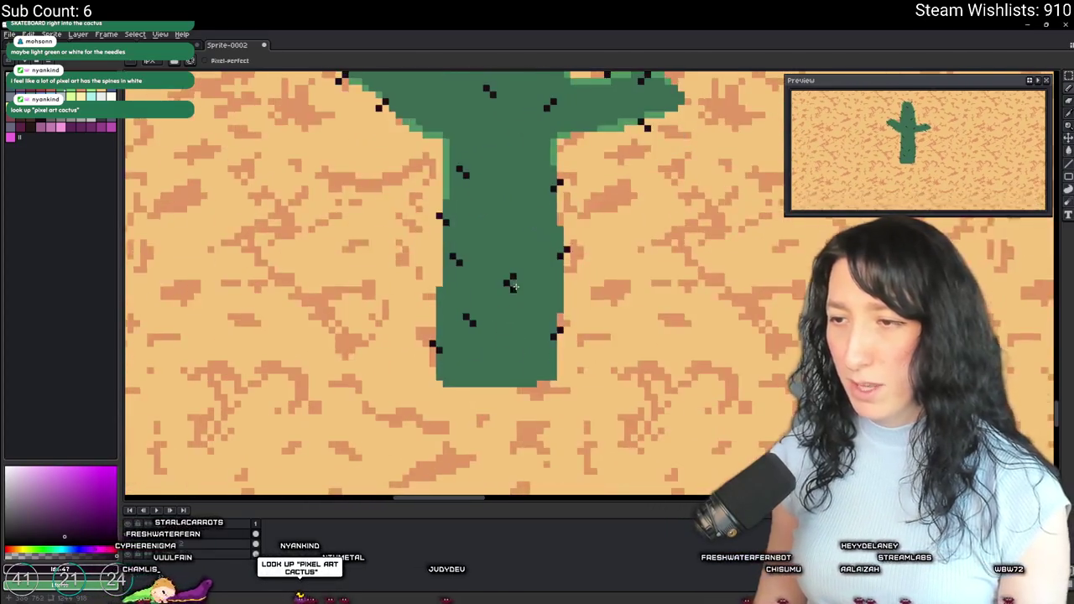
scroll(510, 343, down, 4)
scroll(512, 378, up, 1)
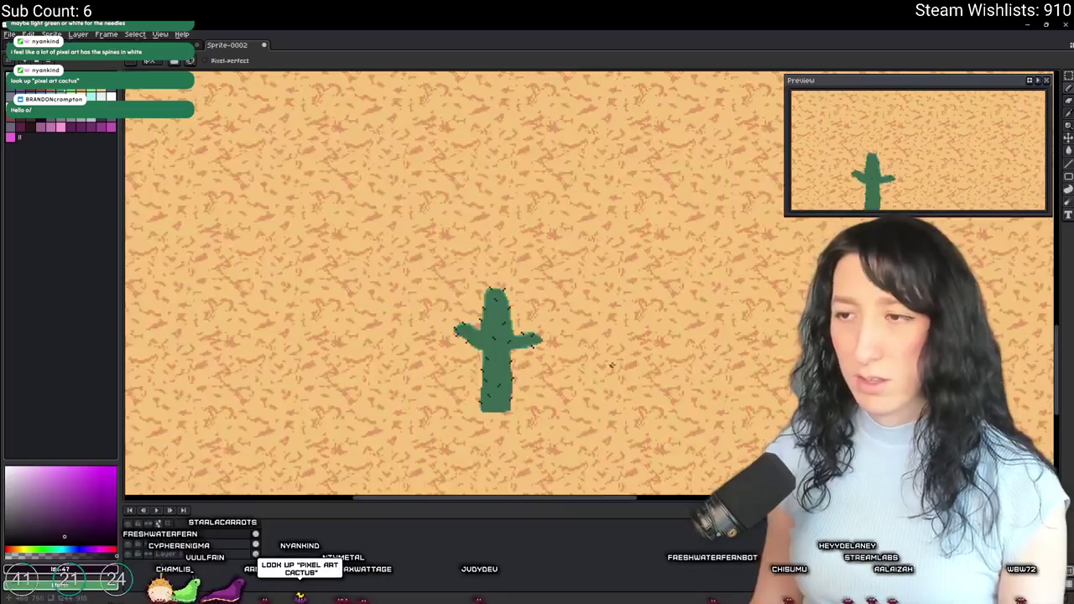
scroll(488, 339, up, 2)
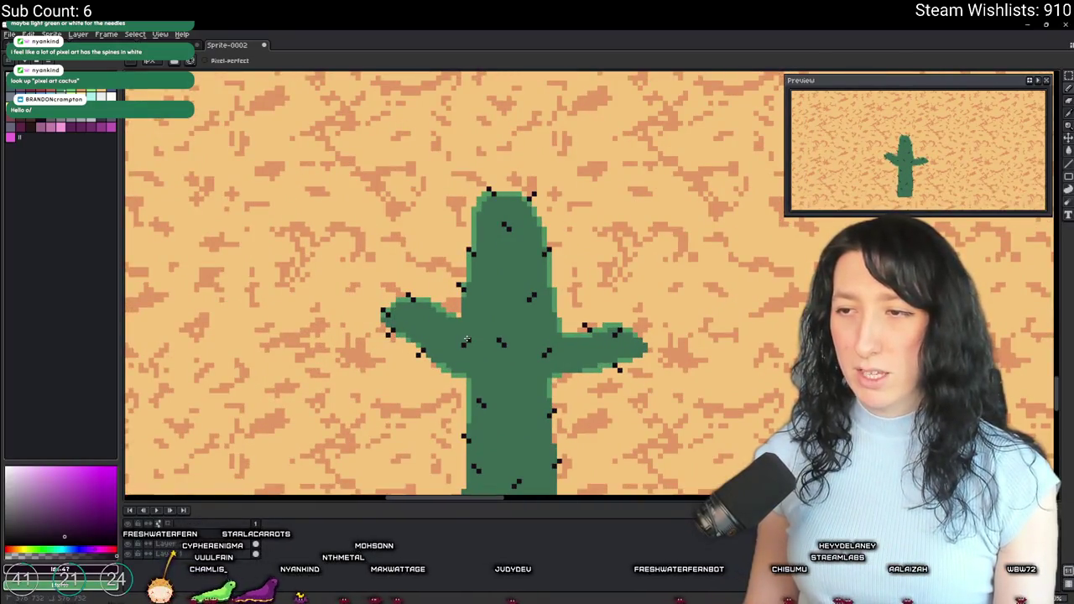
scroll(466, 340, down, 2)
scroll(462, 355, up, 3)
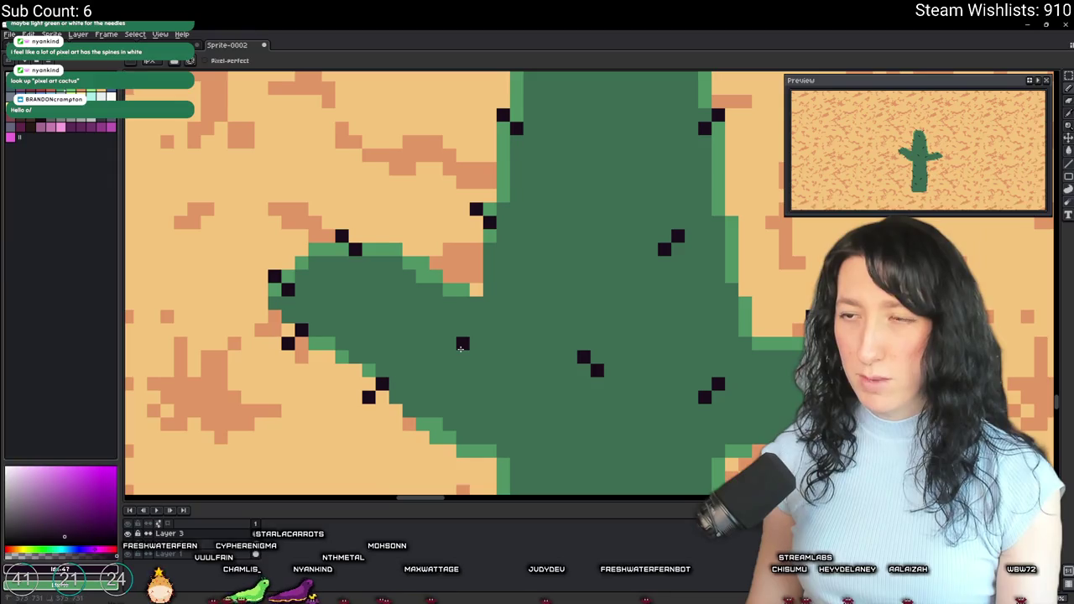
scroll(449, 330, down, 2)
scroll(462, 327, up, 2)
key(i)
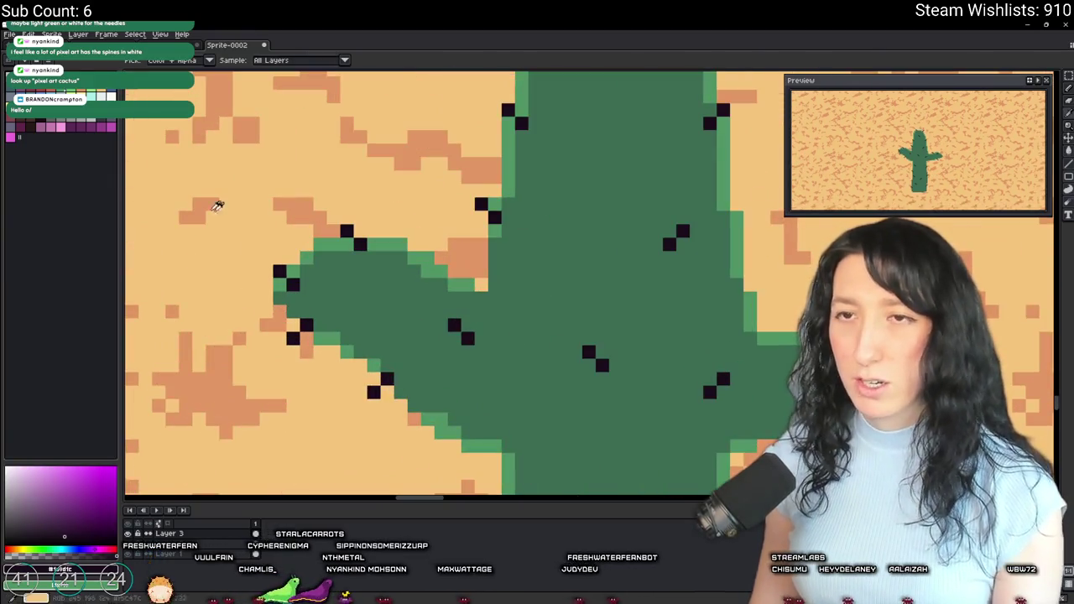
Step: Replace the near-black spine colour with a dark grey and zoom out
key(shift+r)
key(Return)
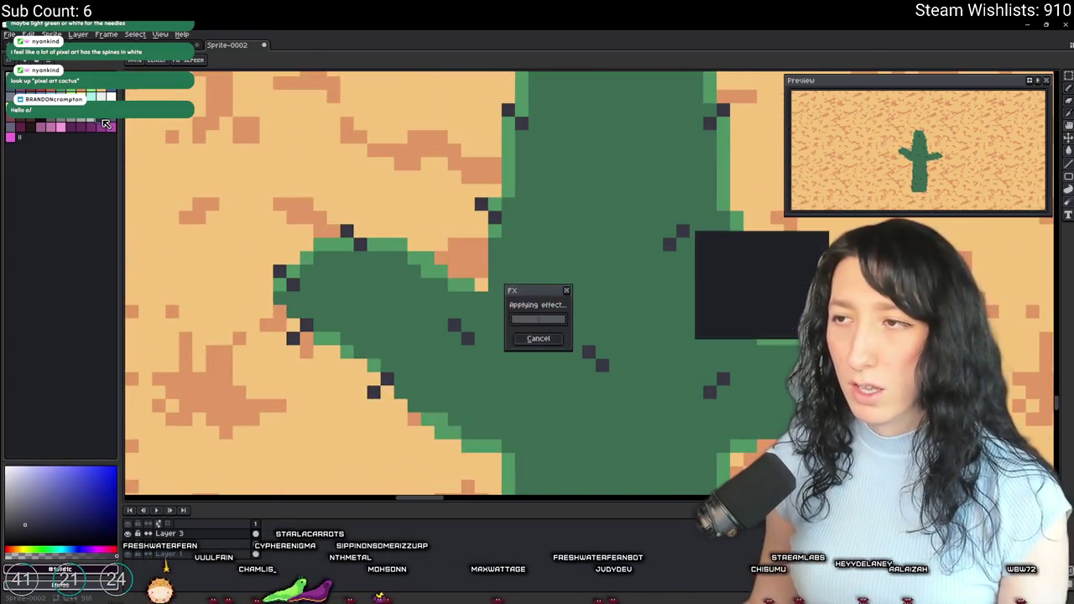
scroll(780, 366, down, 5)
scroll(683, 330, down, 1)
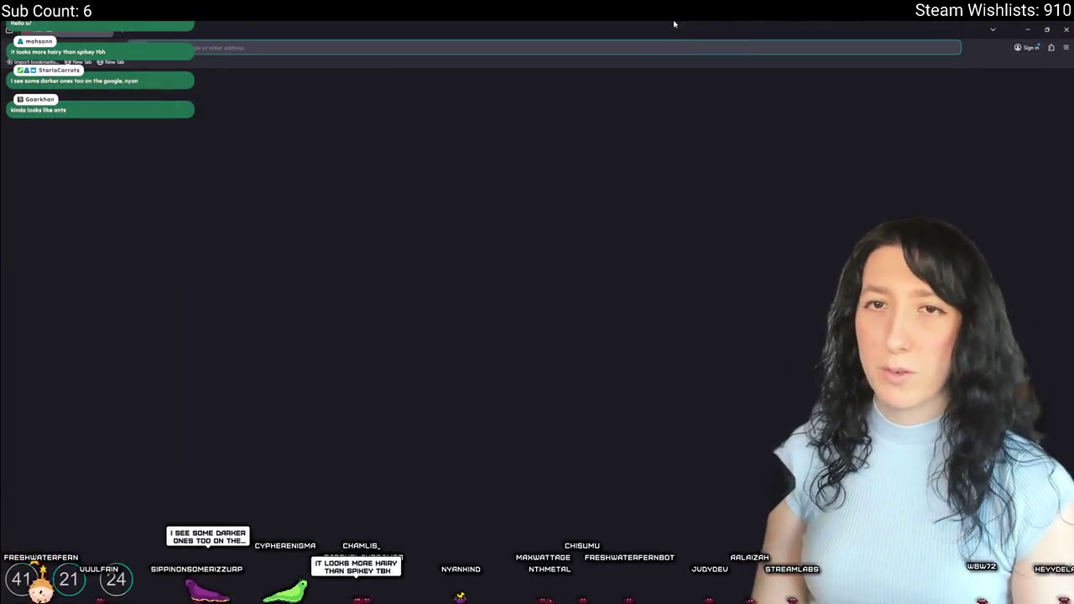
Step: Search Google for 'cactus pixel art' and preview the first image result
text(cactus p)
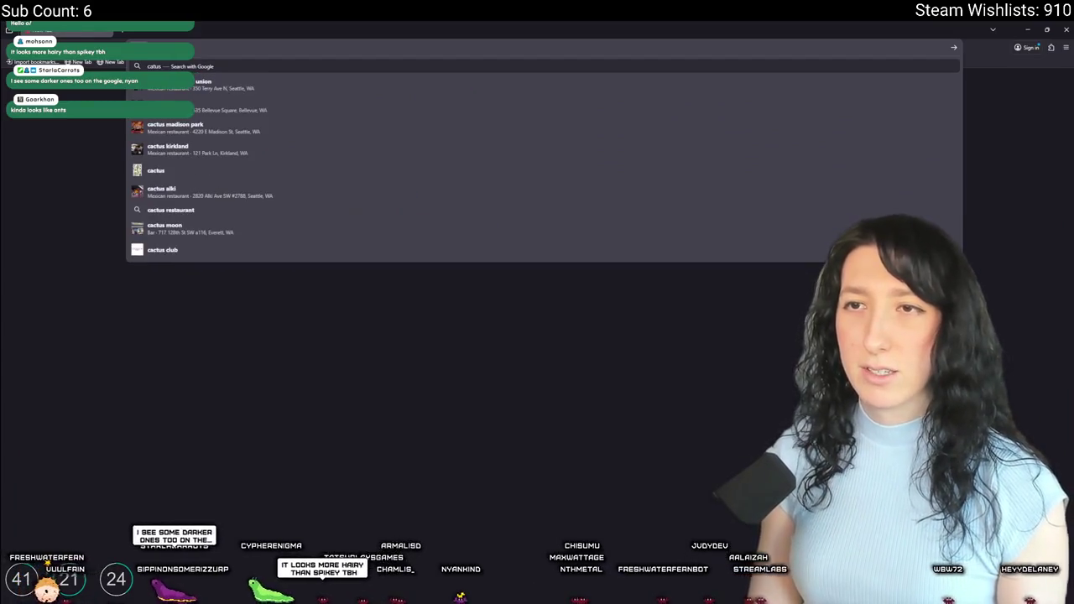
text(ixel art)
key(Return)
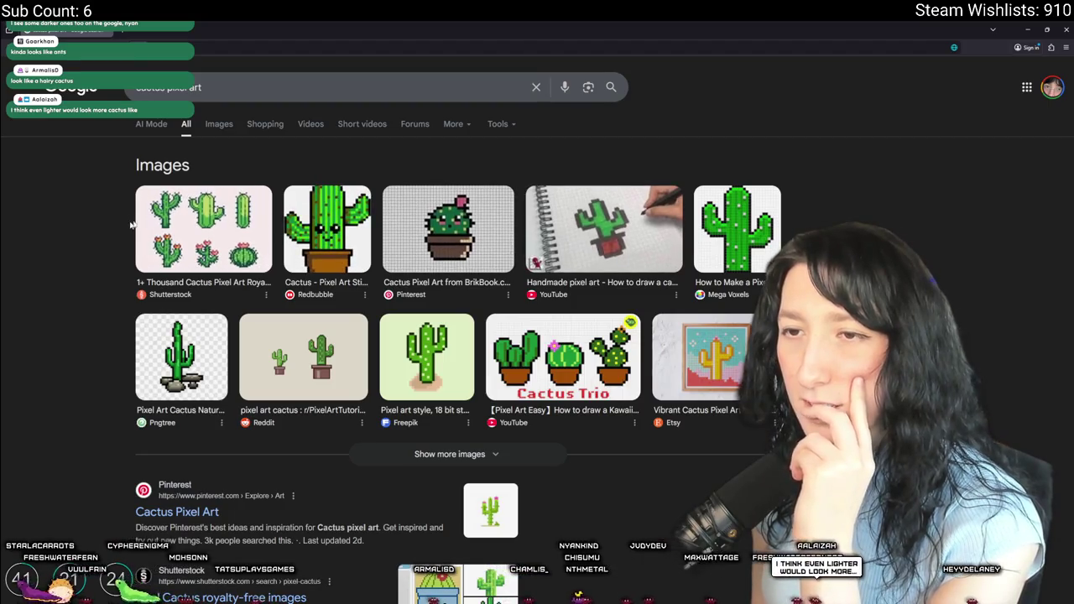
click(181, 217)
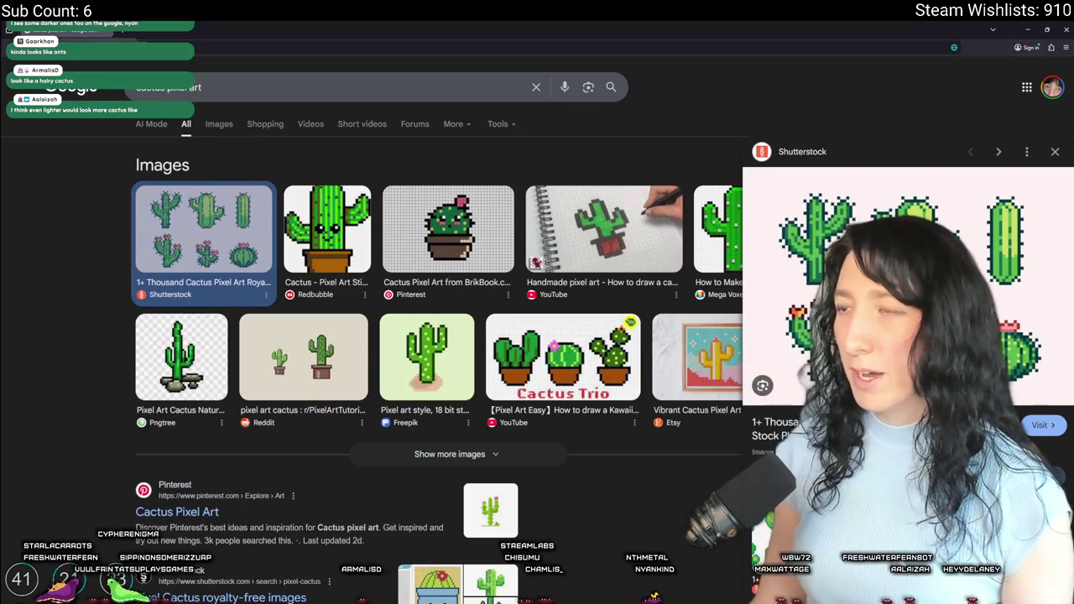
Step: Back in Aseprite, try a much lighter spine colour, then revert it
key(alt+Tab)
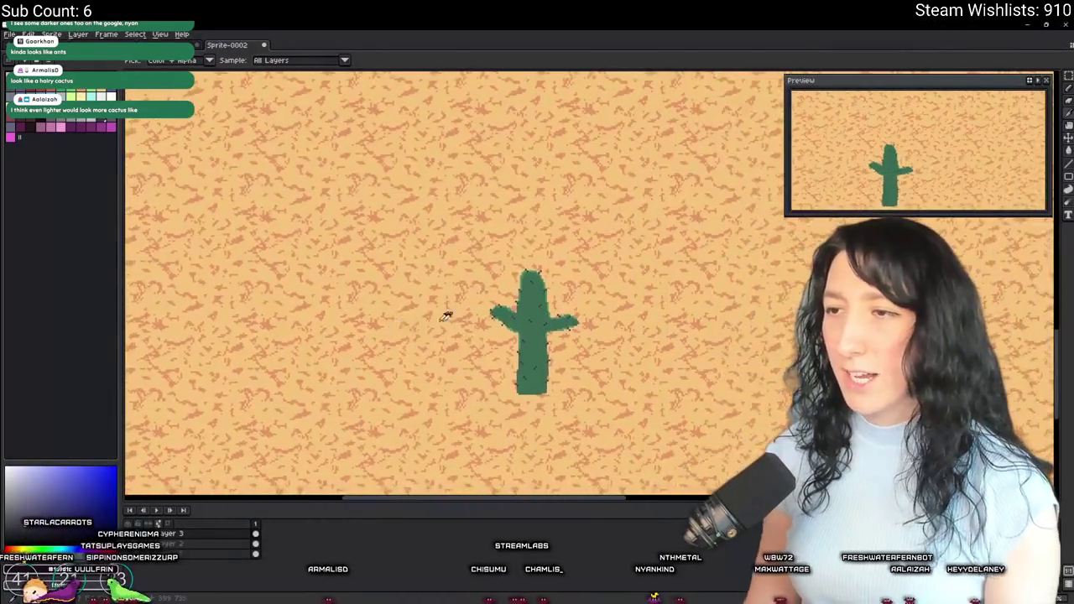
scroll(431, 311, up, 4)
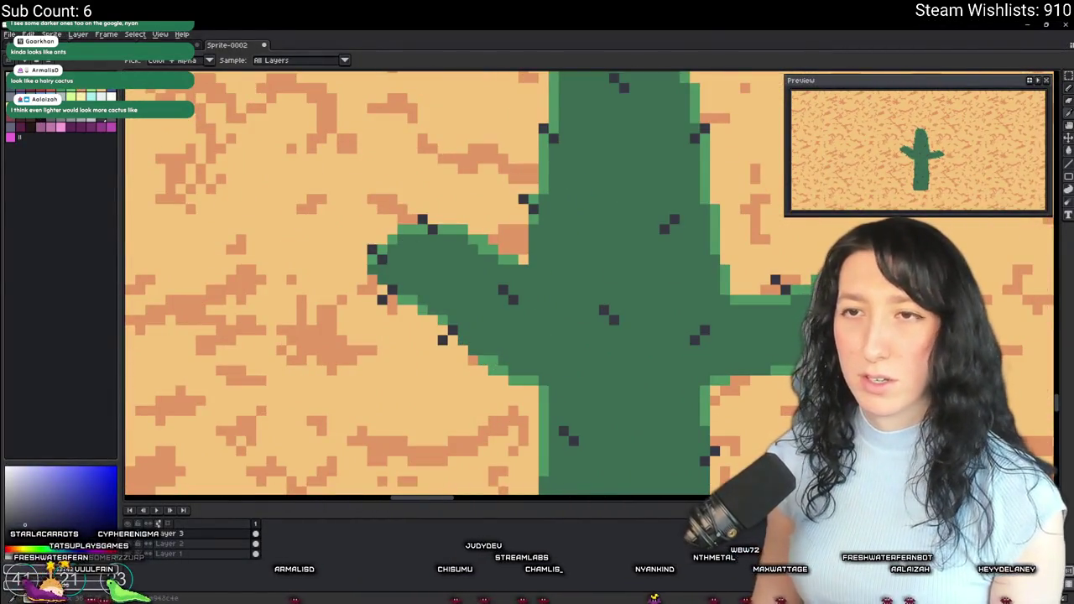
drag(26, 525, 8, 472)
scroll(324, 180, down, 5)
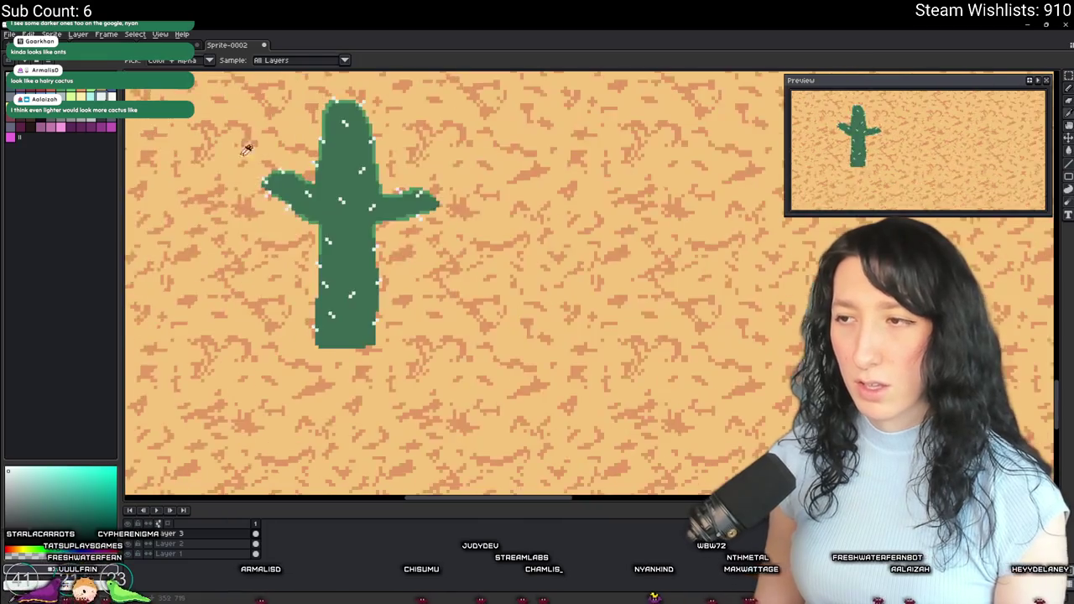
scroll(324, 180, down, 2)
scroll(328, 193, up, 5)
key(ctrl+z)
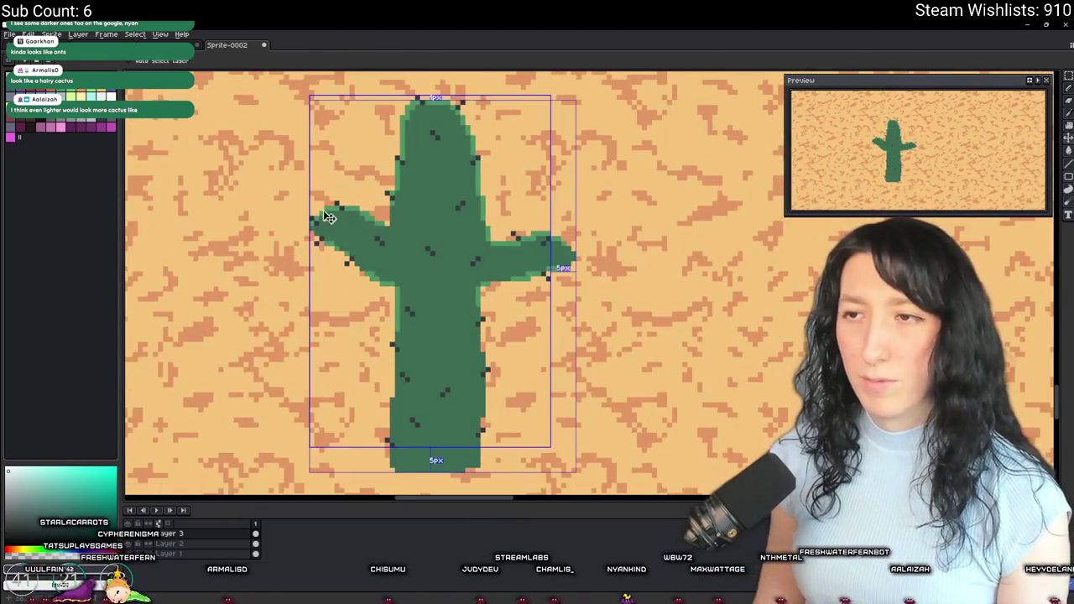
Step: Recolour the spines pale grey, pick the light edge green, and undo the last trunk stroke
key(shift+r)
key(Return)
scroll(329, 242, down, 3)
scroll(329, 242, up, 3)
scroll(411, 268, down, 1)
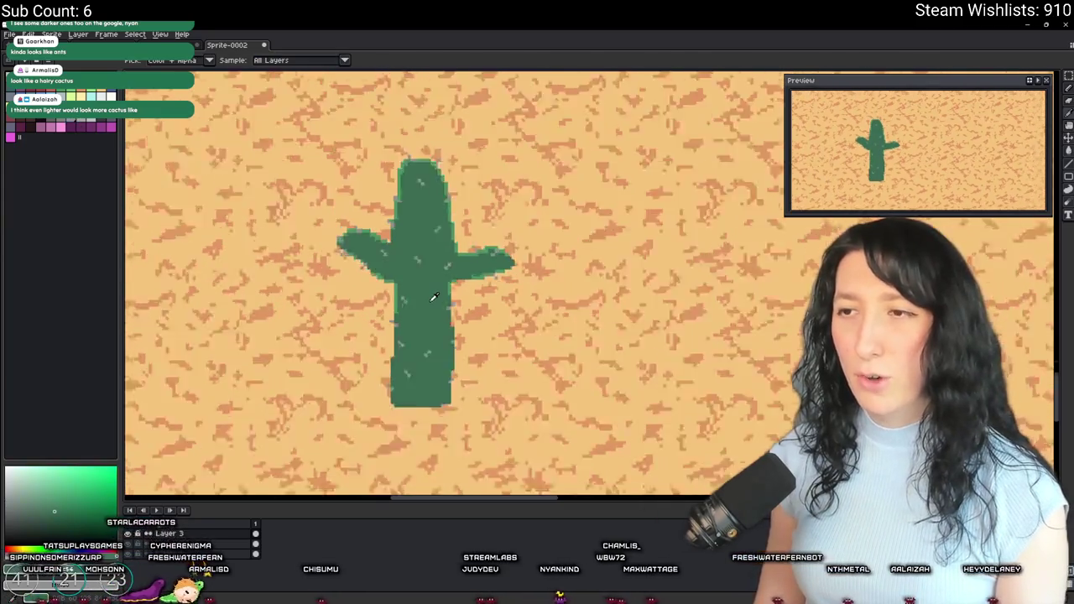
scroll(427, 300, down, 4)
scroll(427, 299, up, 5)
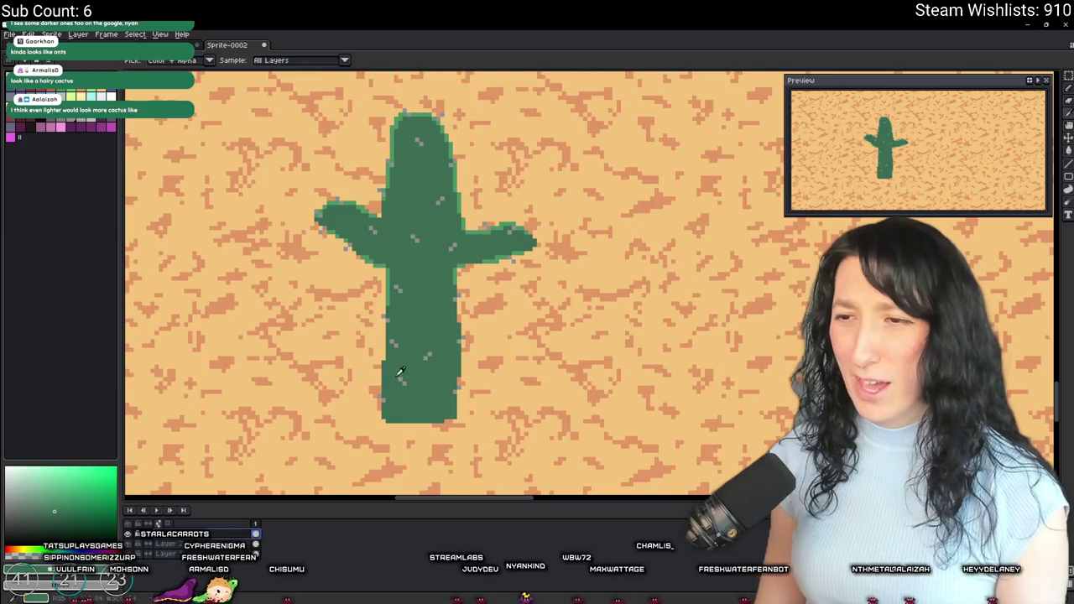
scroll(398, 377, up, 1)
alt+click(430, 258)
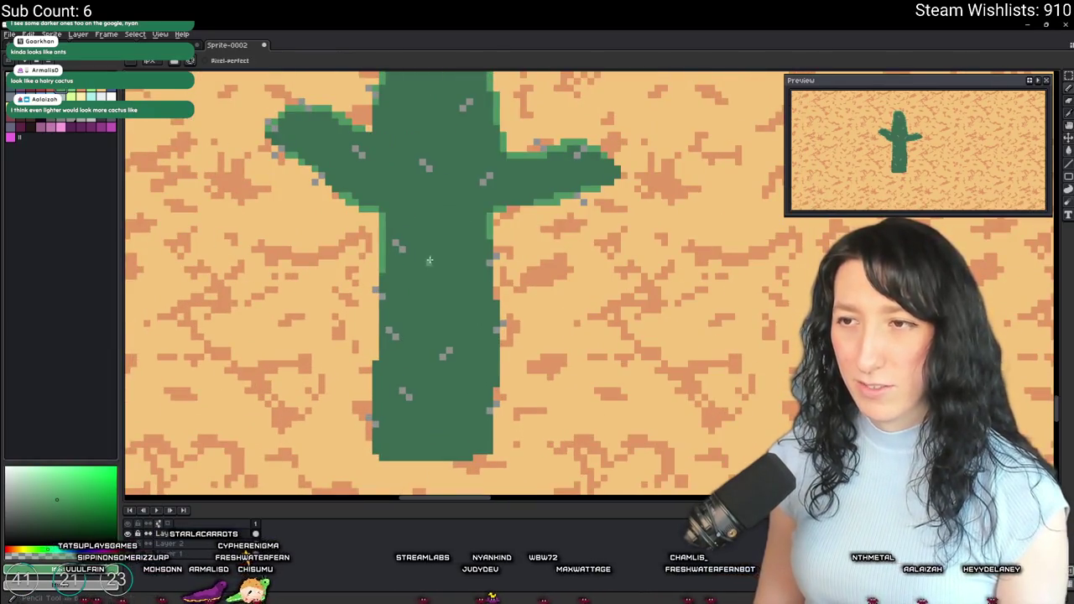
key(ctrl+z)
drag(403, 458, 423, 203)
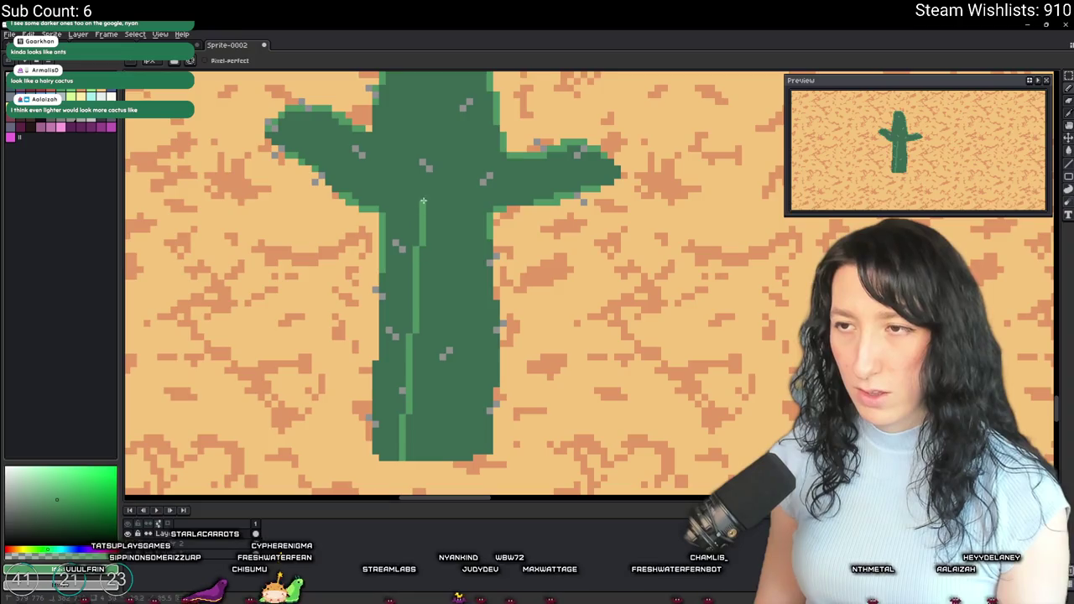
key(ctrl+z)
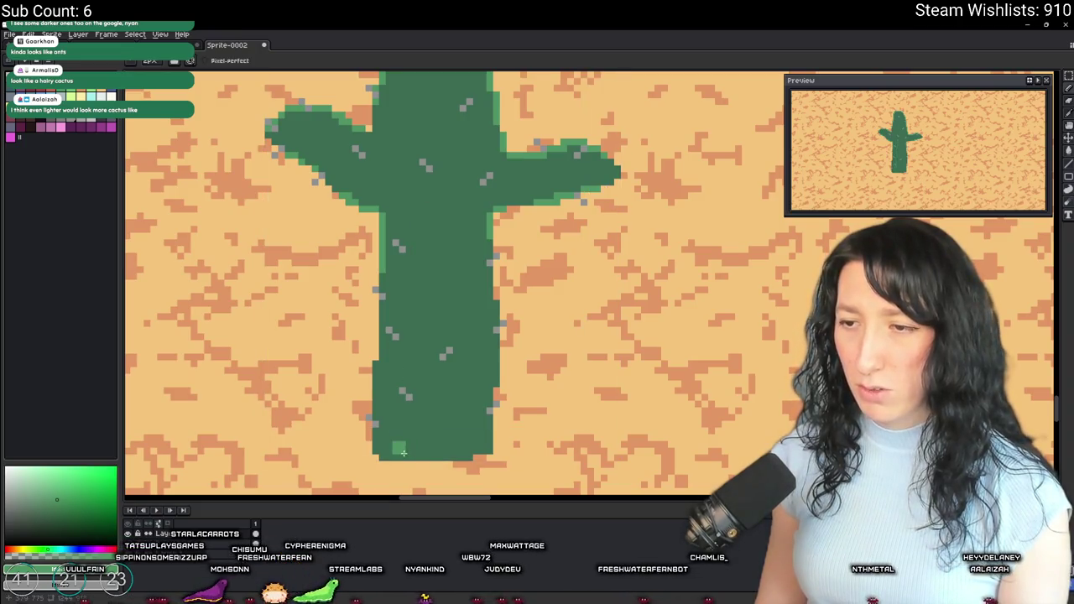
scroll(401, 458, down, 2)
drag(420, 457, 430, 198)
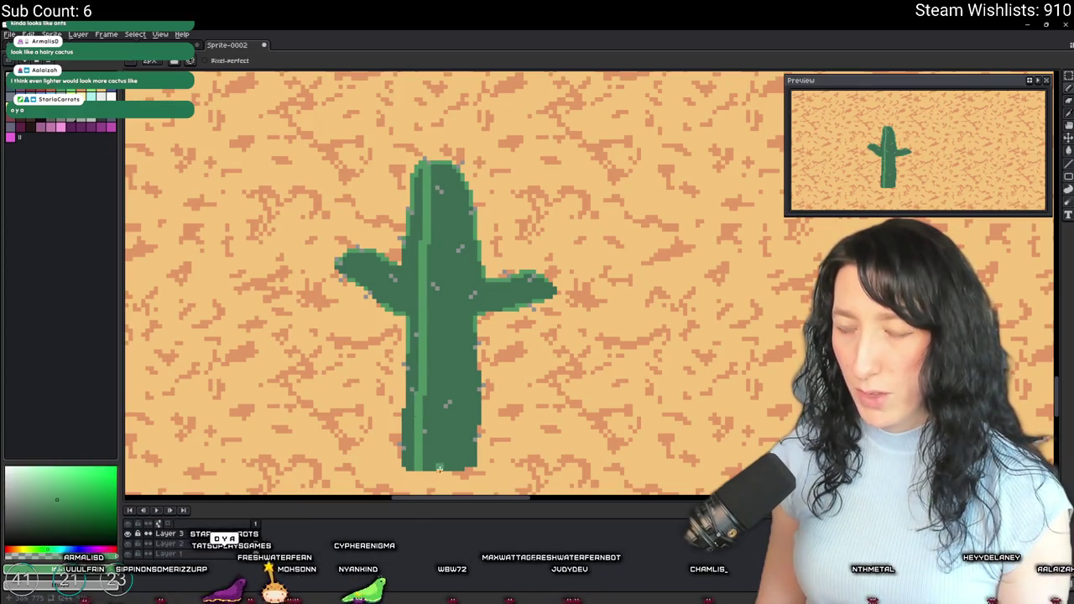
drag(440, 463, 457, 134)
key(ctrl+z)
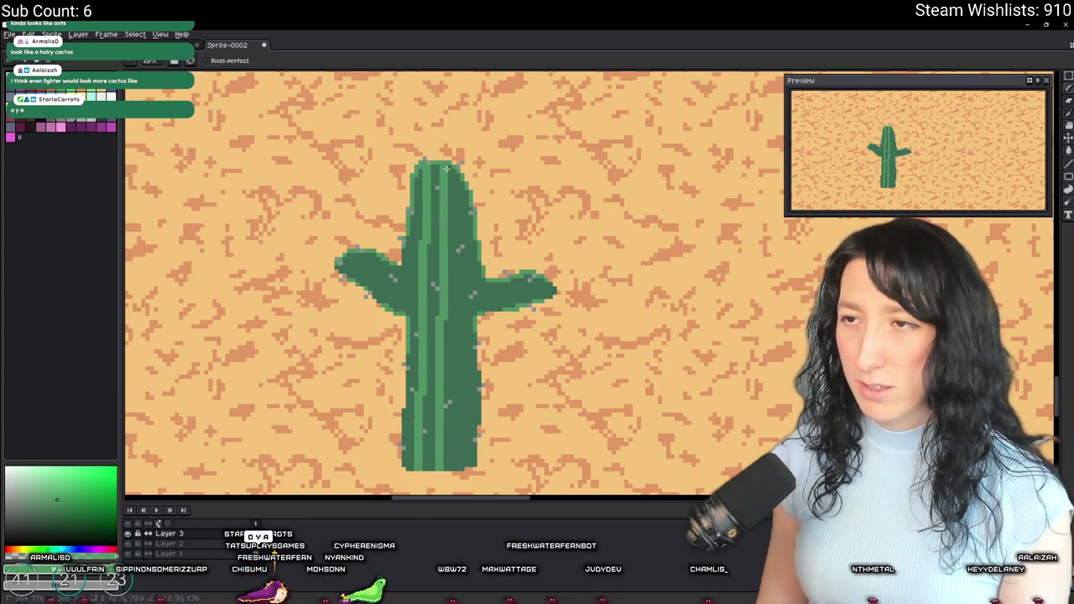
drag(462, 180, 460, 458)
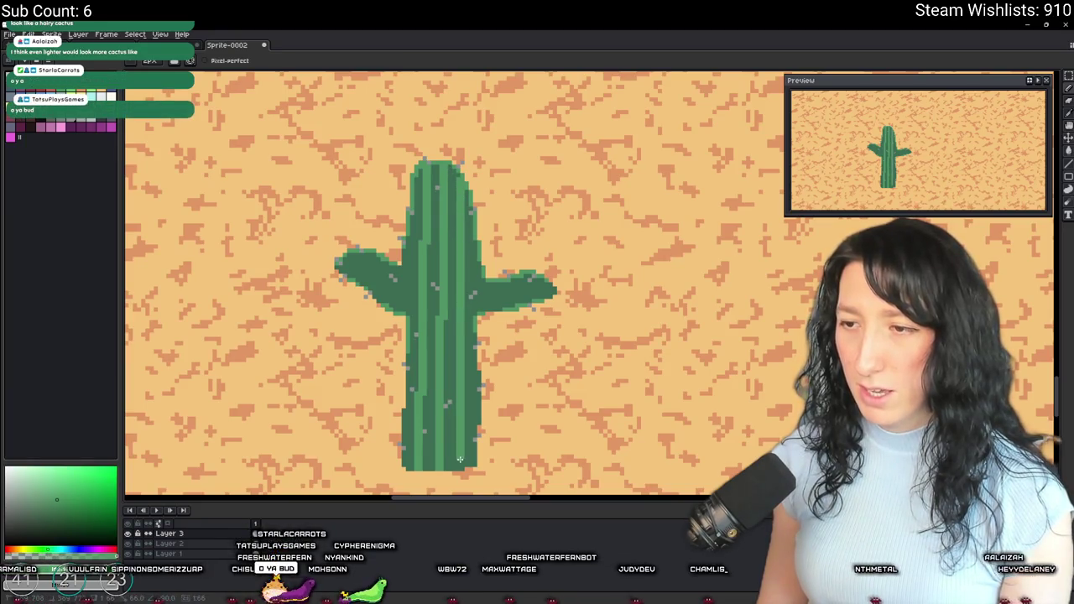
key(ctrl+z)
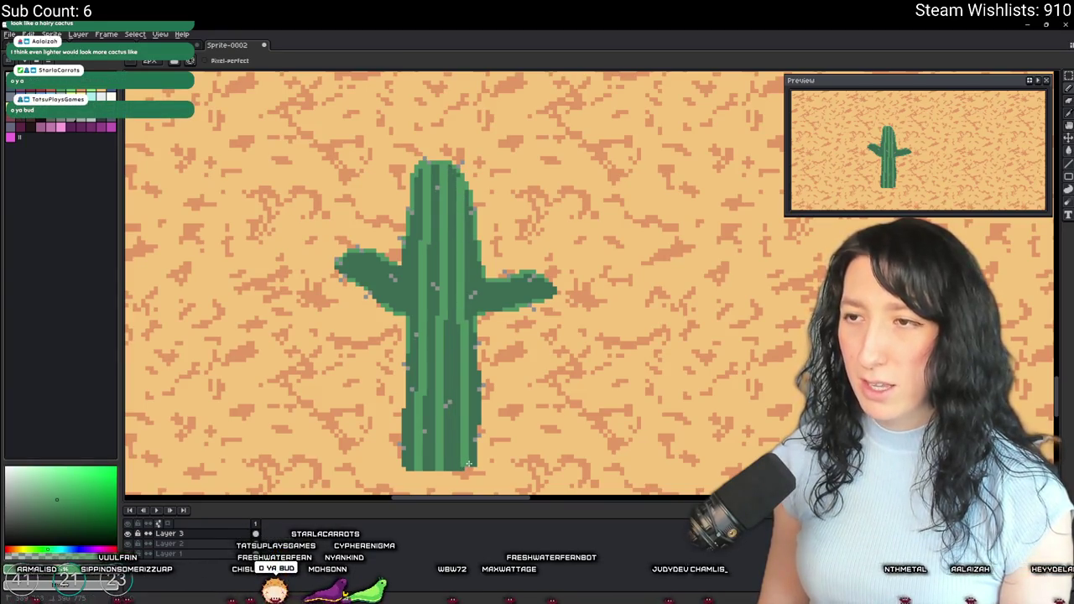
scroll(468, 463, down, 2)
scroll(472, 470, up, 4)
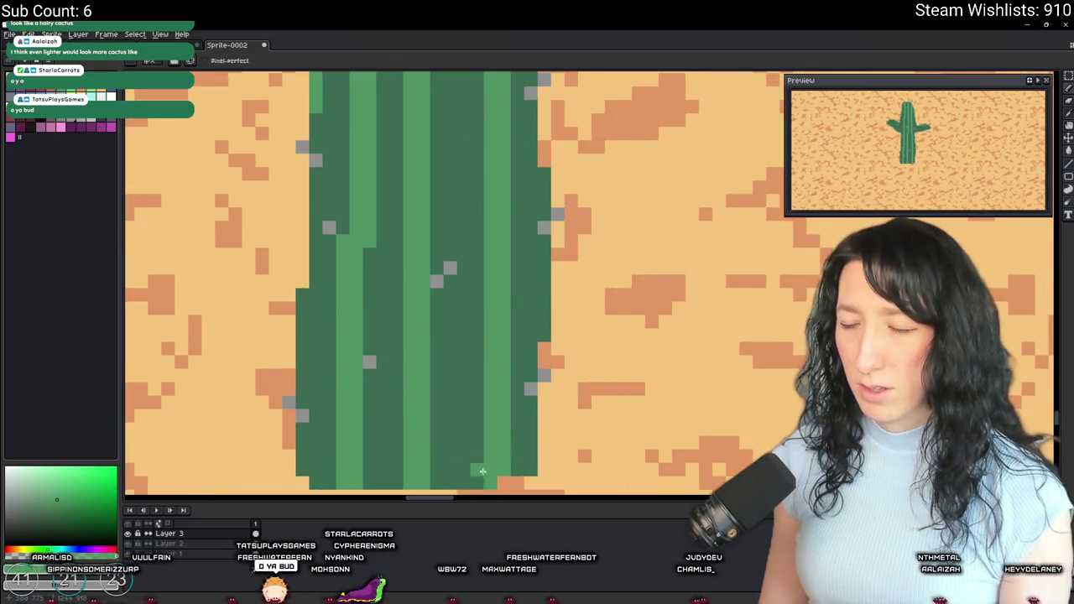
scroll(484, 476, down, 3)
scroll(393, 240, up, 3)
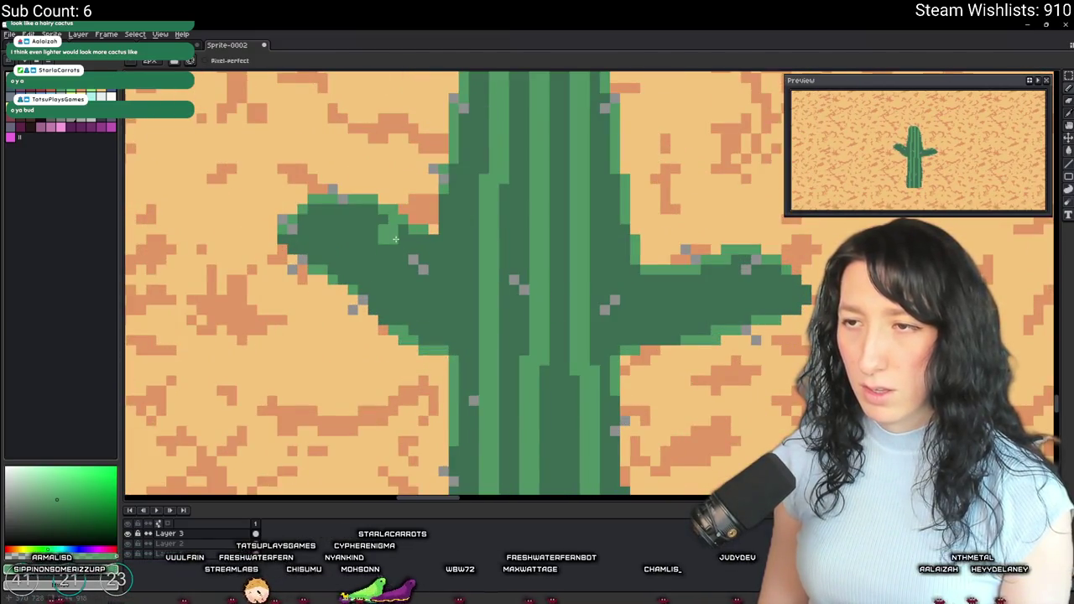
drag(395, 231, 404, 318)
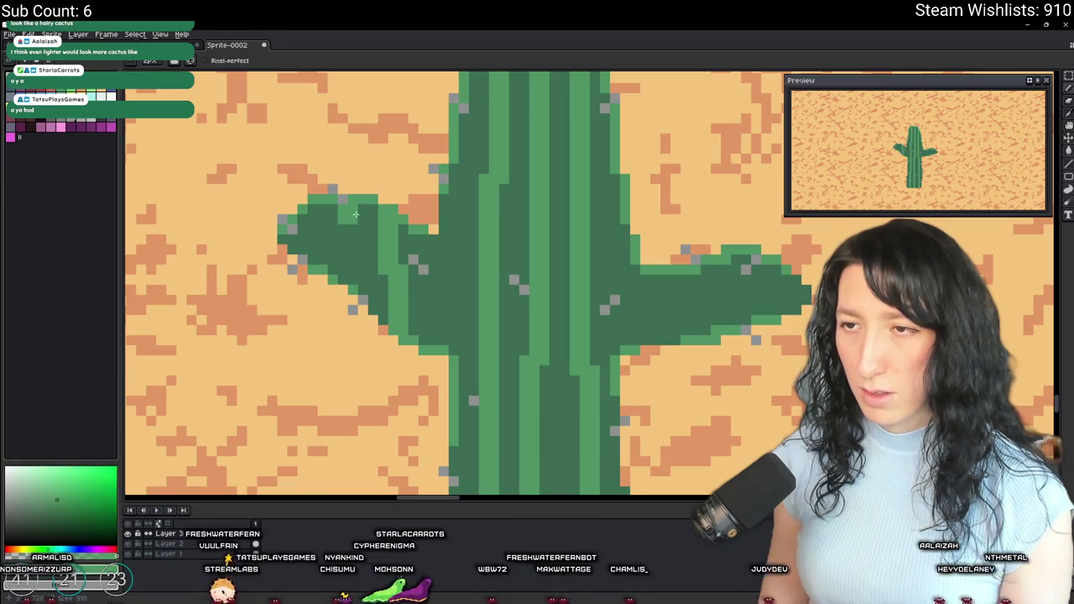
scroll(337, 258, down, 5)
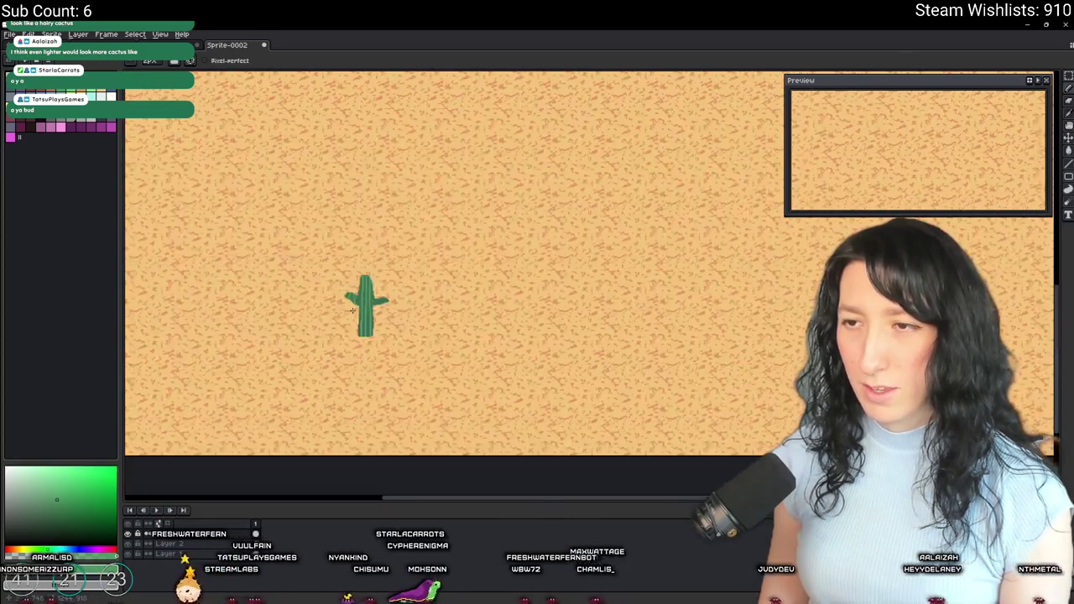
scroll(351, 311, up, 2)
key(v)
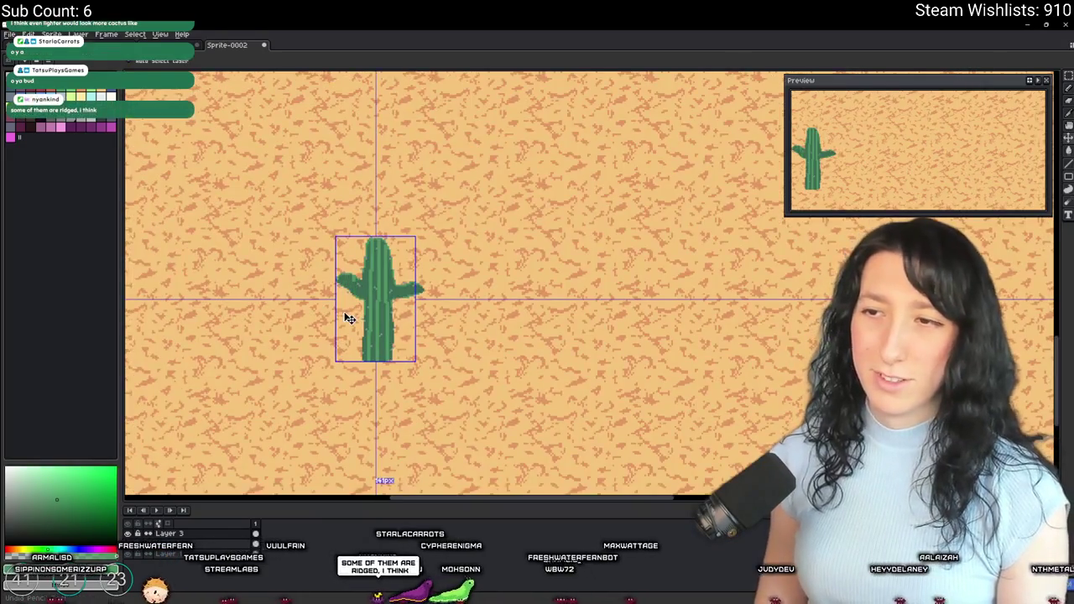
scroll(349, 318, down, 3)
scroll(351, 312, up, 3)
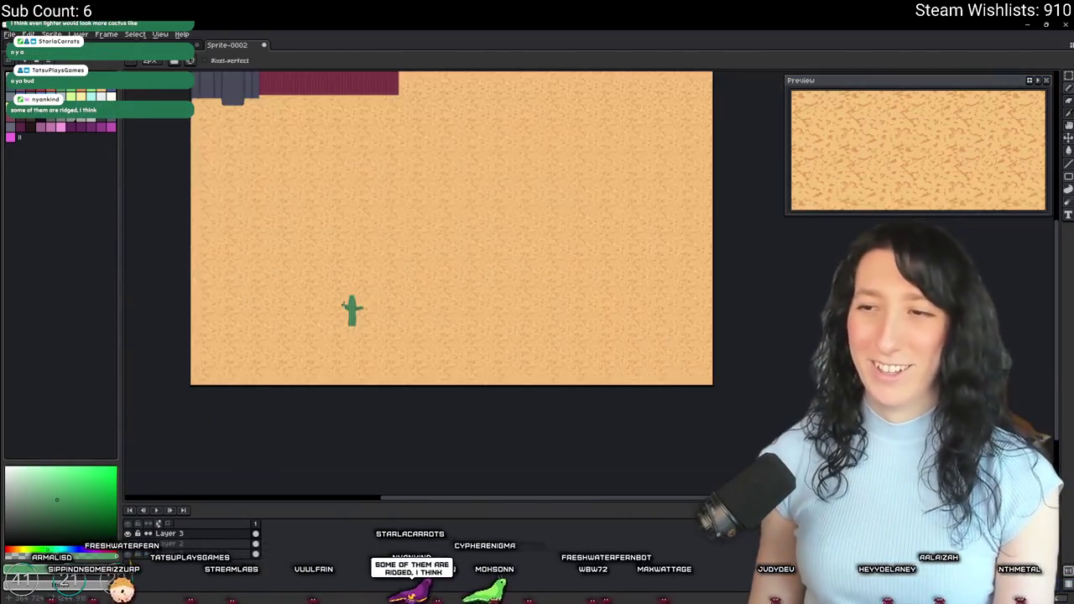
key(b)
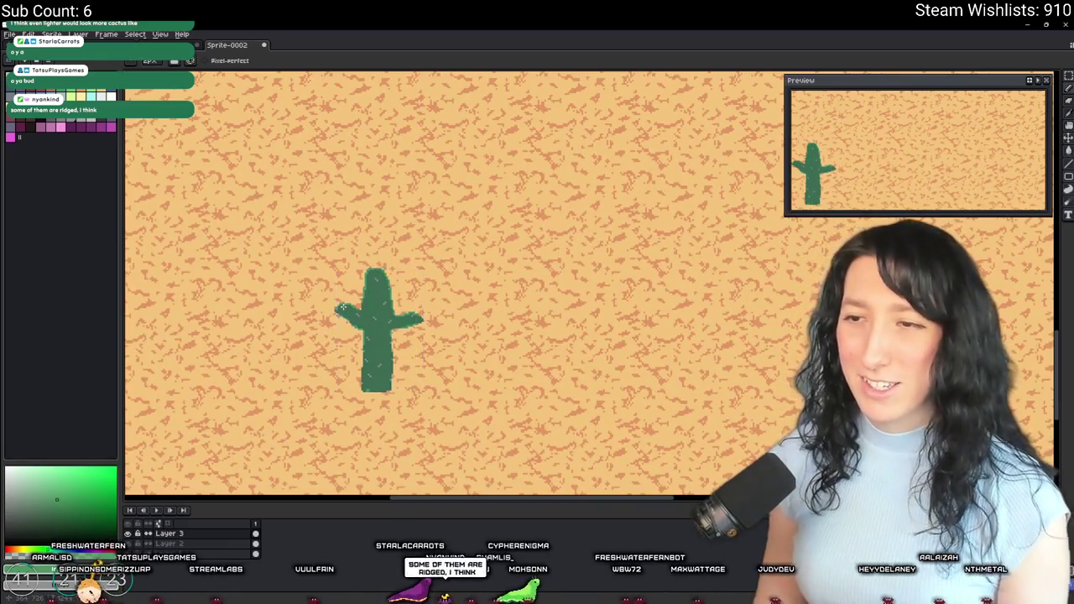
Step: Draw a lighter green stripe down the trunk's right side to its base
scroll(342, 308, up, 1)
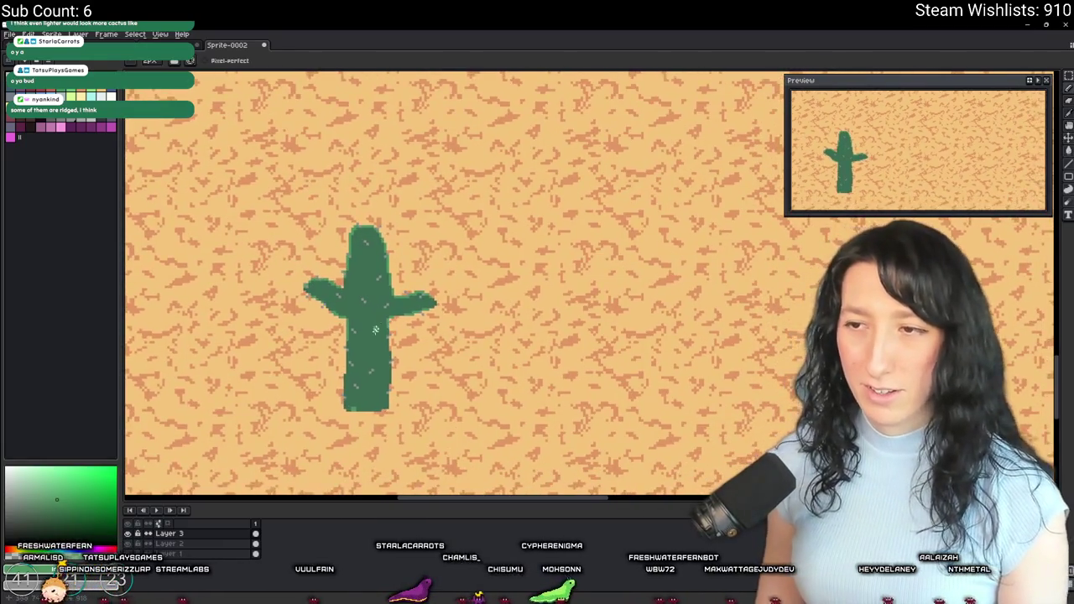
scroll(339, 262, up, 1)
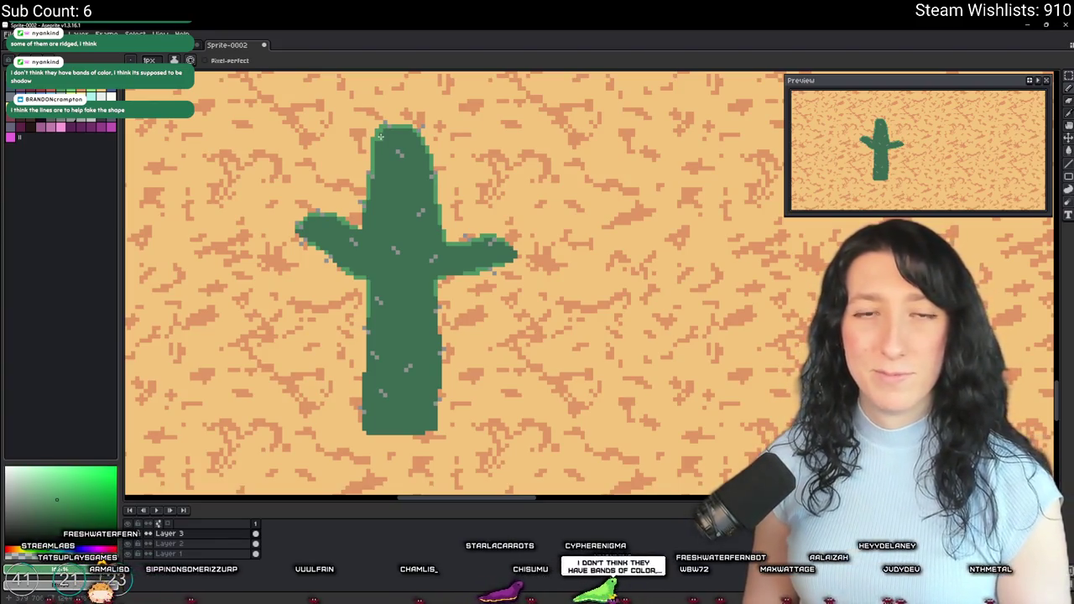
scroll(367, 436, up, 1)
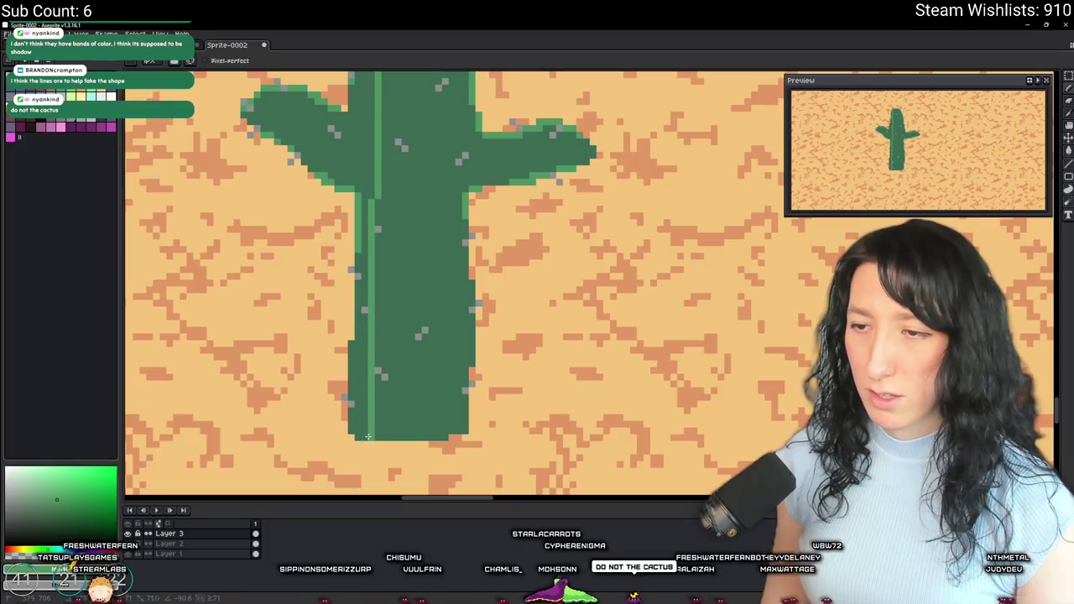
scroll(368, 436, up, 3)
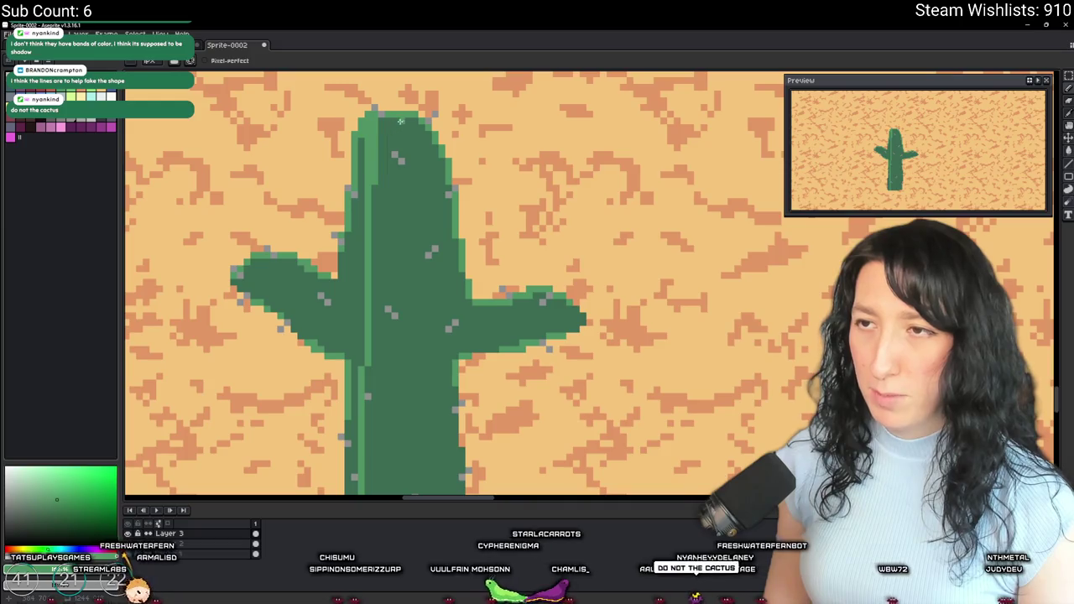
scroll(423, 266, down, 4)
drag(384, 84, 380, 386)
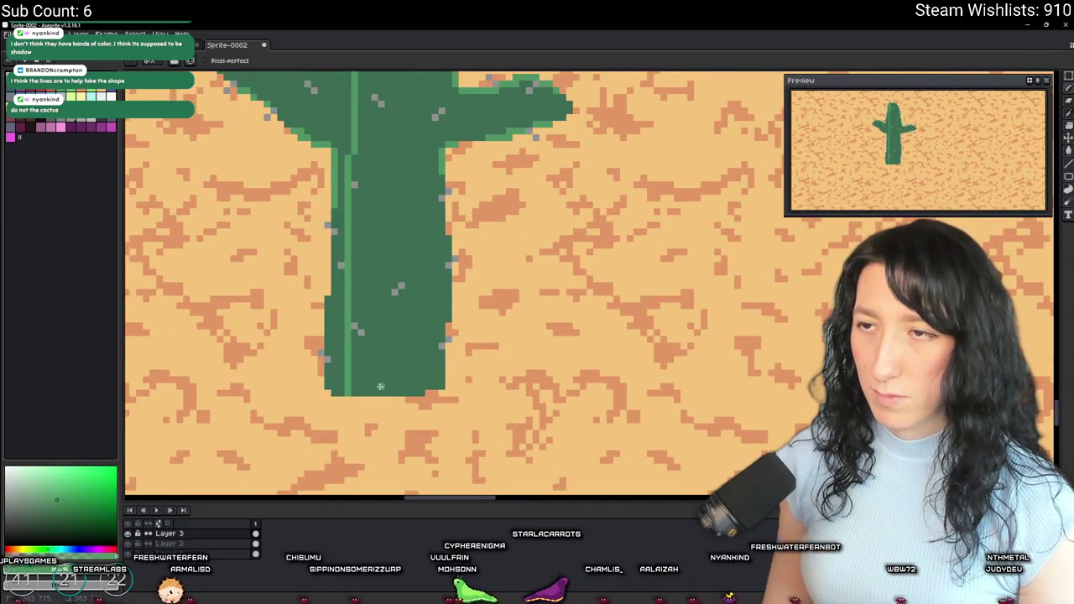
key(ctrl+z)
scroll(383, 394, down, 2)
scroll(401, 212, up, 1)
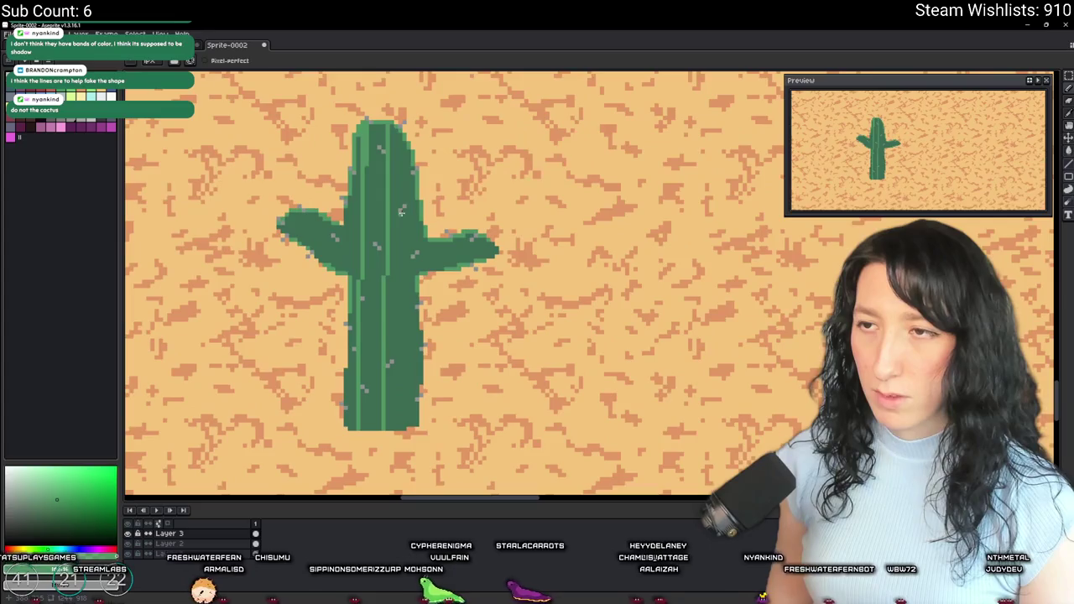
drag(412, 180, 402, 350)
drag(400, 433, 411, 223)
drag(411, 300, 408, 425)
Step: Add light-green ribs along the left arm and the right arm's top and lower edge
scroll(407, 413, down, 2)
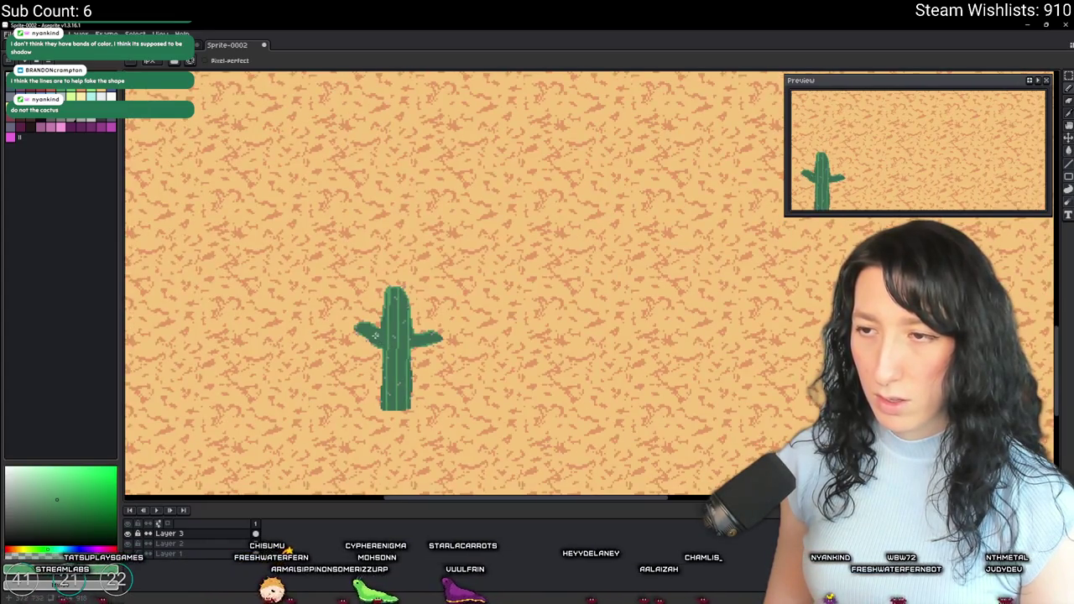
scroll(370, 335, up, 4)
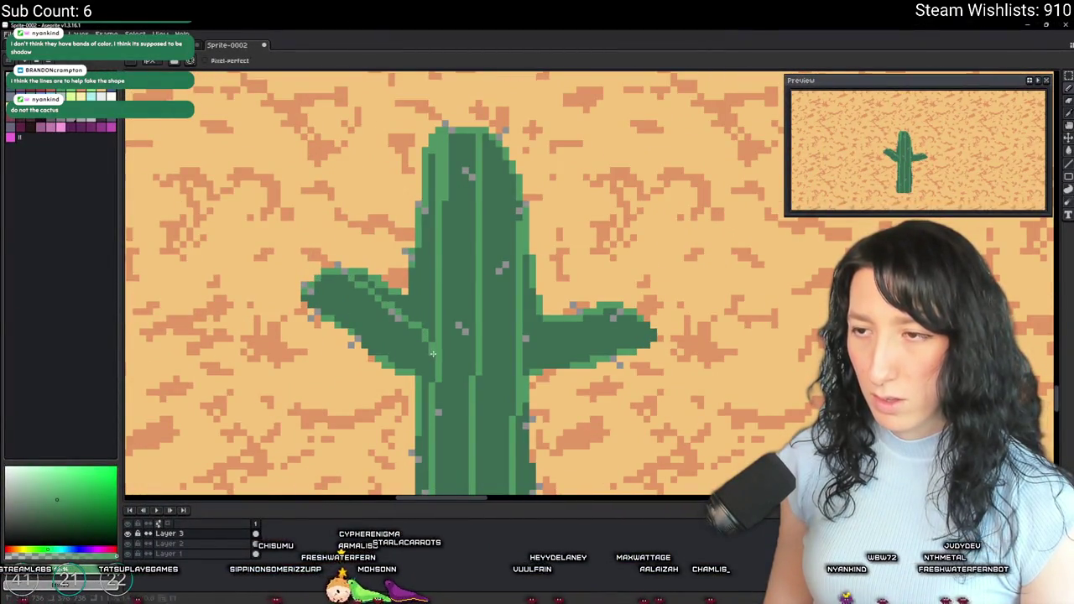
scroll(433, 354, down, 3)
scroll(292, 254, up, 5)
drag(292, 255, 509, 423)
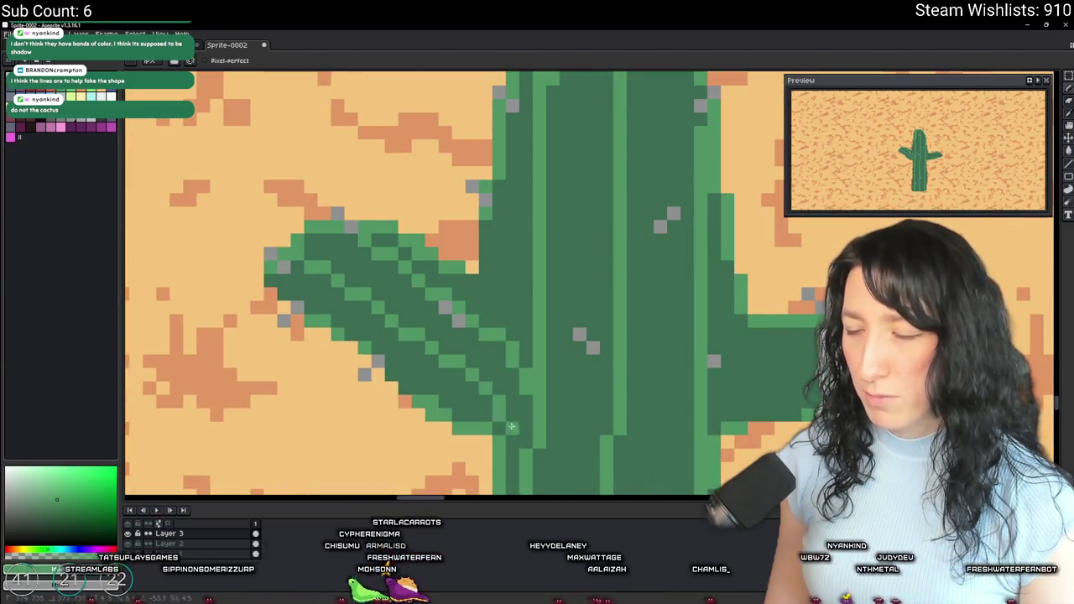
scroll(510, 424, down, 5)
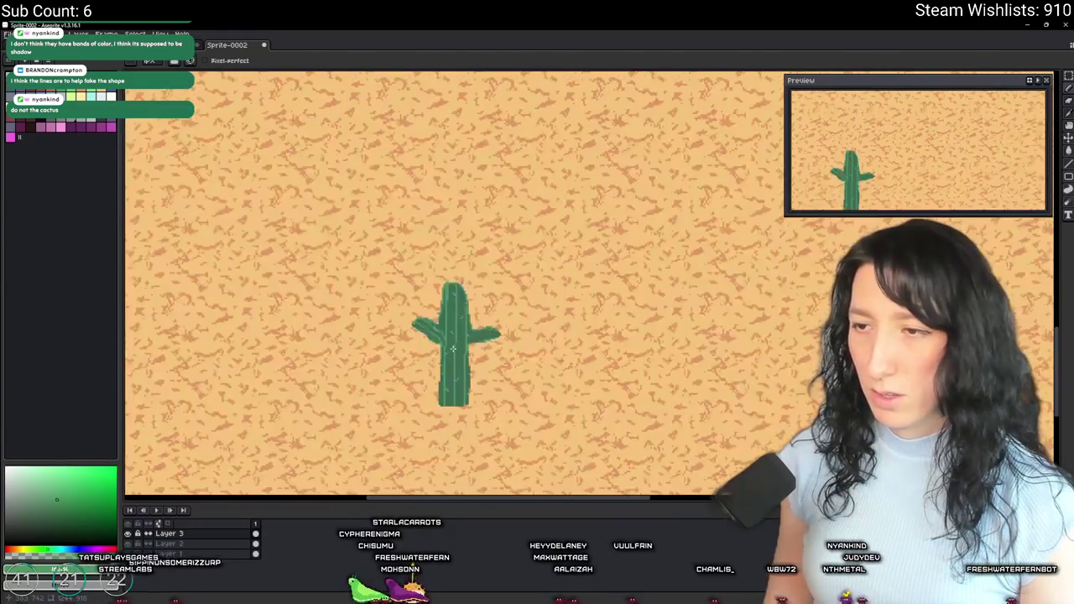
scroll(454, 348, up, 5)
mouse_move(444, 317)
mouse_down()
mouse_move(544, 312)
mouse_move(643, 288)
mouse_up()
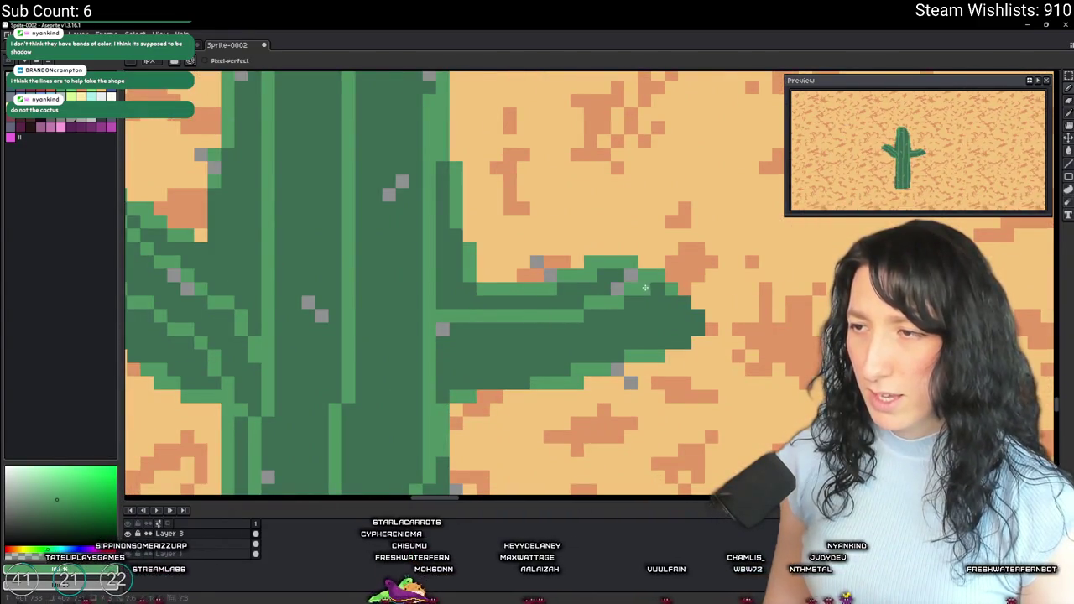
drag(678, 327, 531, 350)
Step: Draw another light rib down the trunk, then open the Outline effect
scroll(470, 361, down, 5)
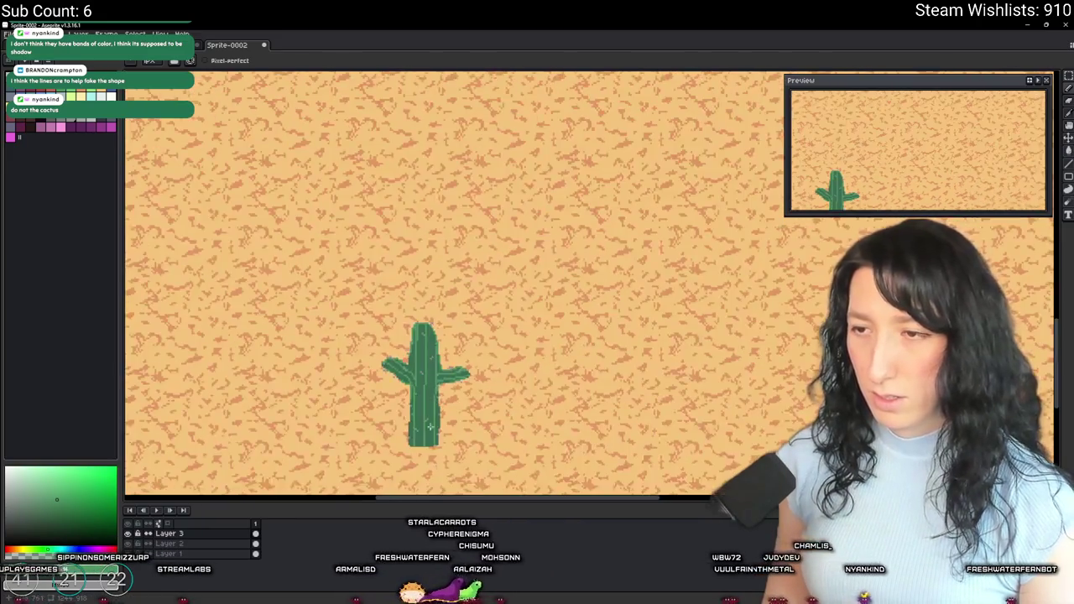
scroll(421, 374, up, 2)
scroll(409, 311, up, 1)
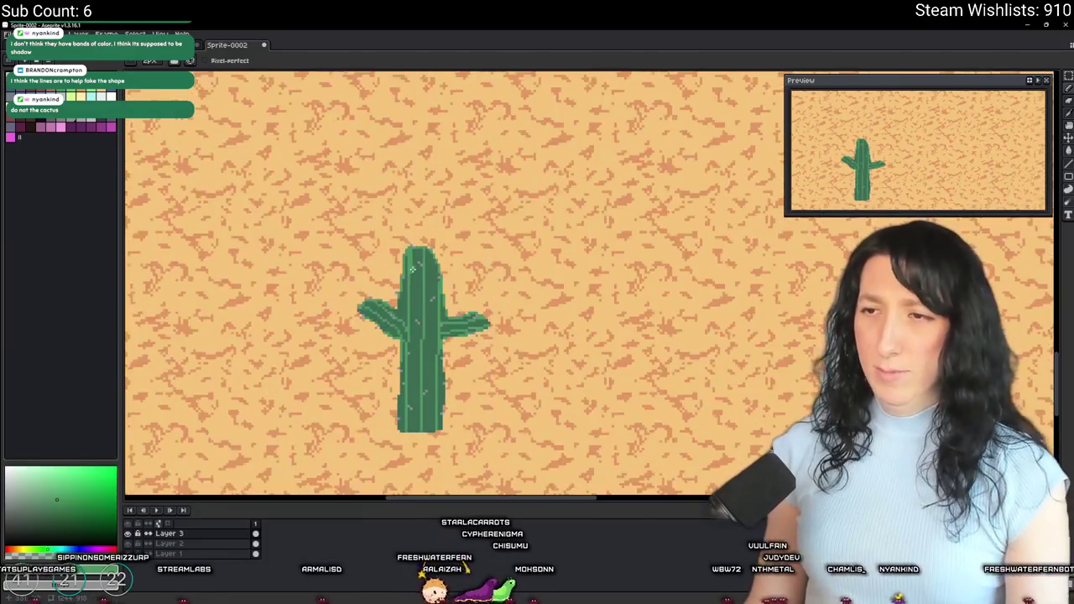
scroll(412, 273, up, 1)
drag(425, 246, 422, 481)
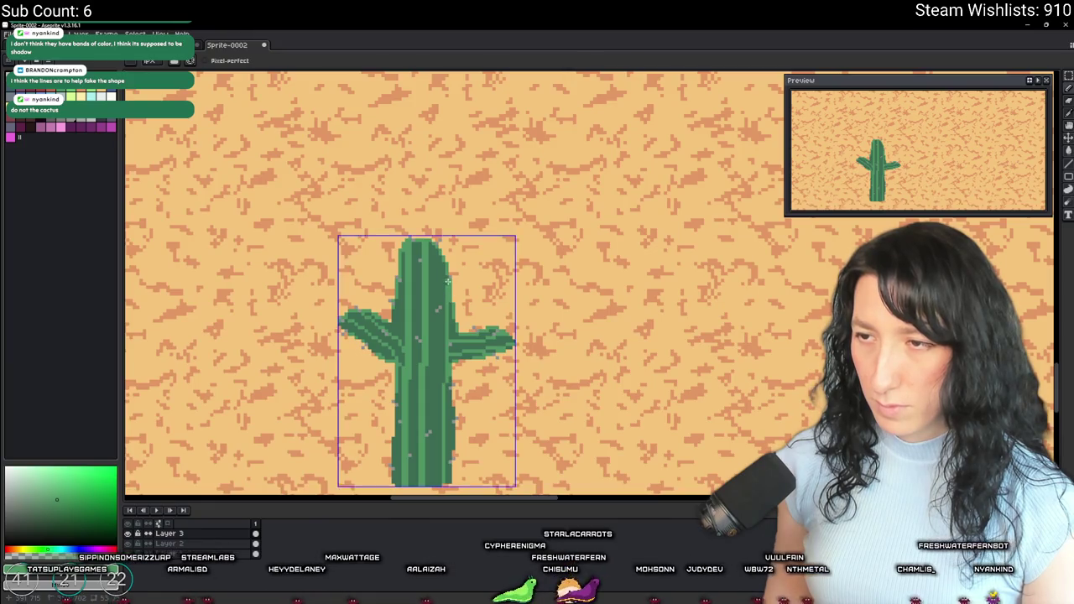
scroll(446, 281, up, 2)
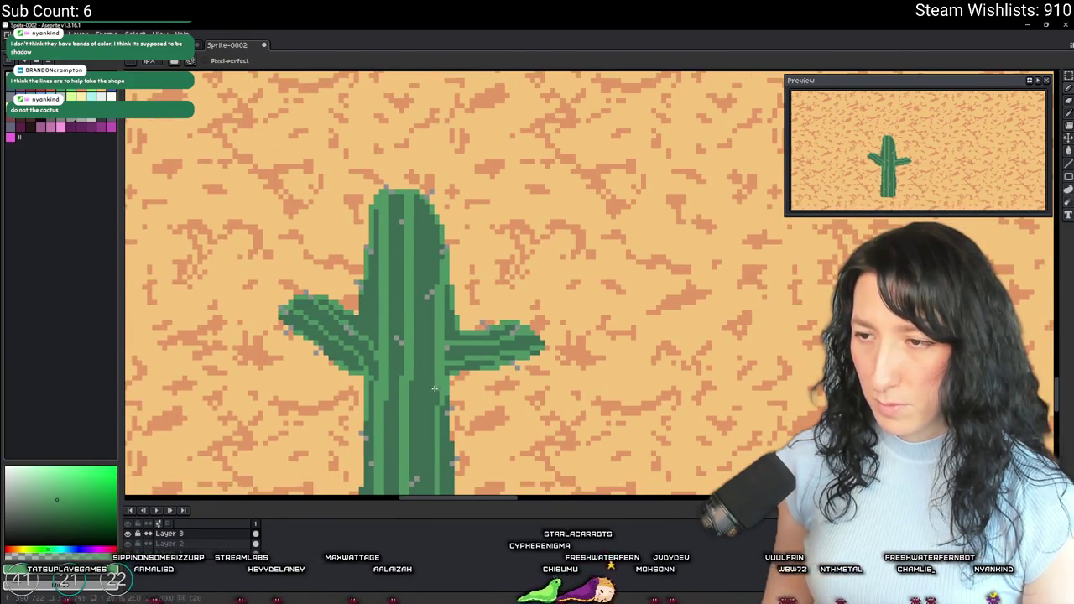
drag(436, 368, 428, 248)
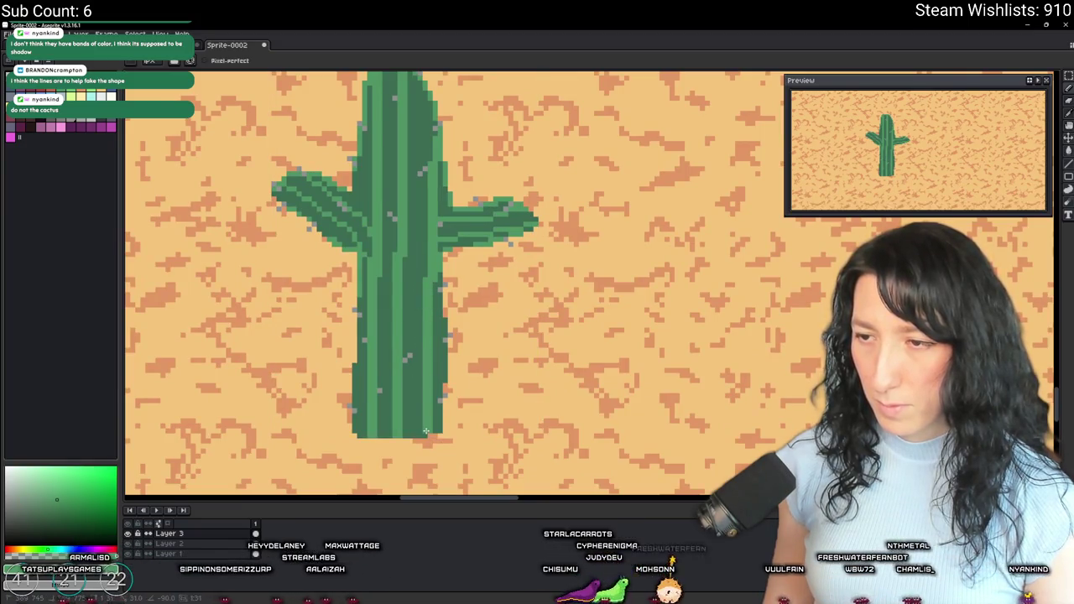
scroll(426, 434, down, 3)
scroll(501, 336, up, 1)
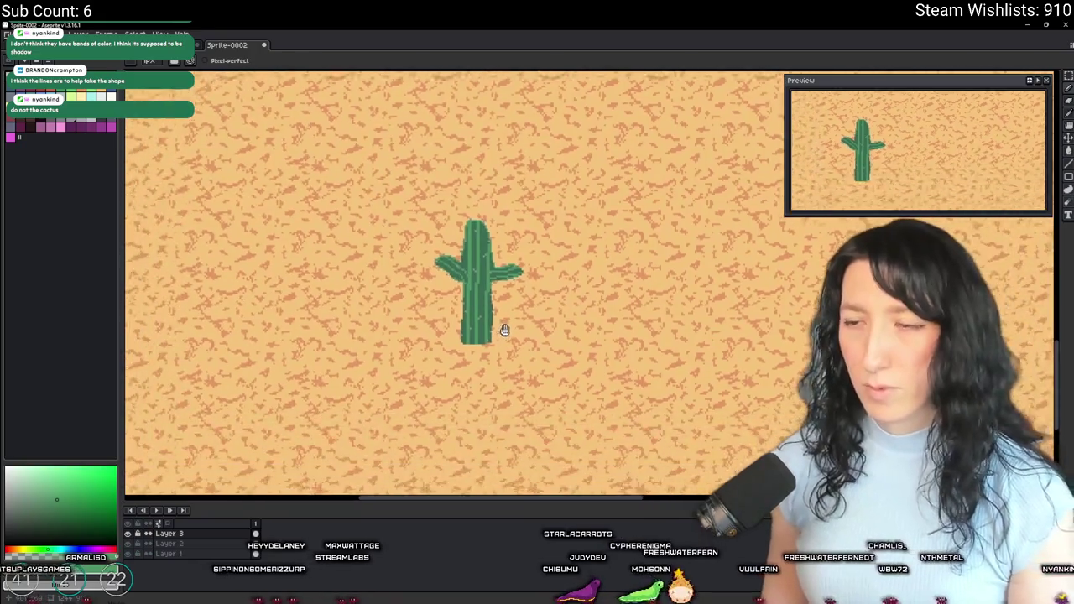
scroll(506, 327, down, 1)
scroll(507, 328, up, 1)
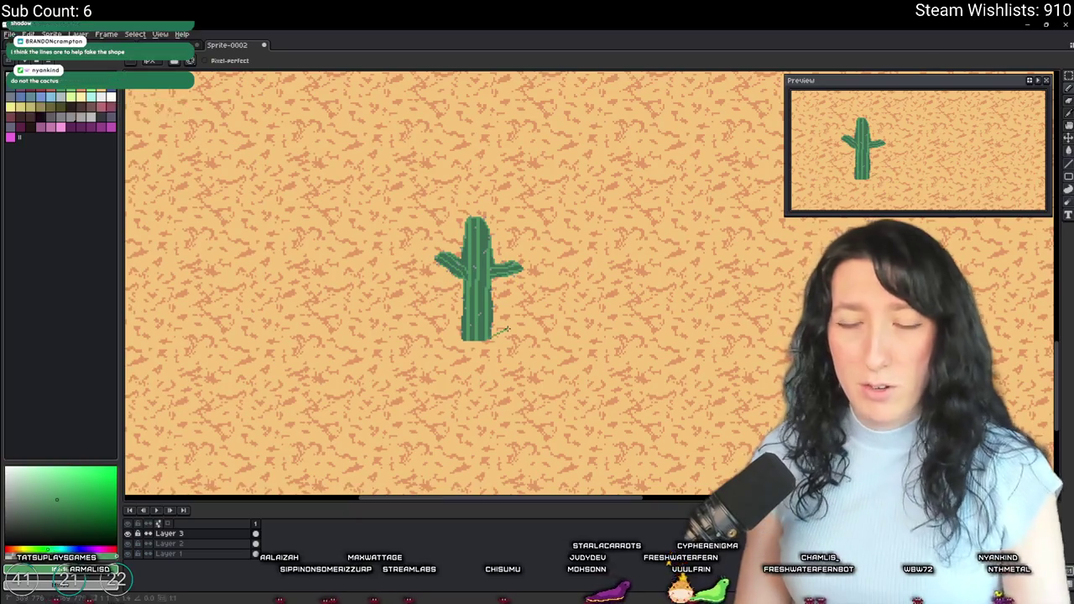
key(shift+o)
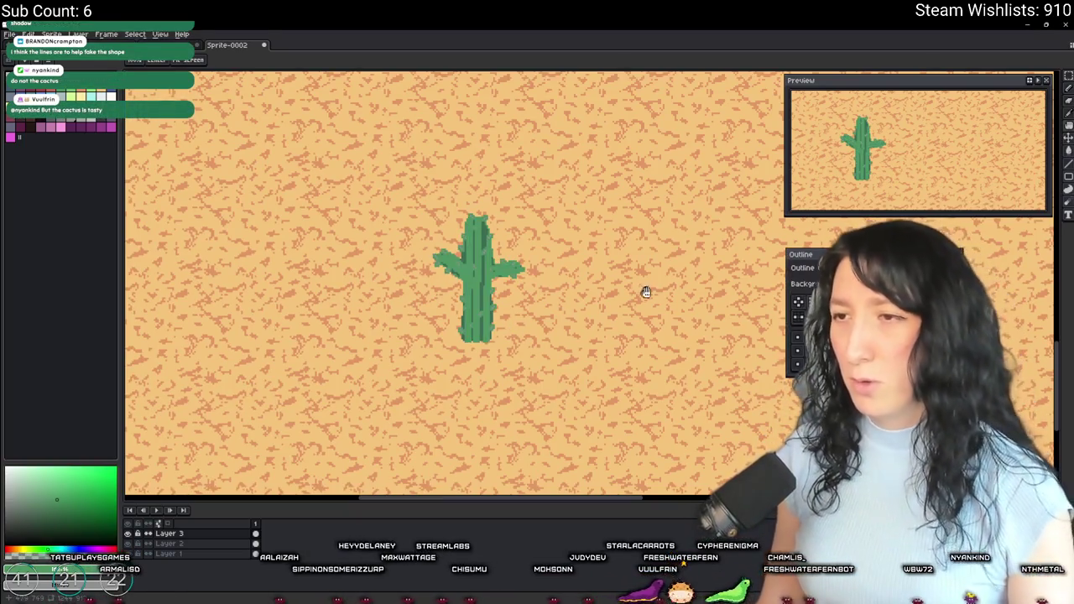
Step: Cancel the Outline dialog, switch to Layer 2, and undo a stray green line
scroll(504, 280, up, 2)
key(Escape)
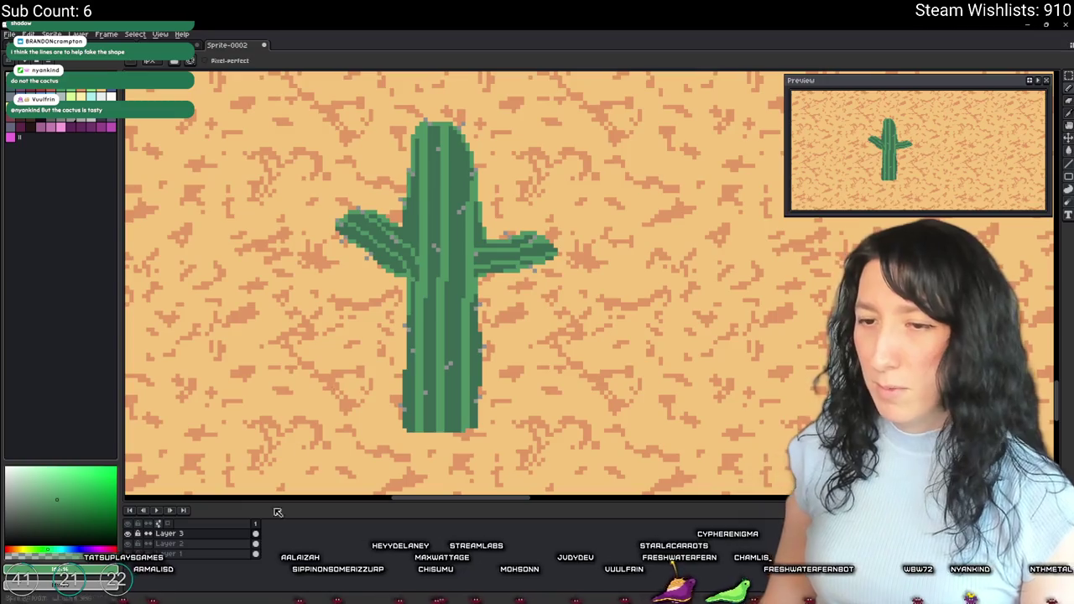
key(Down)
drag(478, 426, 677, 401)
key(ctrl+z)
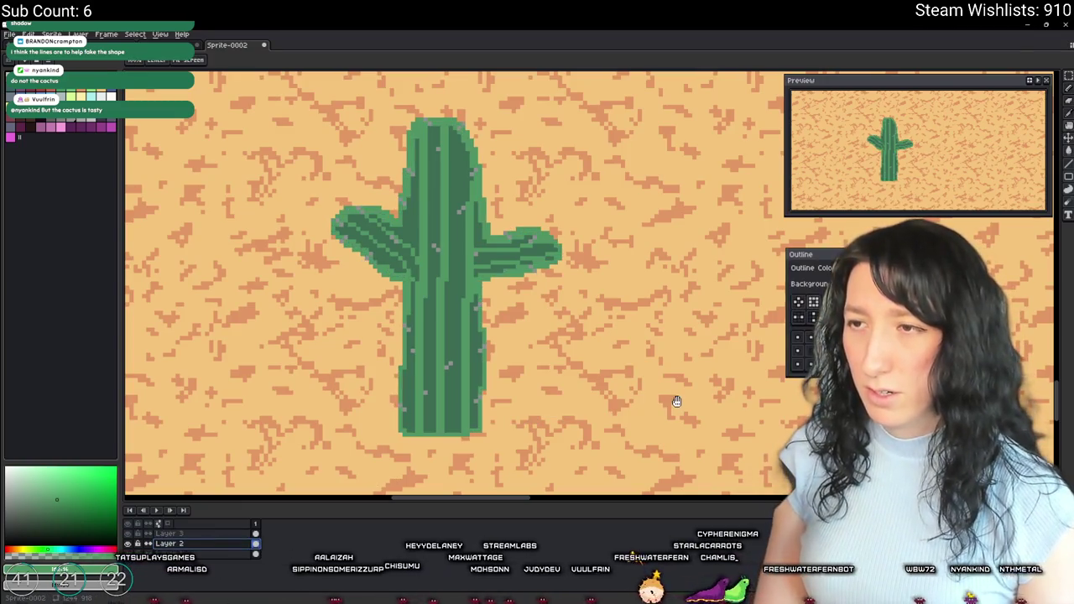
Step: Erase the cactus's bottom row, then undo both the erase and the outline
scroll(677, 402, down, 2)
scroll(607, 403, up, 4)
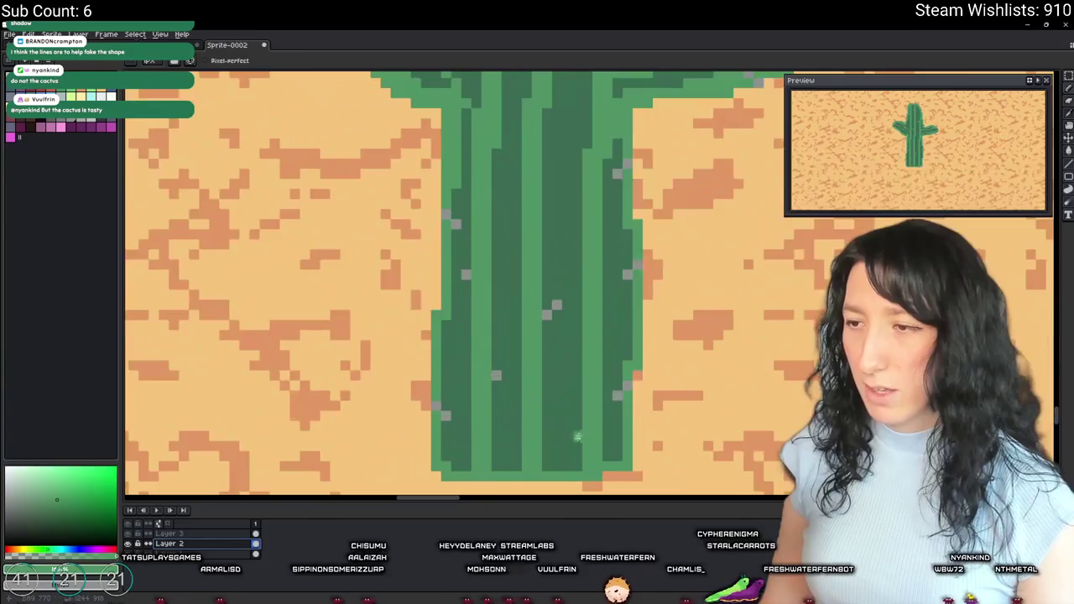
drag(455, 476, 596, 486)
scroll(567, 476, down, 6)
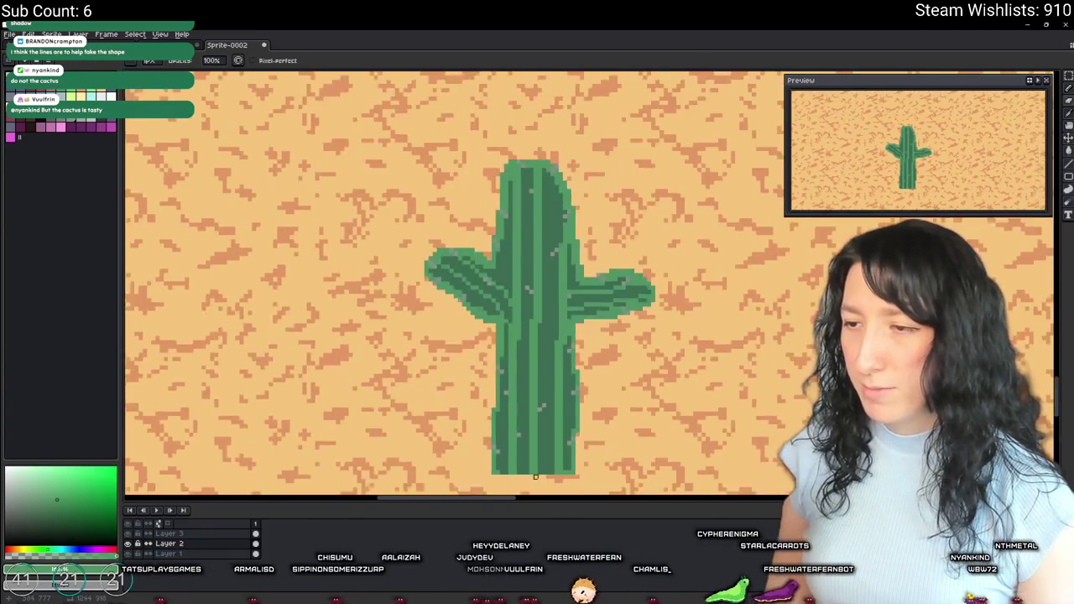
scroll(555, 386, down, 3)
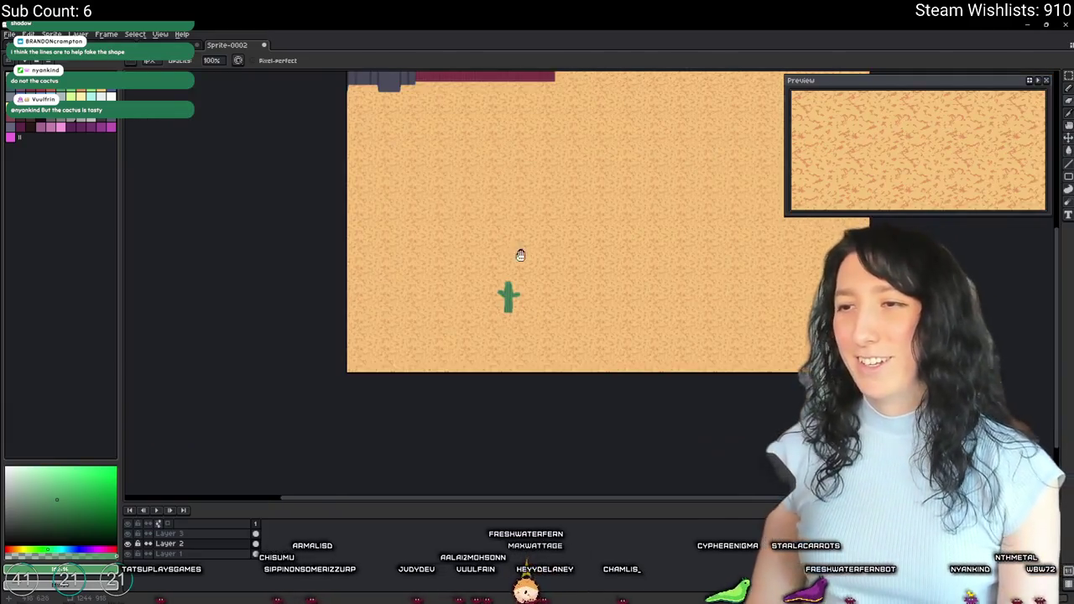
drag(520, 255, 504, 300)
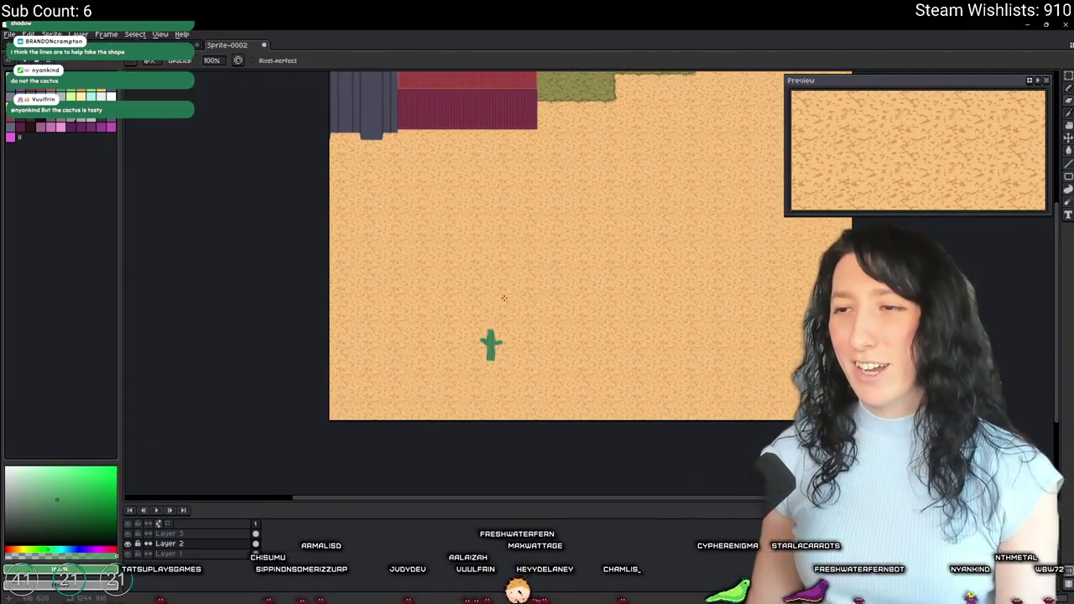
key(ctrl+z)
scroll(398, 254, up, 4)
key(ctrl+z)
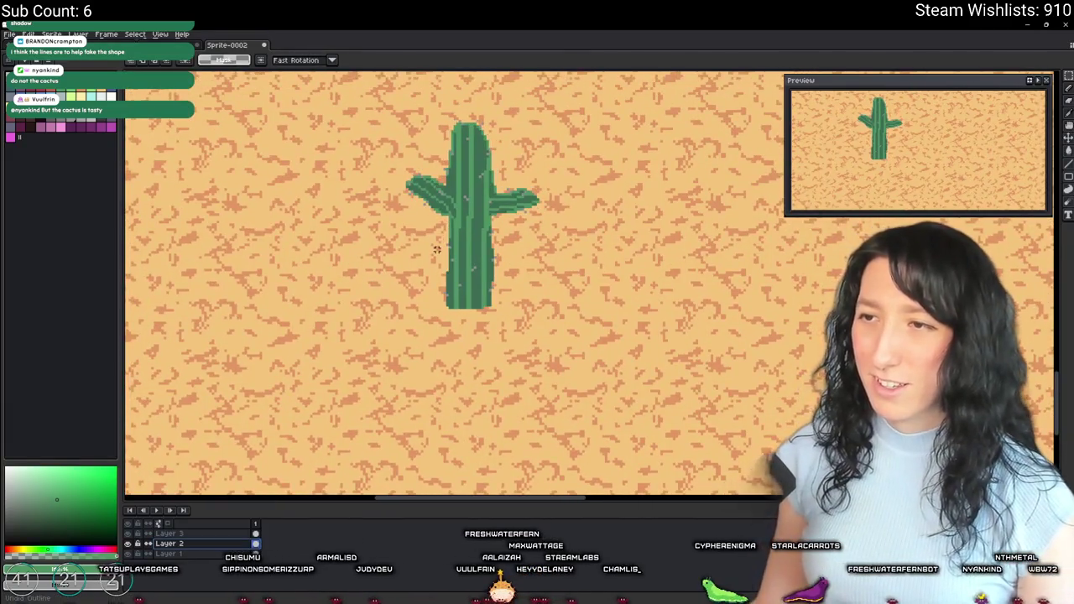
Step: Pan along the cactus and briefly hide then reshow Layer 2 to check the stripes
scroll(416, 171, up, 4)
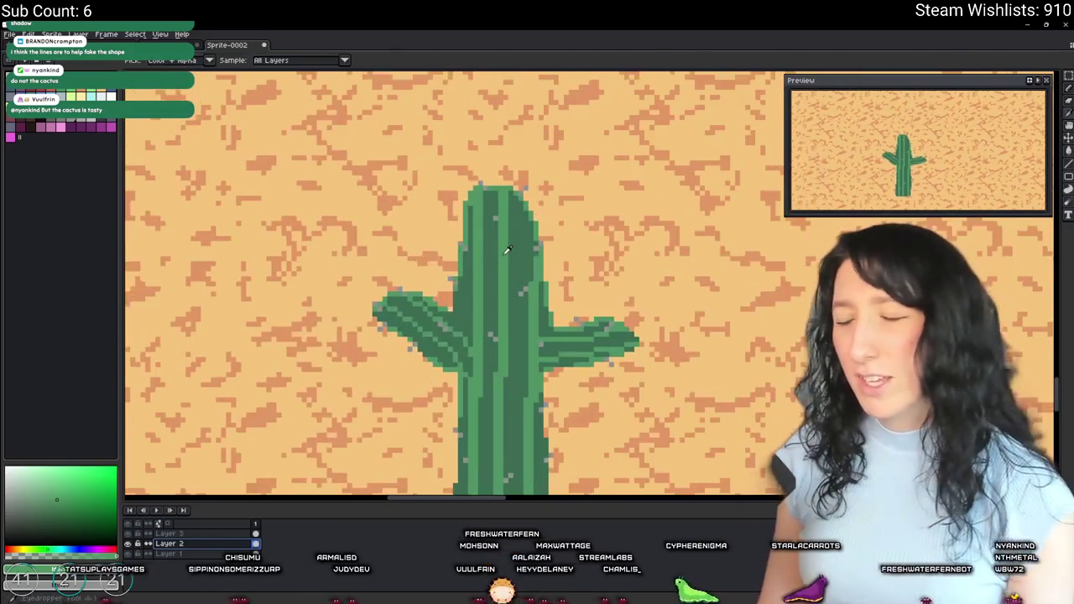
key(i)
drag(454, 366, 370, 188)
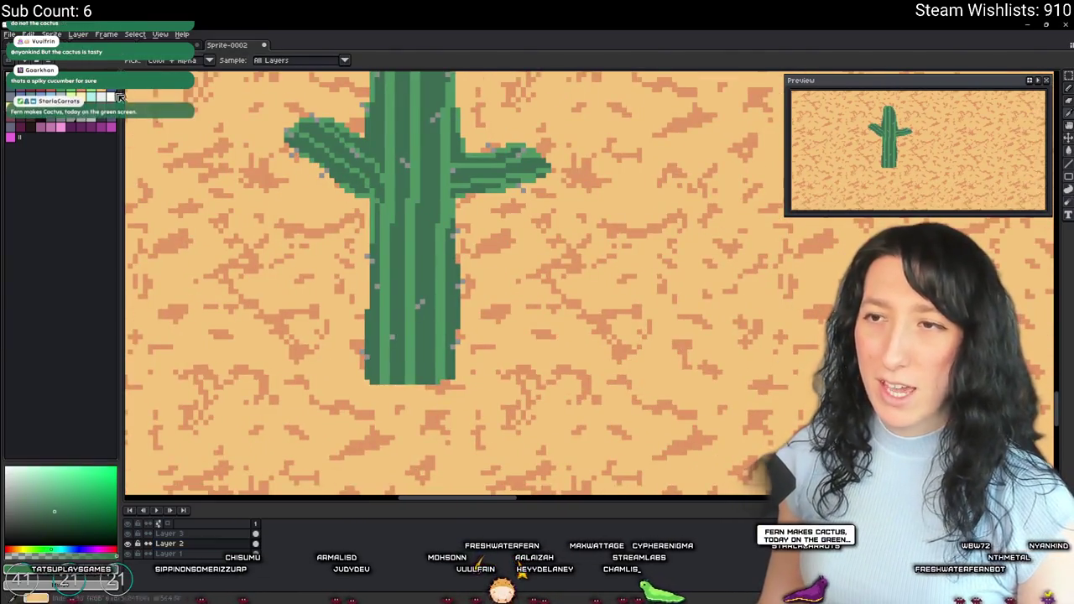
key(b)
scroll(379, 278, up, 2)
scroll(379, 279, up, 3)
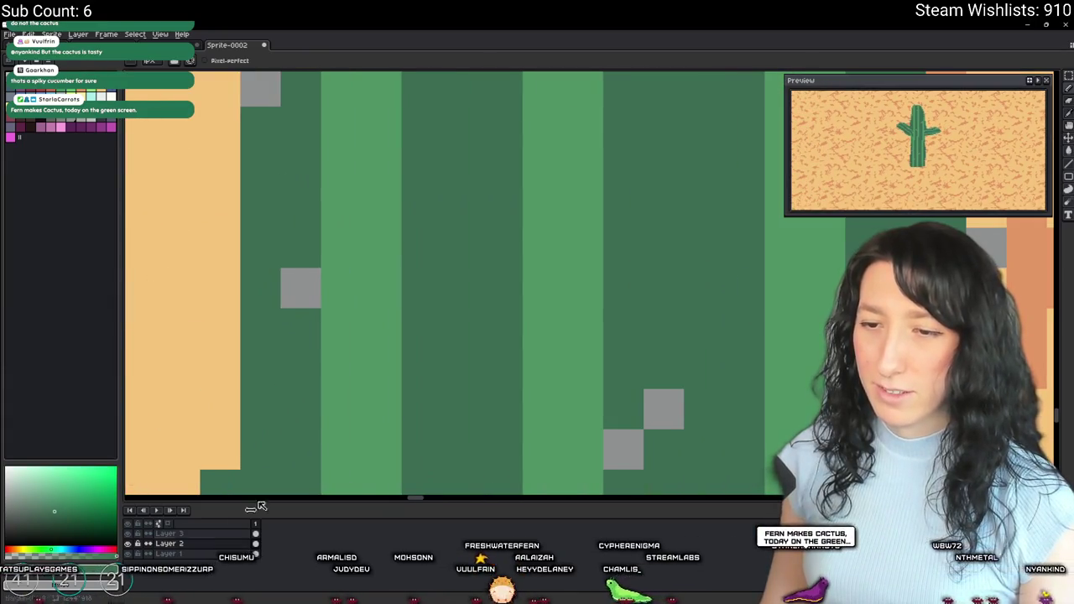
click(140, 543)
click(140, 543)
Step: Use the Magic Wand on one dark stripe to select every matching dark green stripe
key(w)
scroll(324, 412, down, 4)
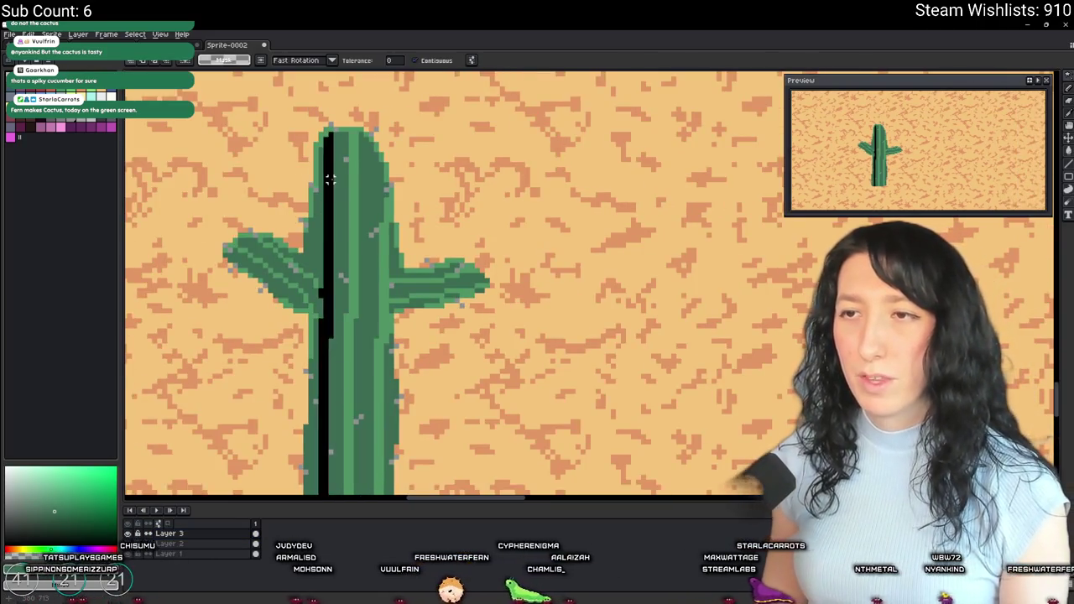
scroll(329, 179, up, 2)
key(i)
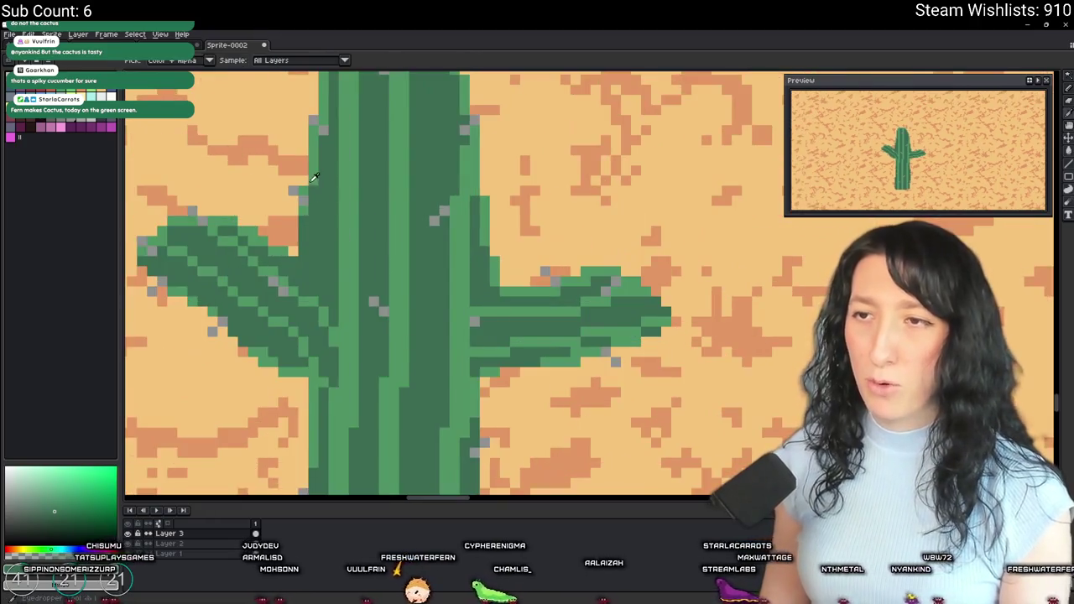
scroll(380, 188, down, 2)
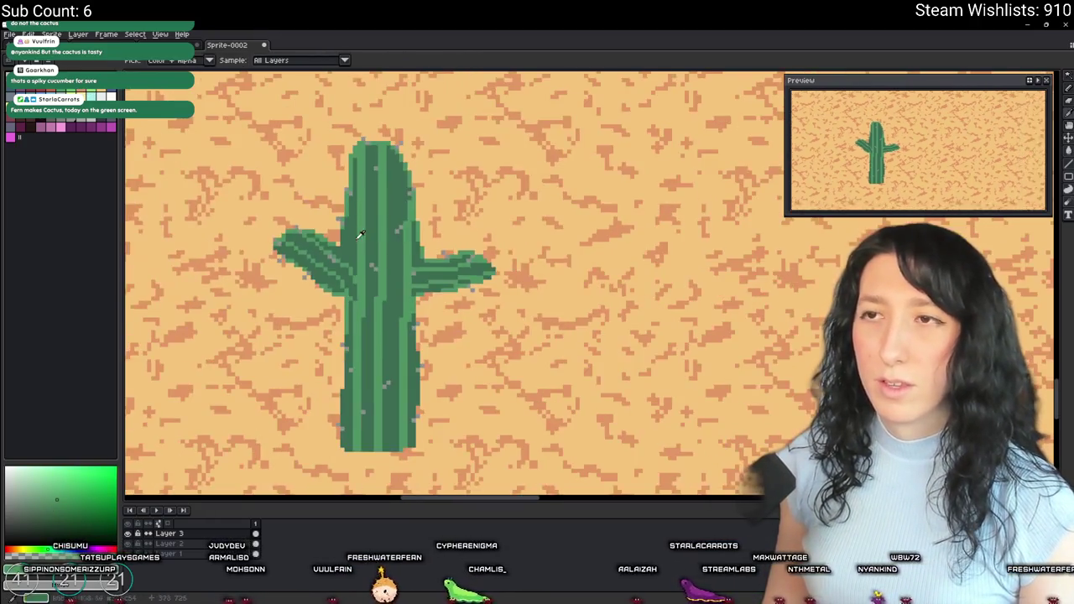
key(w)
click(380, 189)
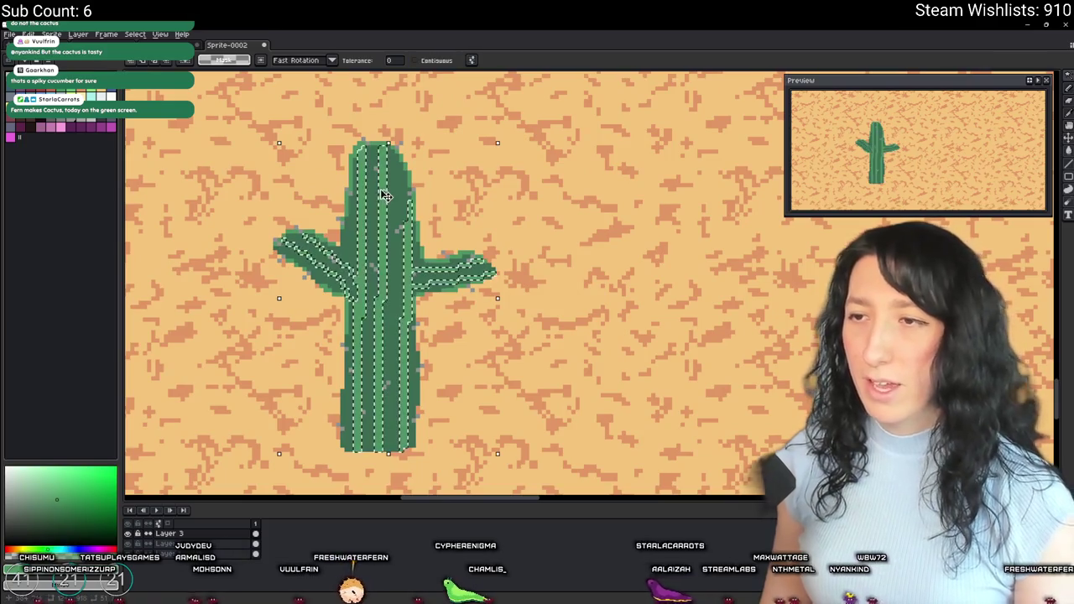
key(f)
key(ctrl+d)
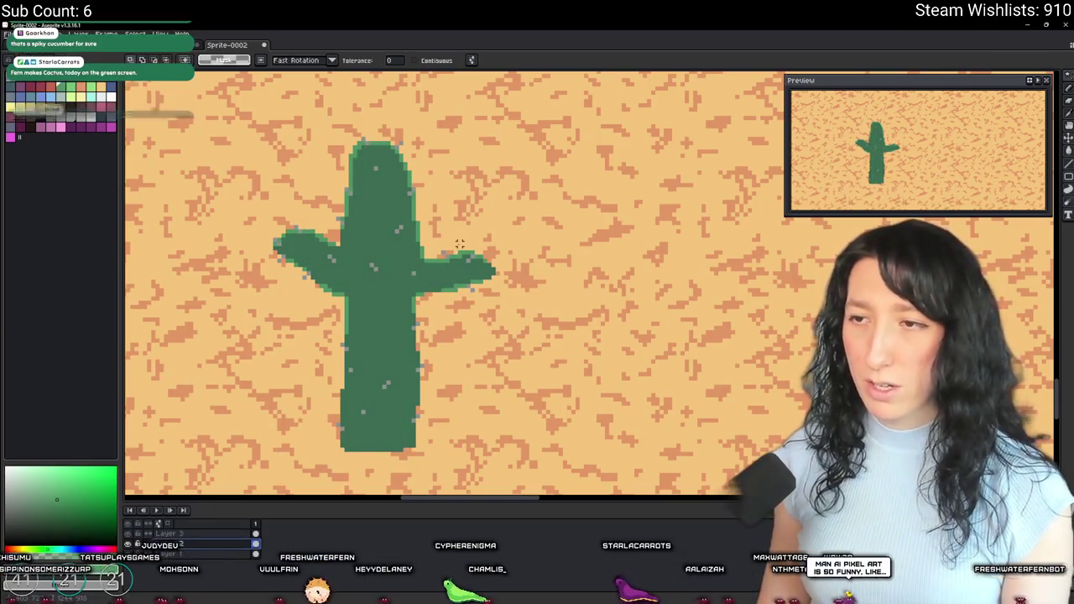
key(ctrl+z)
key(ctrl+z)
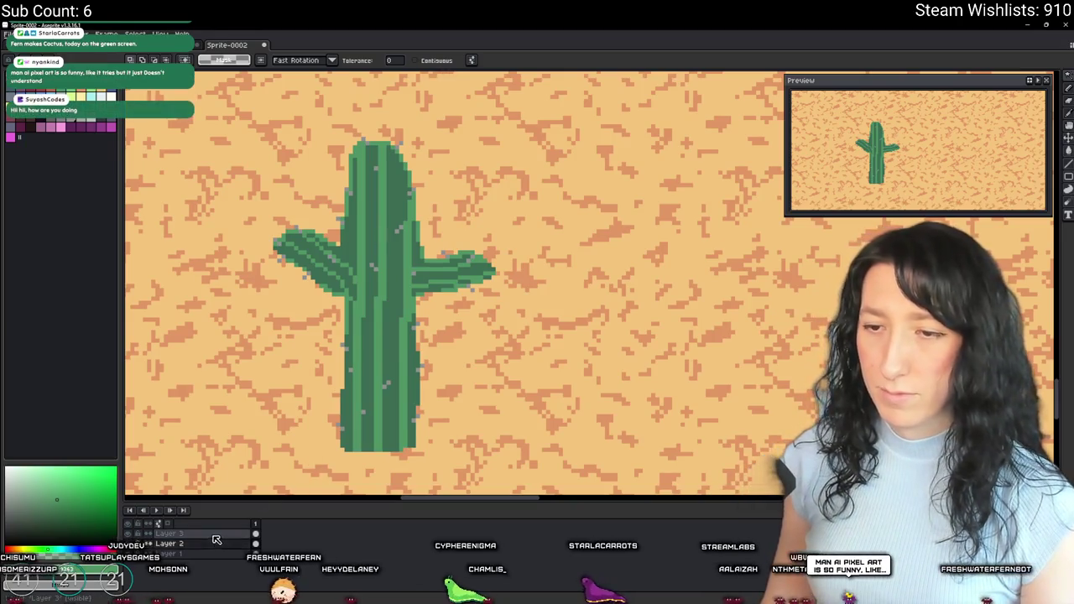
scroll(444, 259, up, 4)
key(i)
key(b)
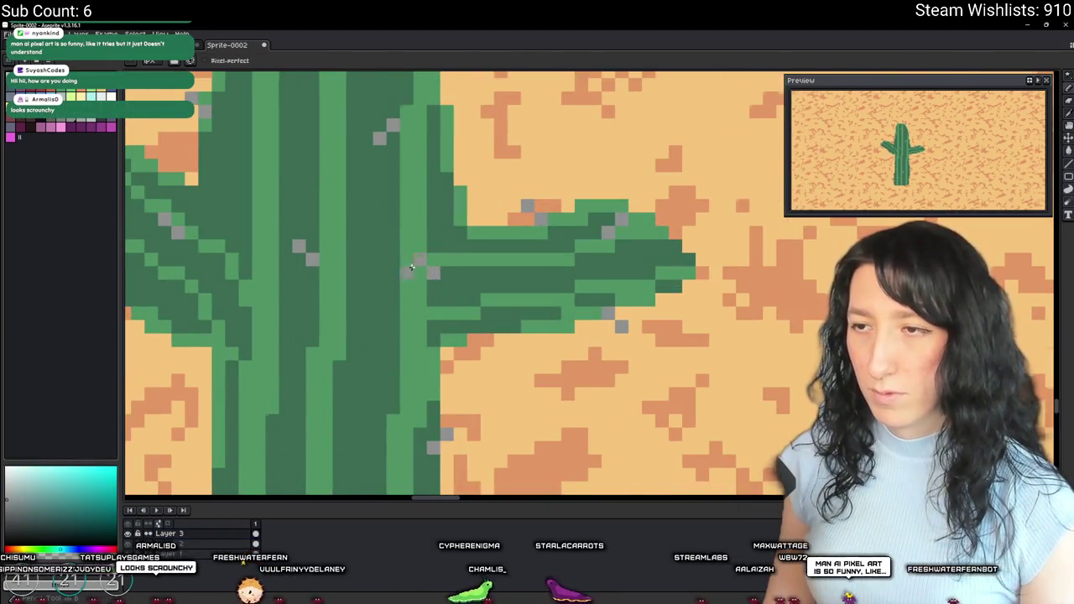
scroll(428, 264, down, 3)
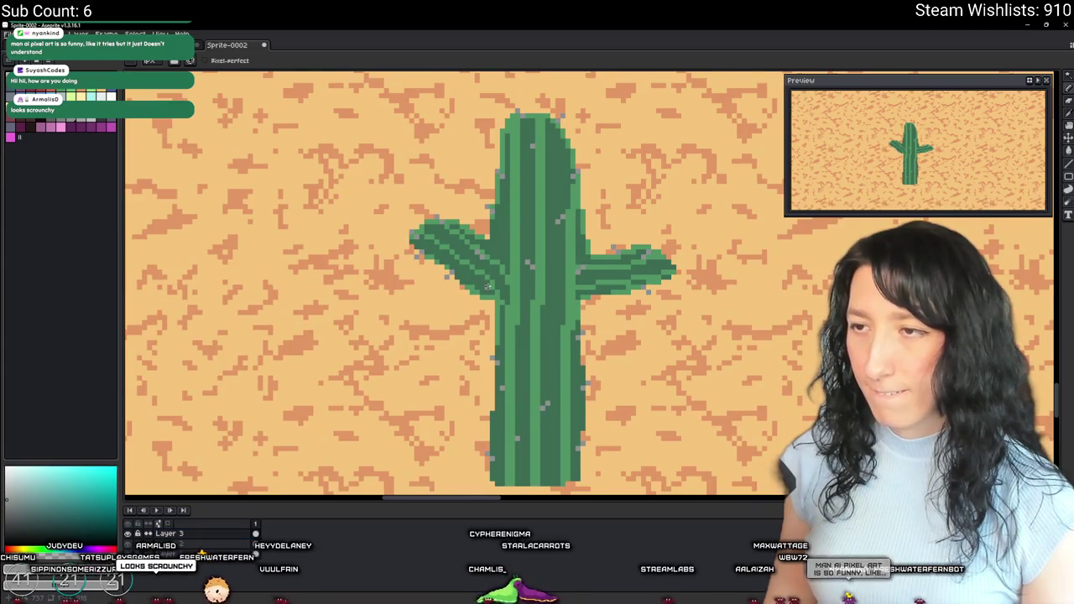
scroll(488, 286, down, 3)
scroll(509, 223, up, 4)
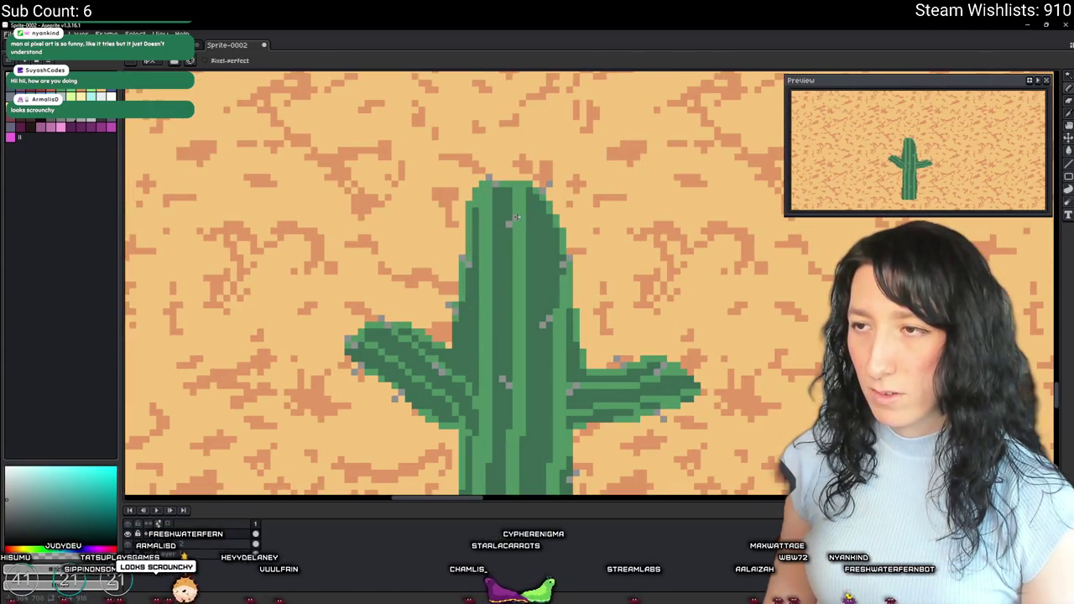
scroll(507, 241, down, 2)
drag(556, 367, 516, 223)
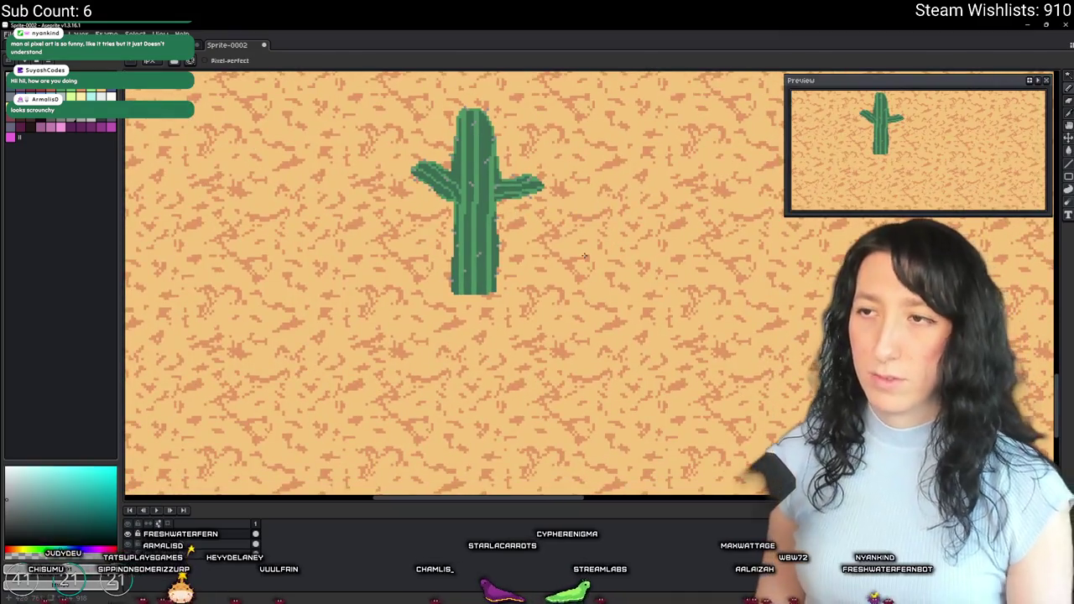
scroll(575, 389, up, 1)
scroll(576, 390, up, 1)
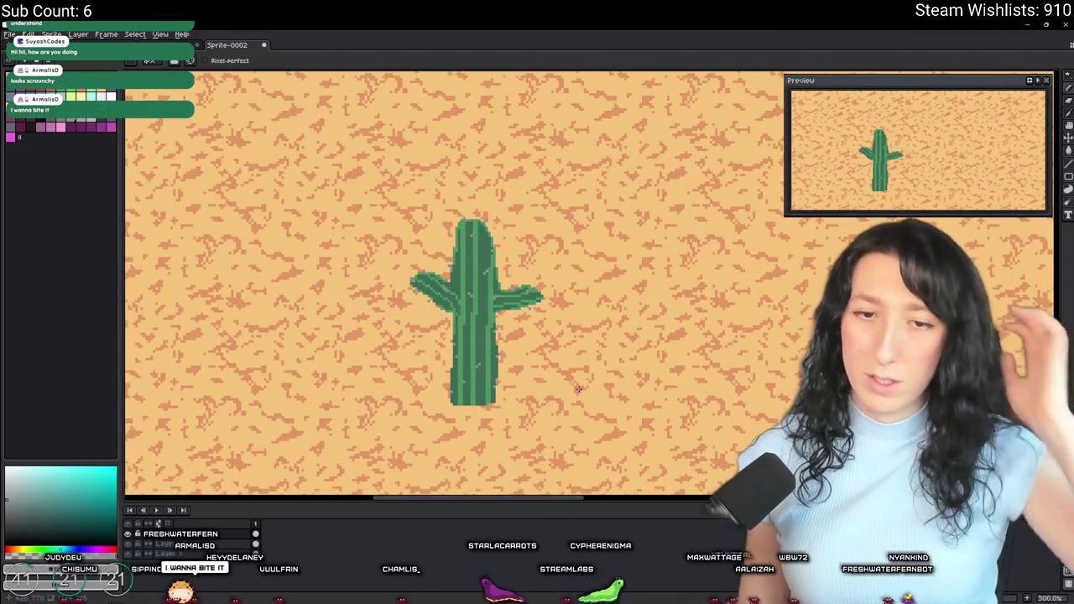
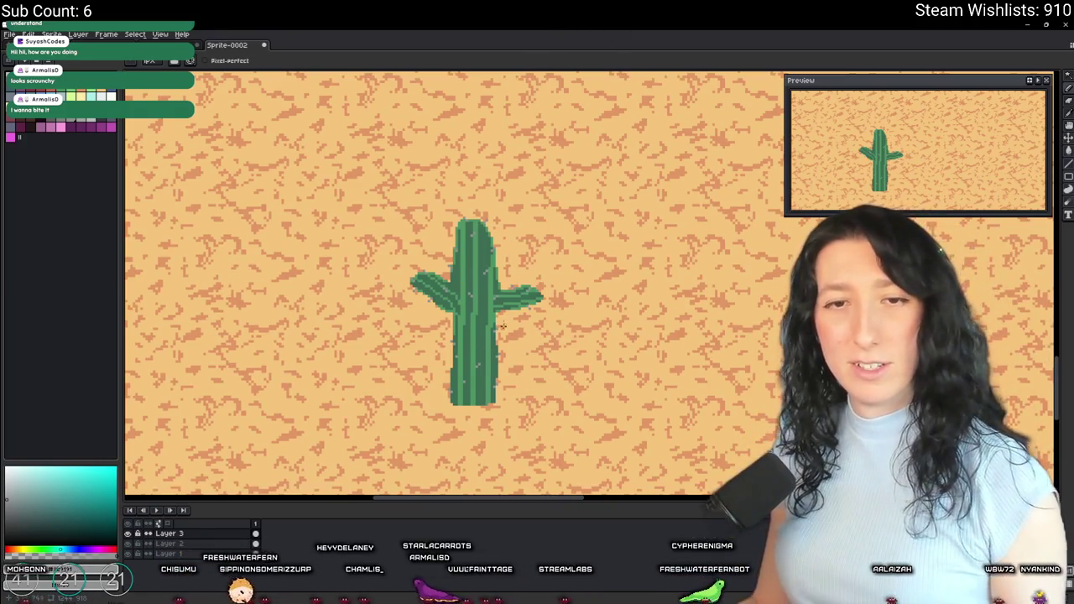
Step: Undo back to the taller, wider-armed cactus and sample its green with the Eyedropper
key(ctrl+z)
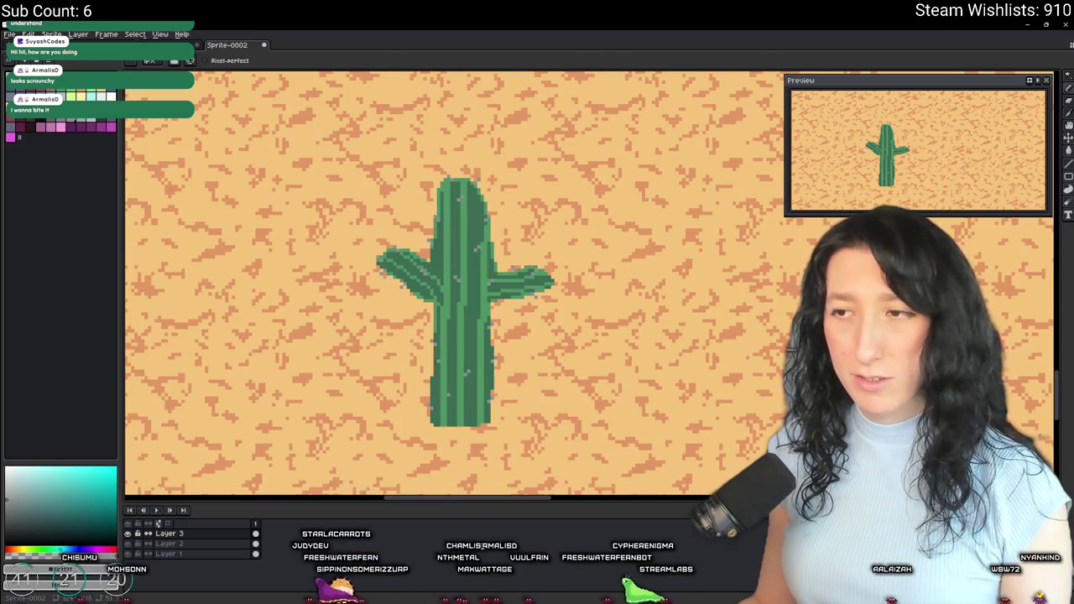
scroll(474, 281, down, 1)
key(i)
scroll(470, 283, up, 3)
click(472, 283)
scroll(474, 283, down, 4)
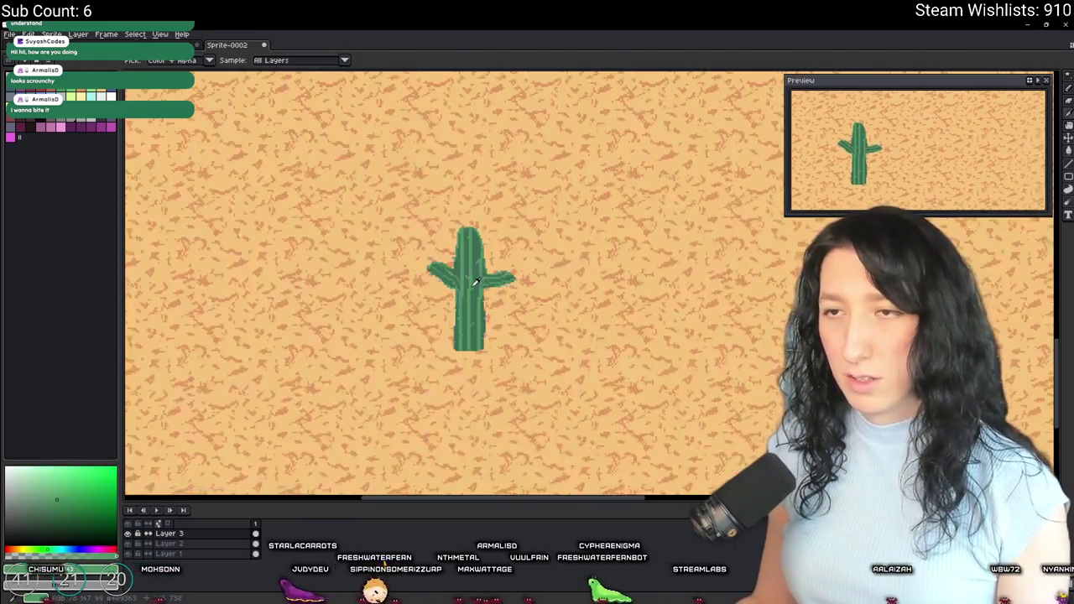
scroll(475, 282, up, 3)
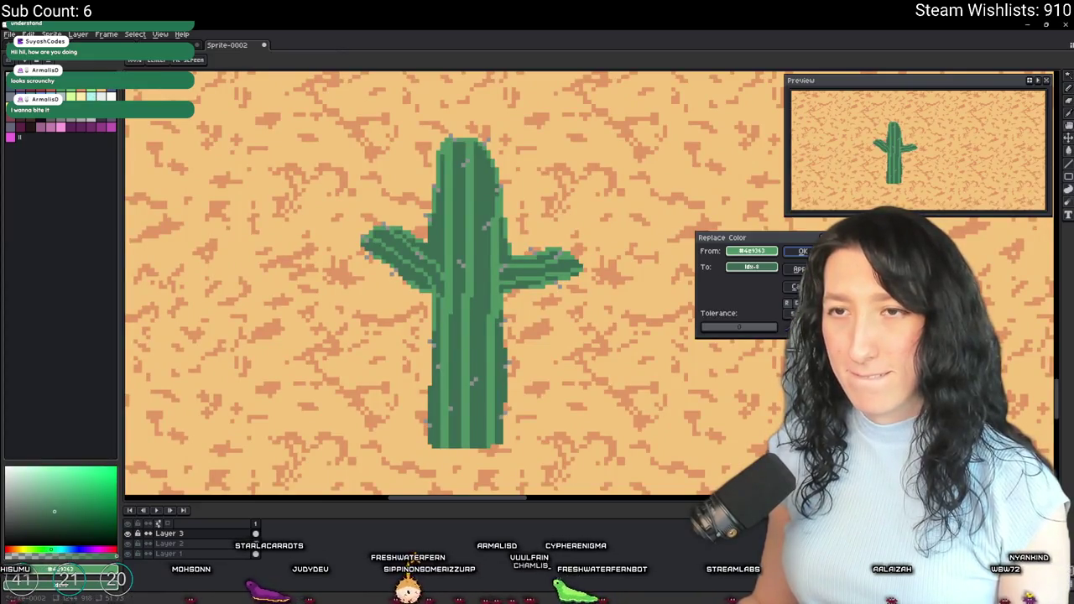
Step: Check Layer 2's properties, look over the sprite, then search Windows for 'discord'
double_click(241, 546)
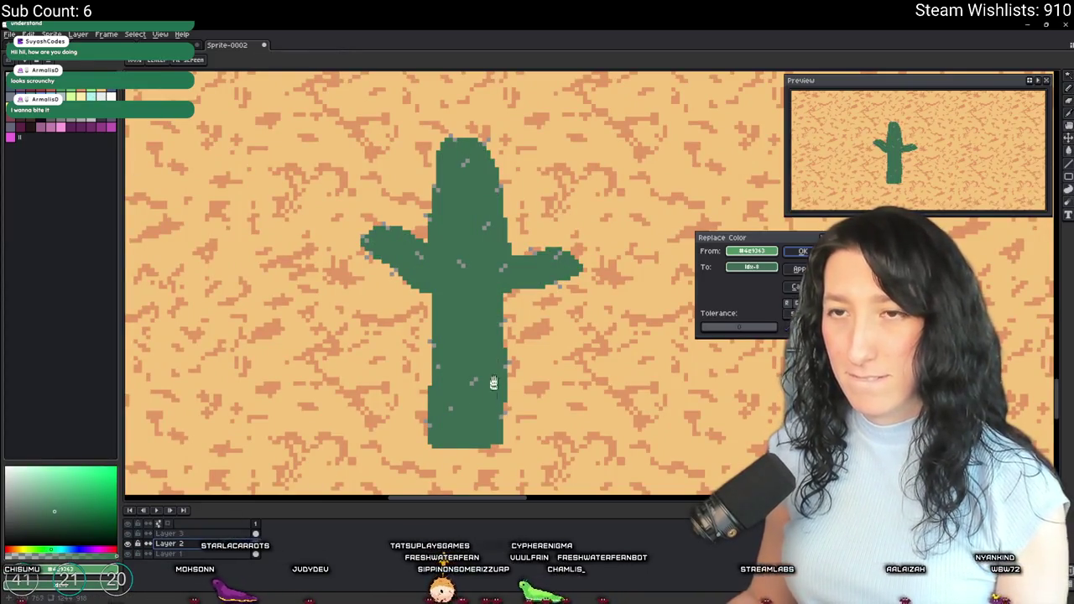
key(Return)
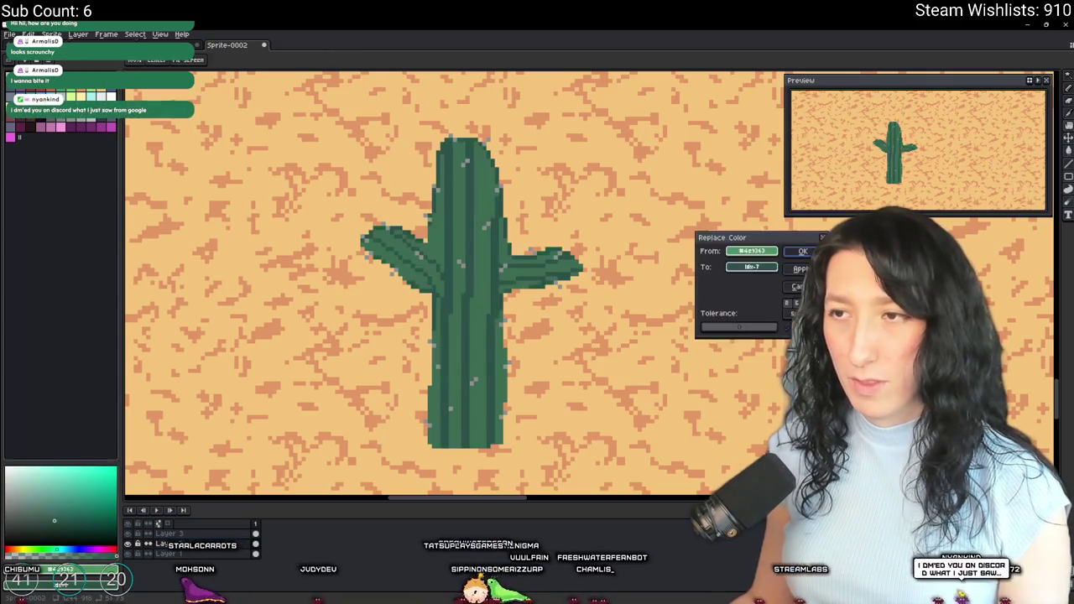
scroll(676, 256, down, 2)
scroll(676, 256, down, 1)
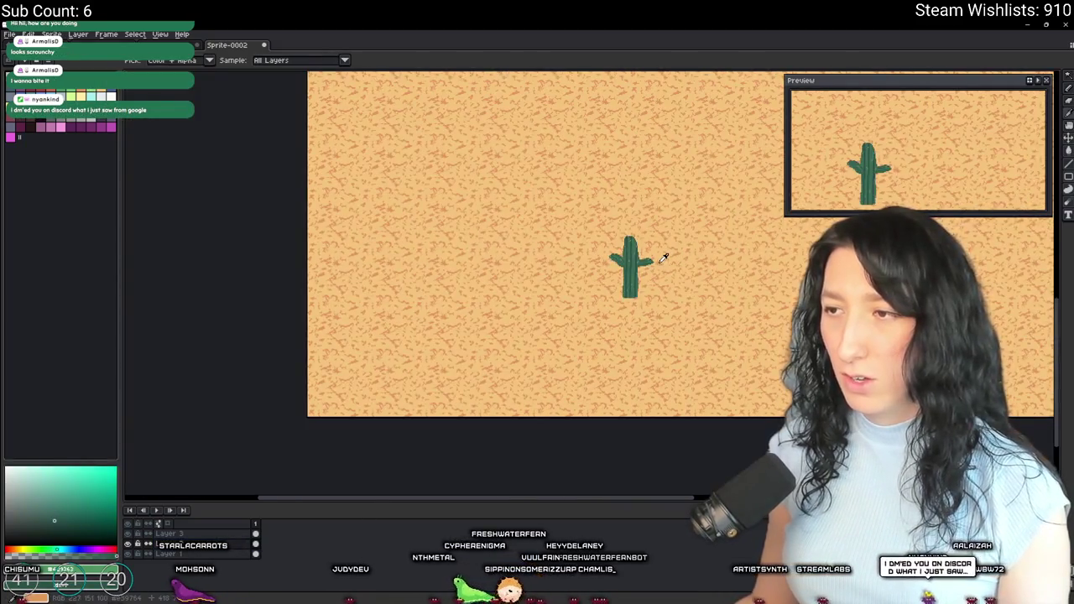
scroll(663, 259, up, 2)
scroll(577, 315, up, 3)
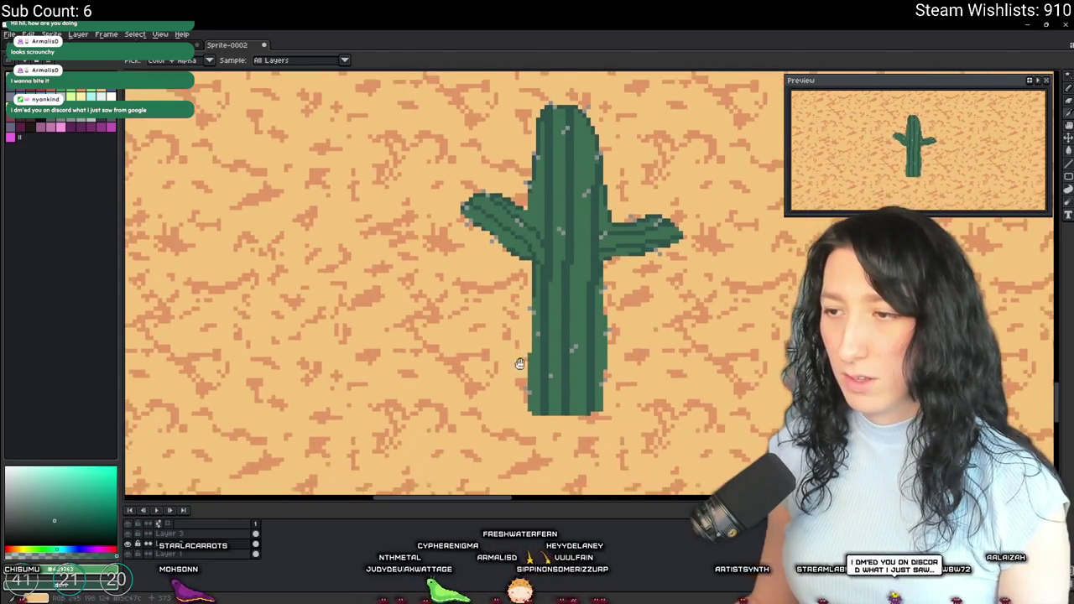
scroll(517, 286, up, 3)
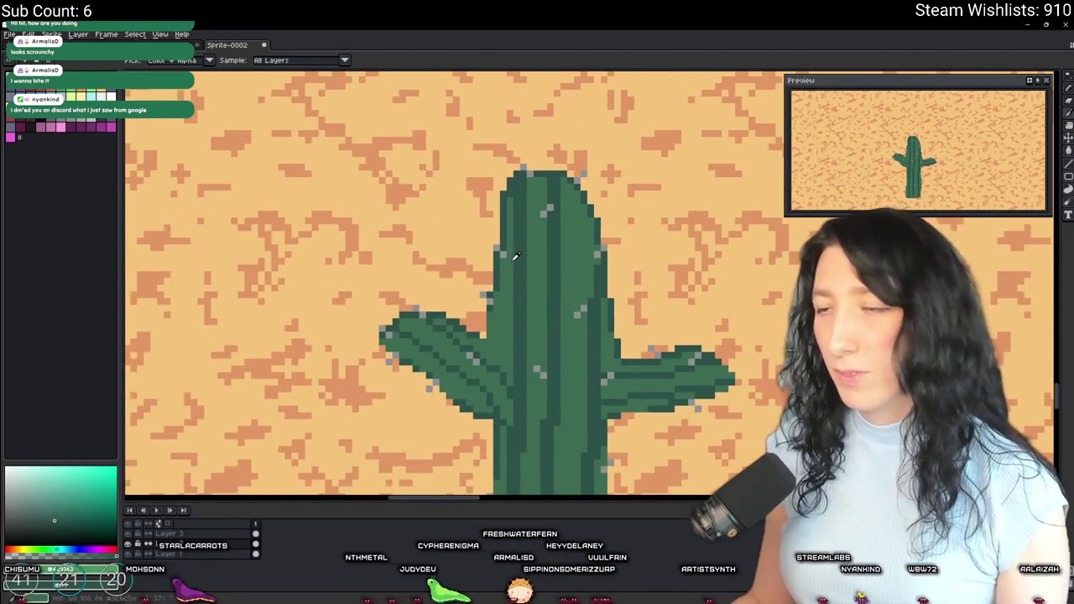
scroll(519, 247, up, 3)
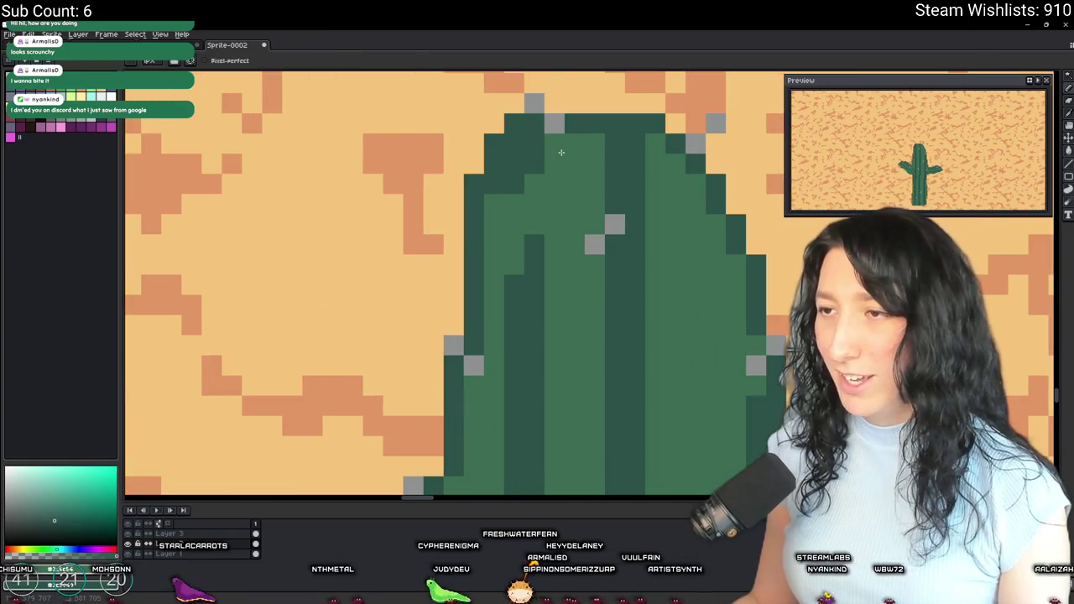
scroll(561, 152, down, 3)
scroll(562, 152, up, 3)
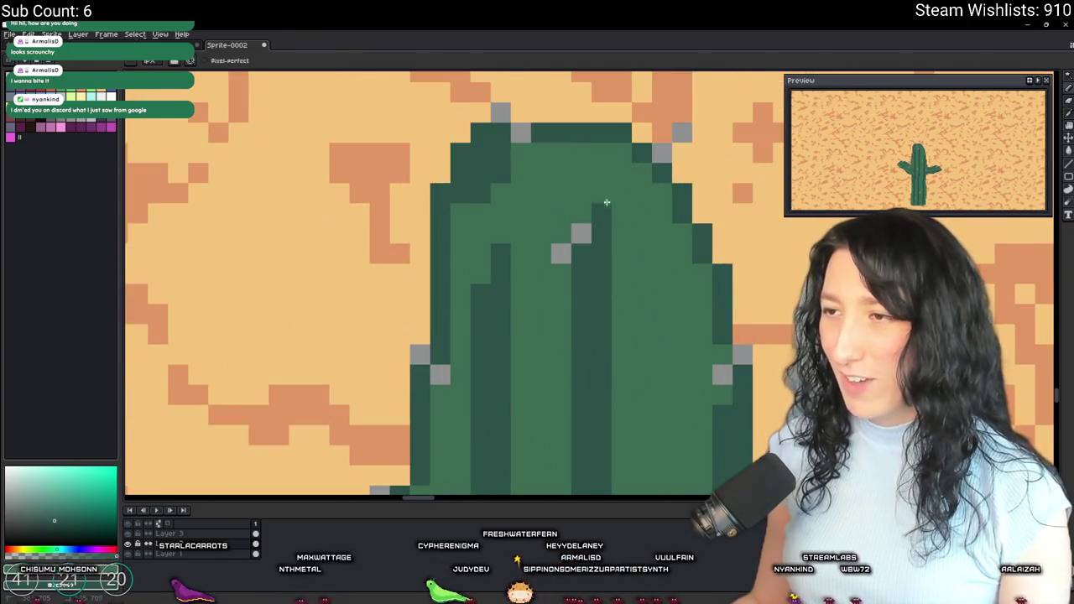
scroll(606, 197, down, 3)
scroll(609, 251, up, 3)
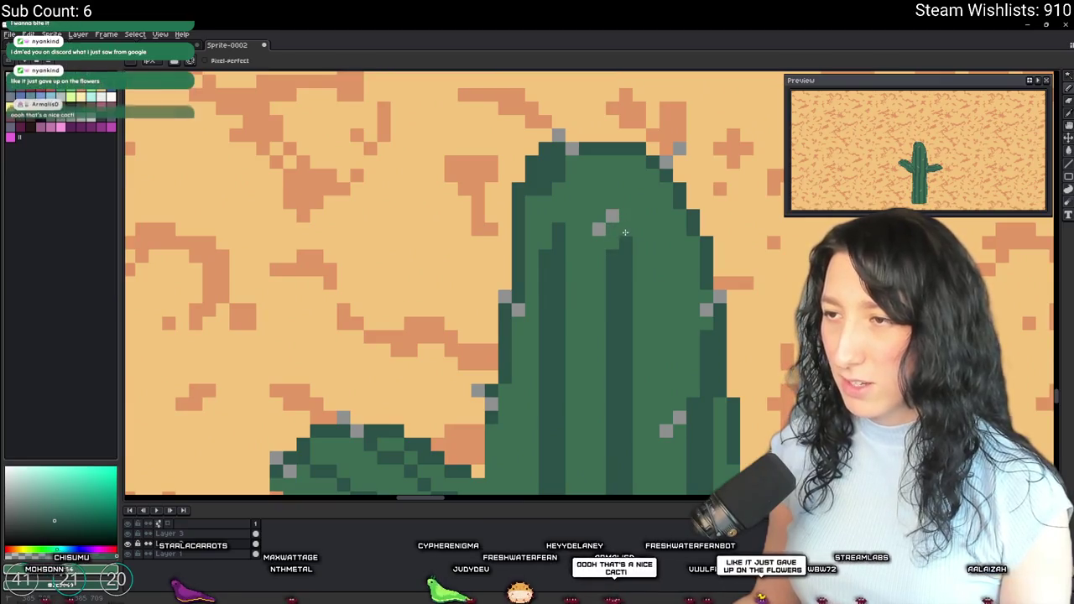
scroll(625, 232, down, 3)
scroll(601, 246, up, 3)
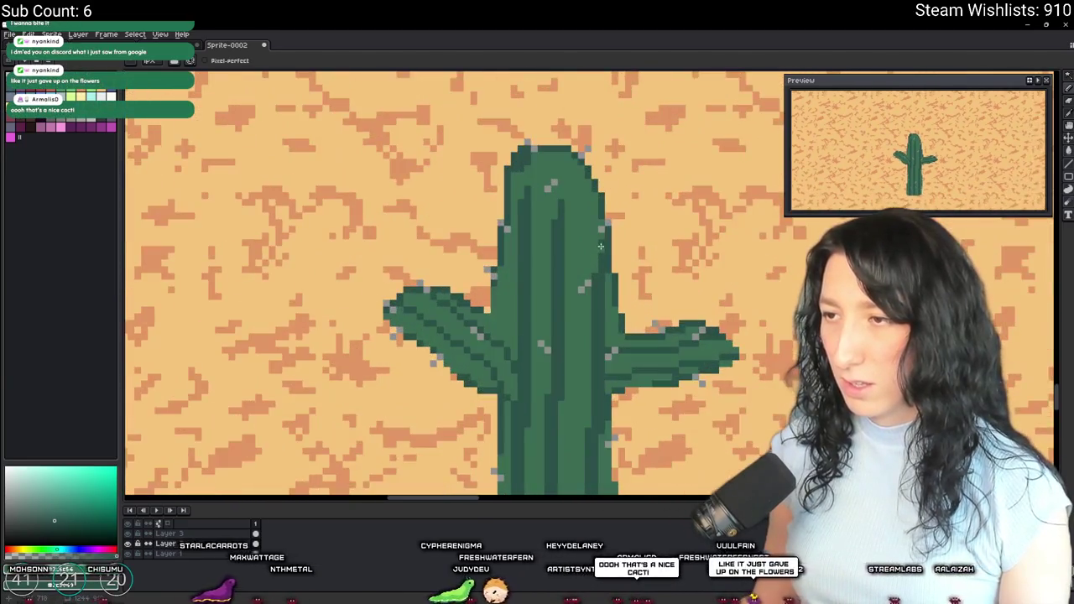
scroll(597, 275, down, 3)
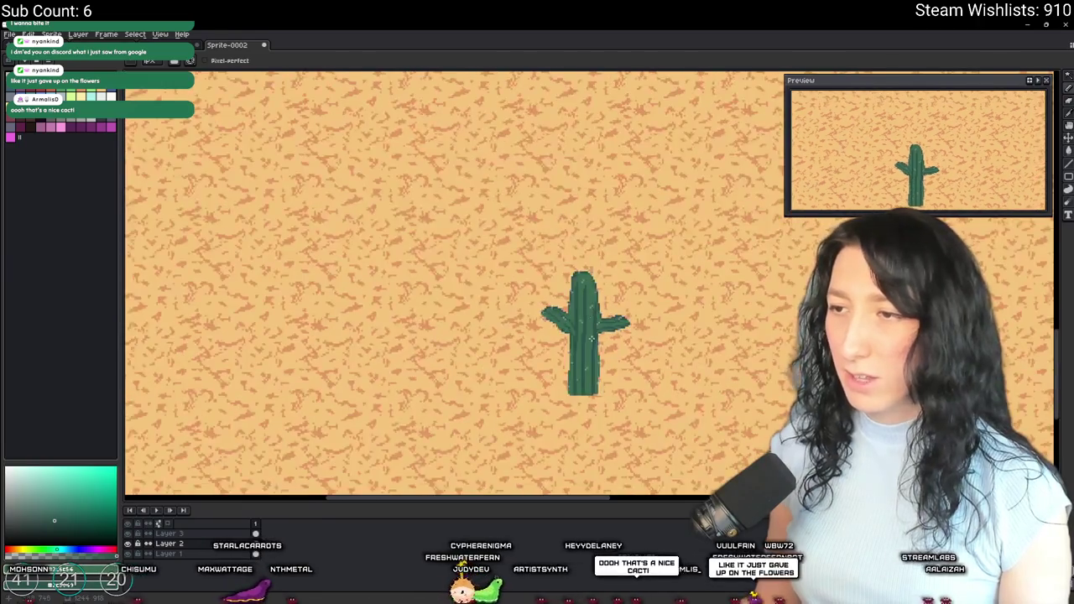
scroll(529, 258, up, 2)
scroll(529, 258, down, 1)
scroll(529, 258, down, 2)
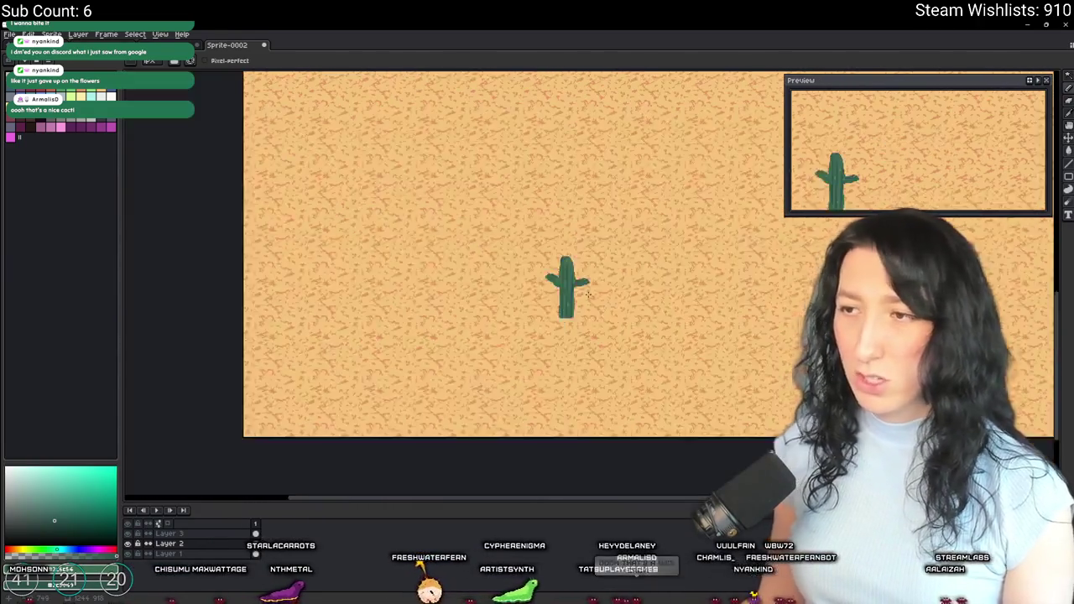
scroll(538, 293, up, 1)
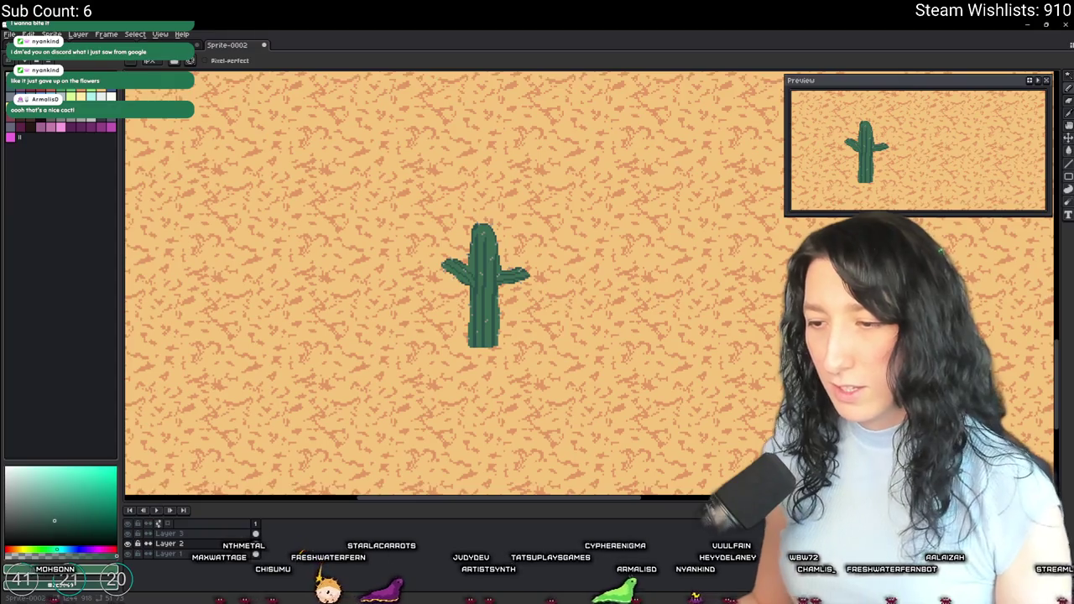
key(super)
text(discord)
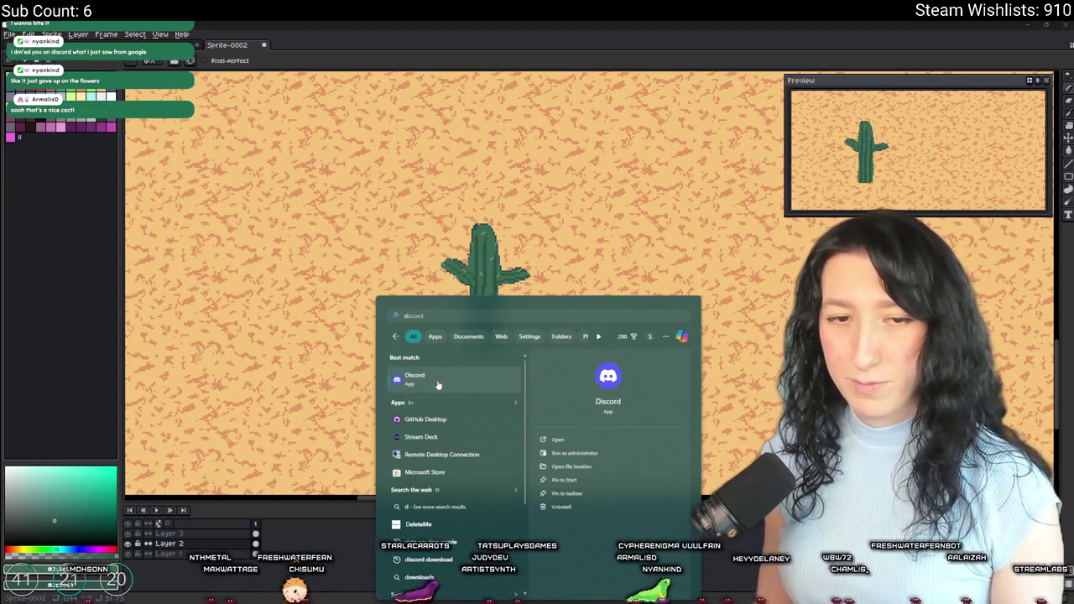
Step: Launch Discord from the search's best match
click(439, 383)
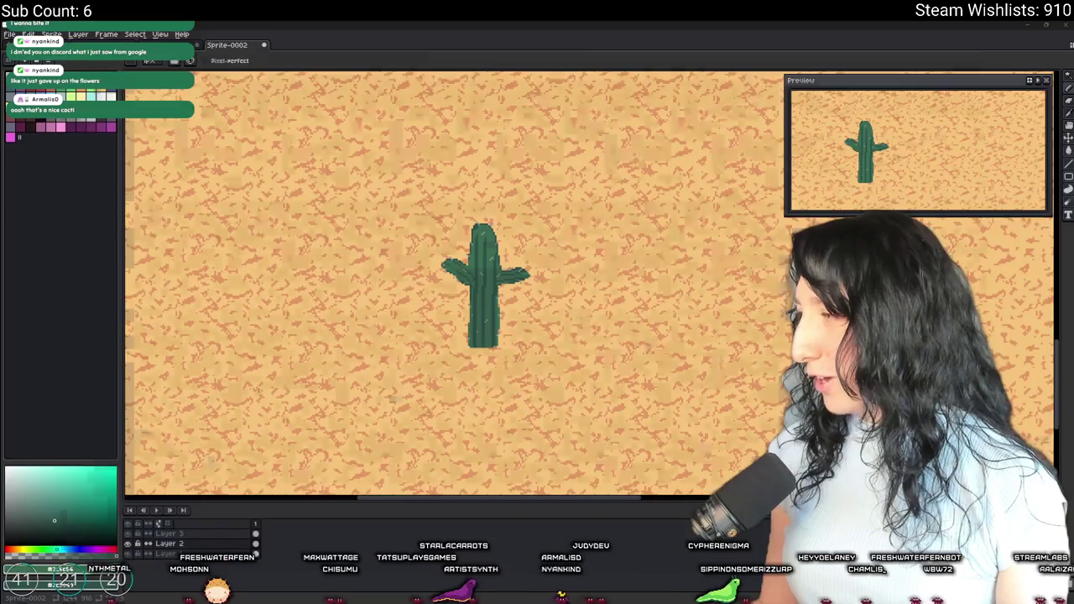
Step: Zoom in on the potted cactus reference image and study it, then return to Aseprite
scroll(503, 320, up, 7)
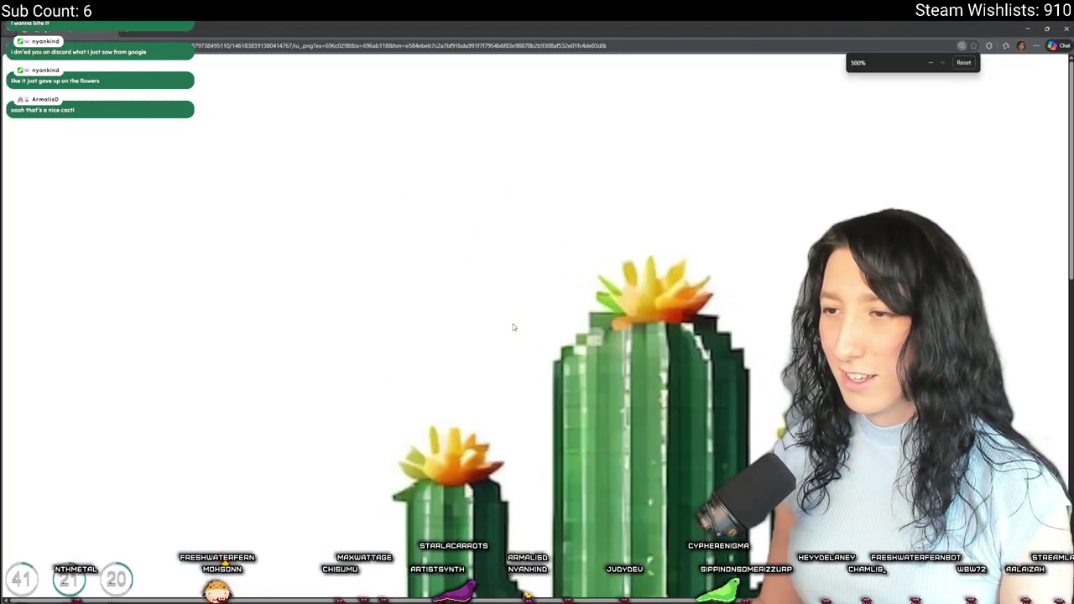
scroll(513, 327, down, 1)
scroll(512, 324, up, 2)
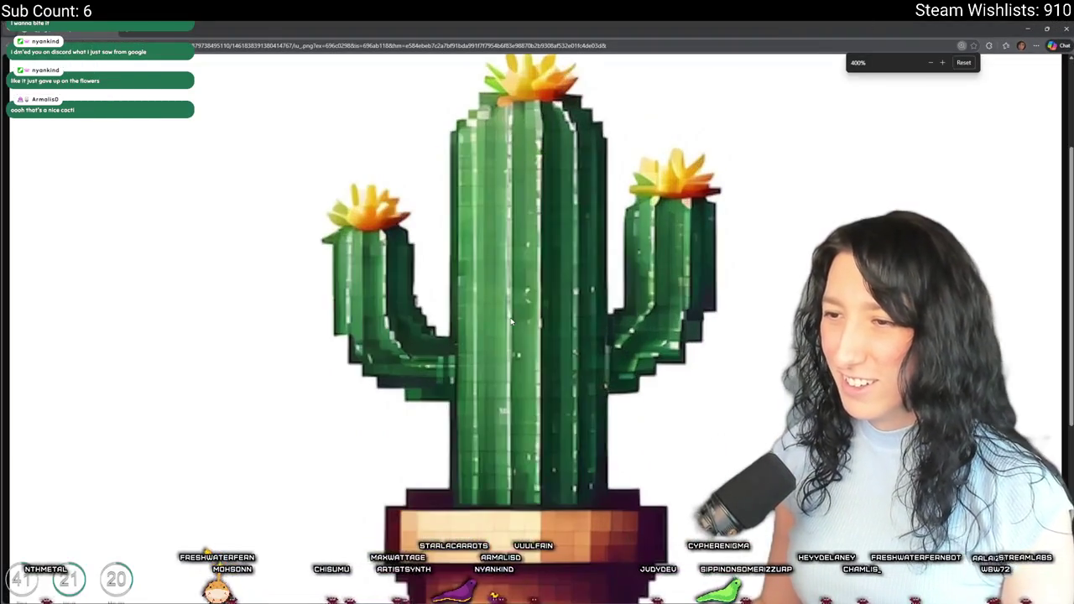
scroll(509, 321, down, 3)
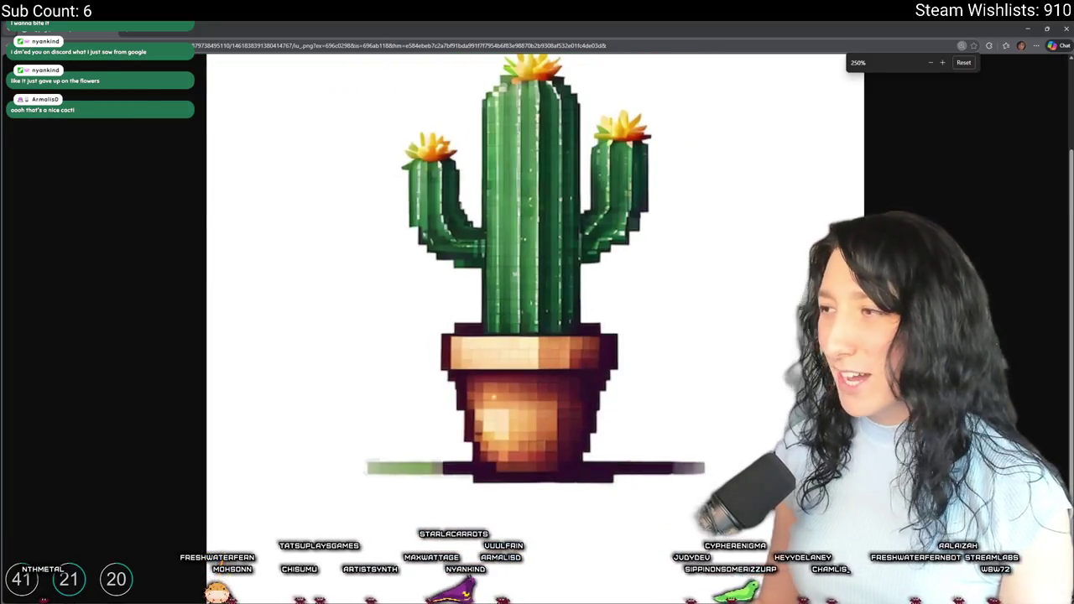
scroll(587, 302, up, 2)
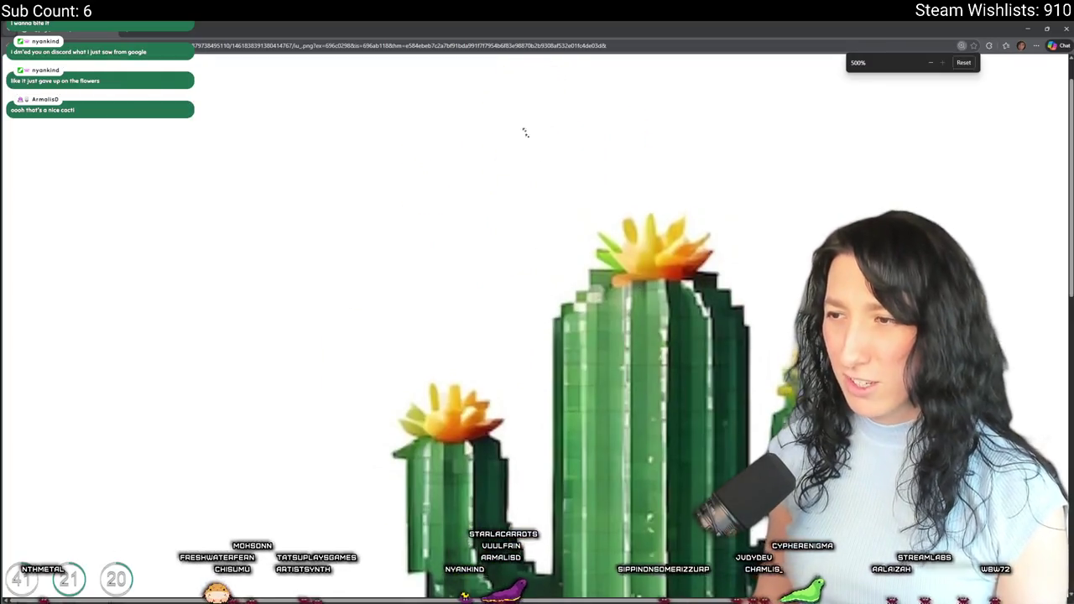
scroll(514, 233, down, 4)
scroll(568, 367, down, 1)
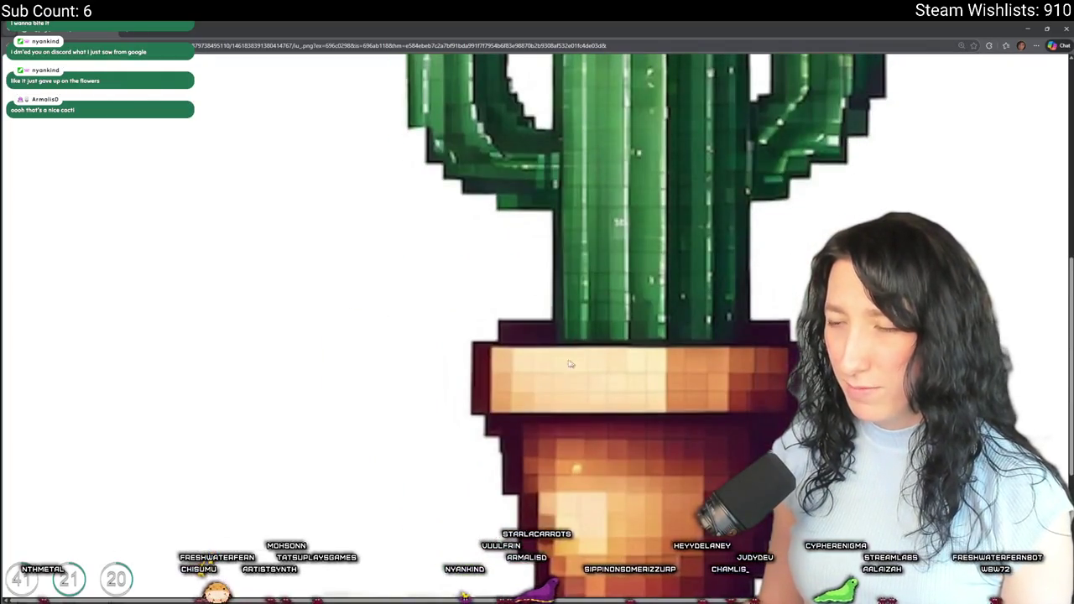
scroll(528, 328, down, 2)
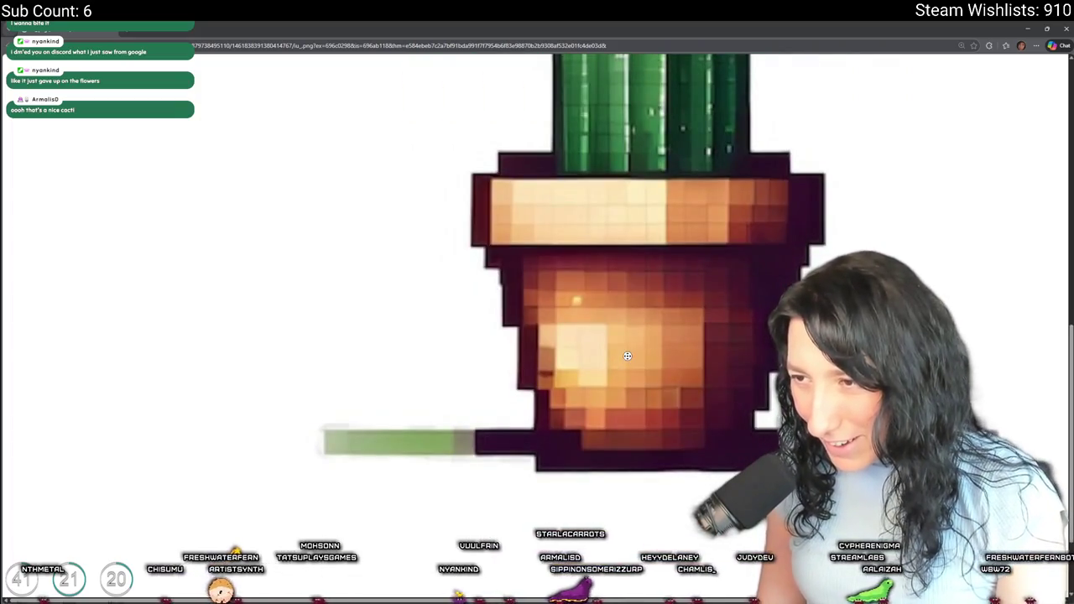
ctrl+scroll(629, 344, down, 2)
scroll(532, 290, up, 3)
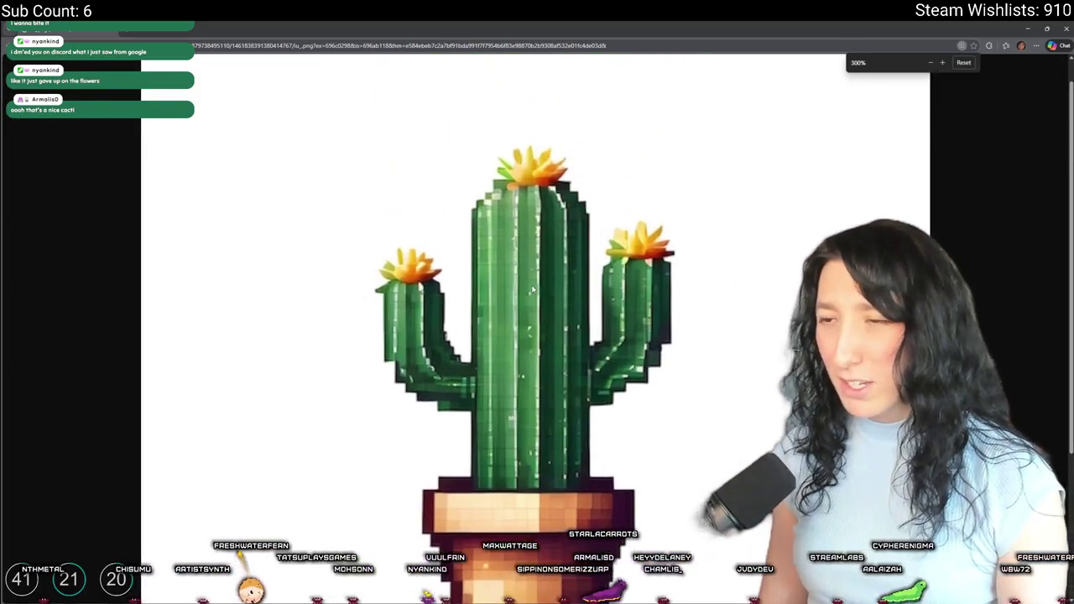
scroll(529, 283, down, 1)
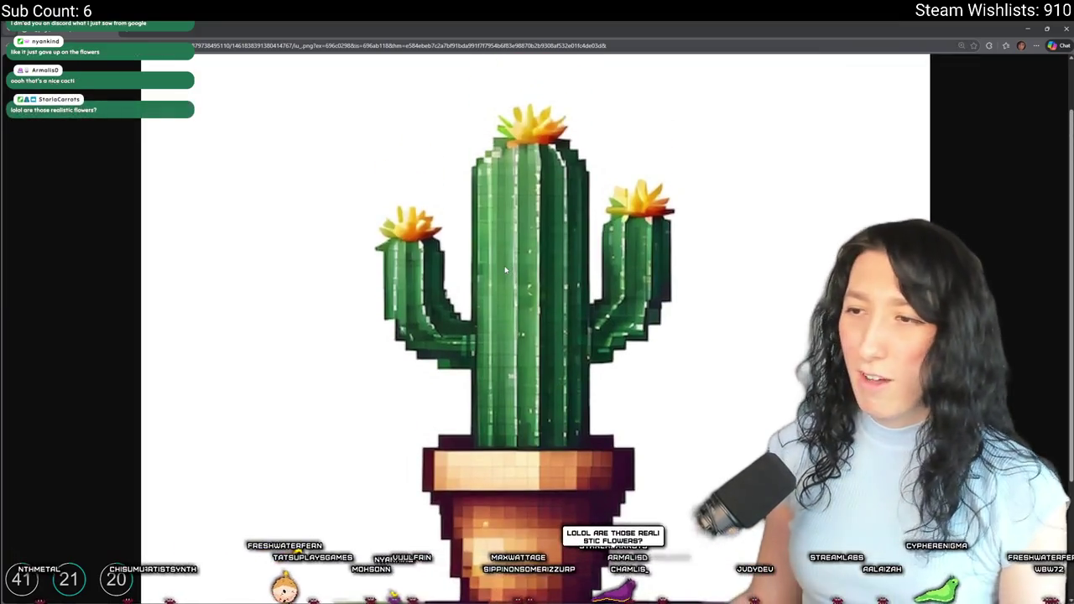
ctrl+scroll(506, 270, down, 5)
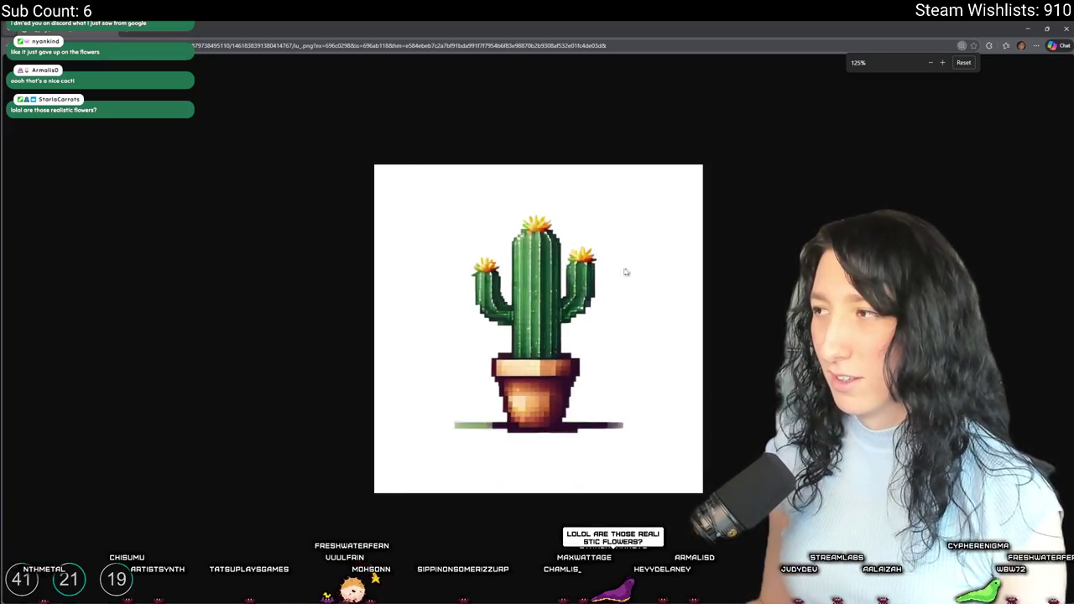
ctrl+scroll(635, 271, down, 1)
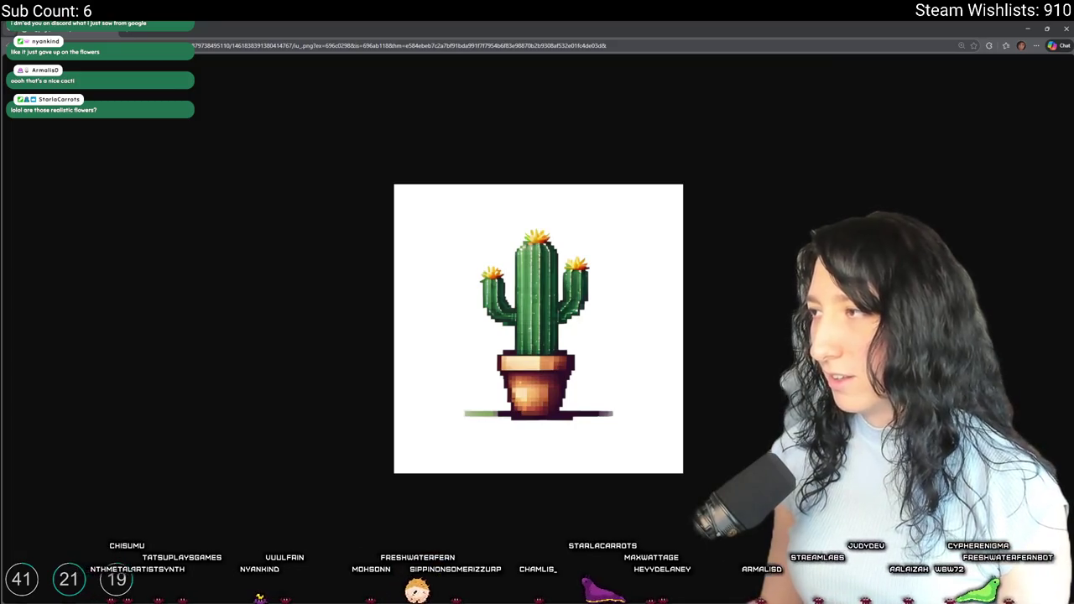
ctrl+scroll(504, 252, up, 8)
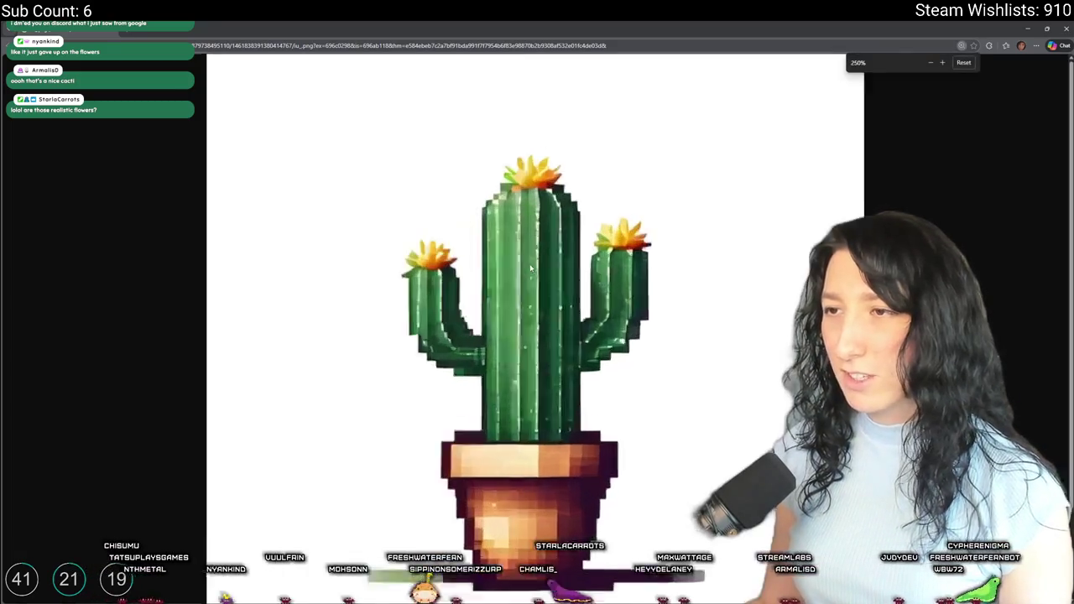
scroll(622, 391, down, 1)
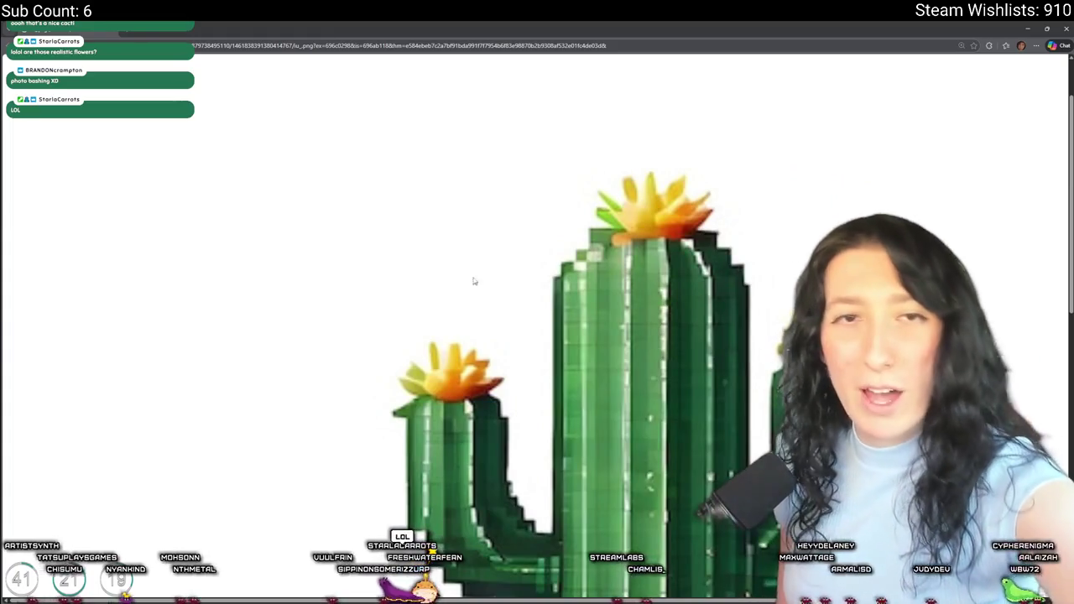
key(alt+Tab)
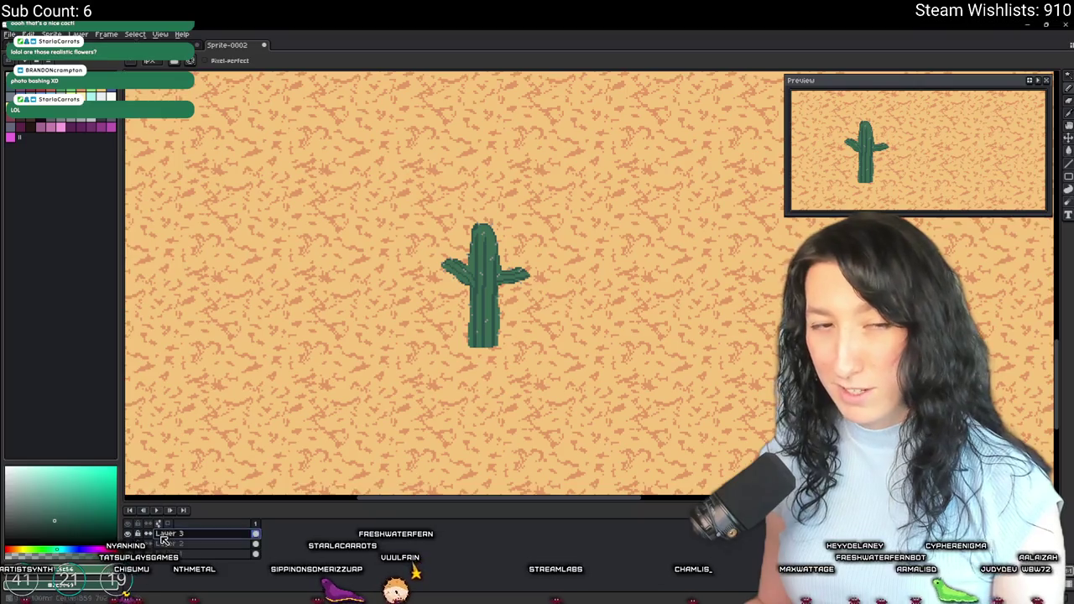
Step: Select the cactus, hide the background layer and trim the canvas to the cactus
scroll(382, 280, up, 1)
scroll(504, 268, up, 1)
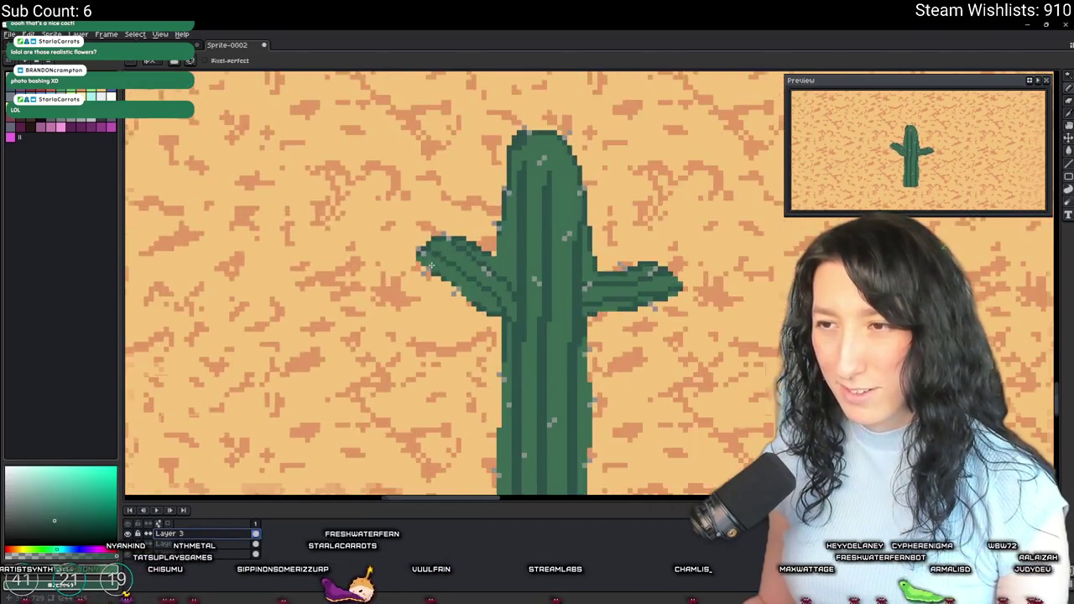
scroll(445, 269, down, 3)
scroll(424, 266, up, 2)
mouse_move(420, 185)
mouse_down()
mouse_move(588, 456)
mouse_move(570, 438)
mouse_move(583, 448)
mouse_up()
click(128, 554)
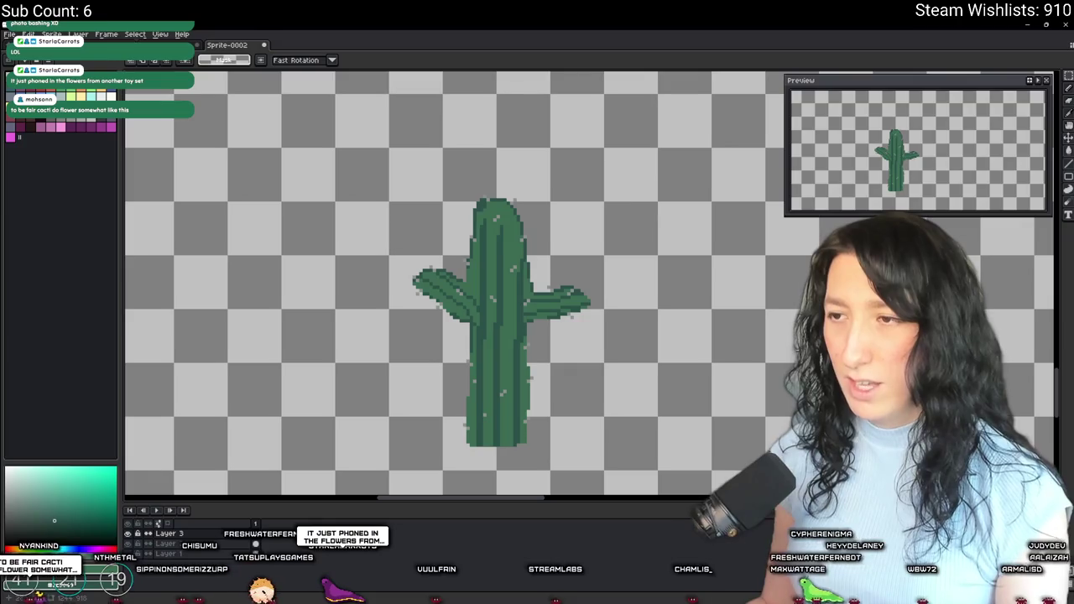
click(51, 35)
click(83, 124)
Step: Export the trimmed cactus as Cactus.png into the Desktop project's Art folder
key(ctrl+alt+shift+s)
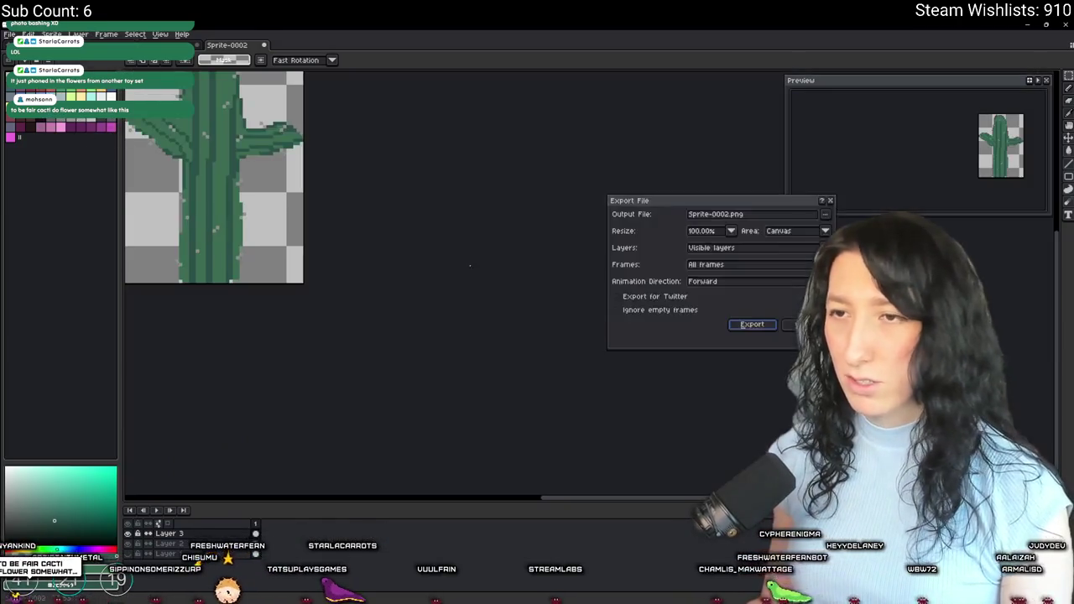
click(825, 214)
click(766, 227)
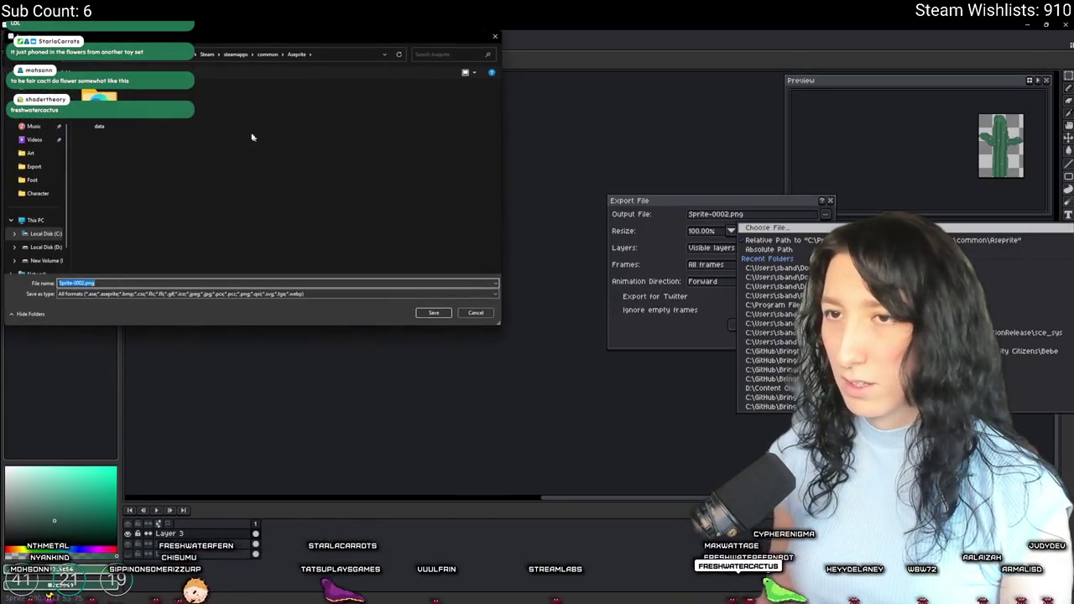
scroll(26, 120, up, 2)
click(42, 130)
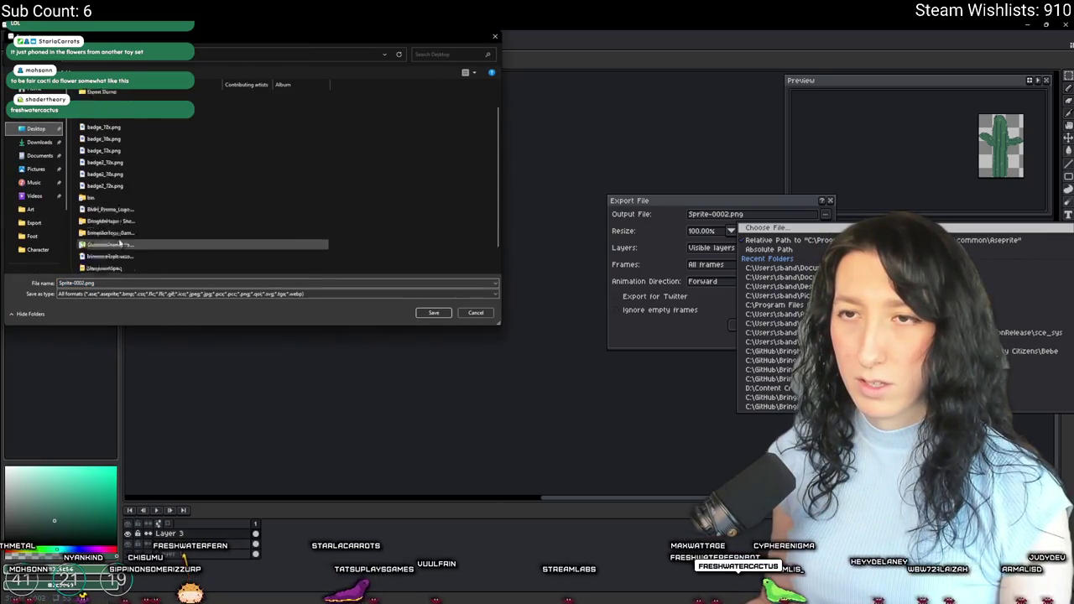
double_click(132, 123)
double_click(91, 110)
scroll(100, 162, down, 3)
click(145, 248)
click(94, 296)
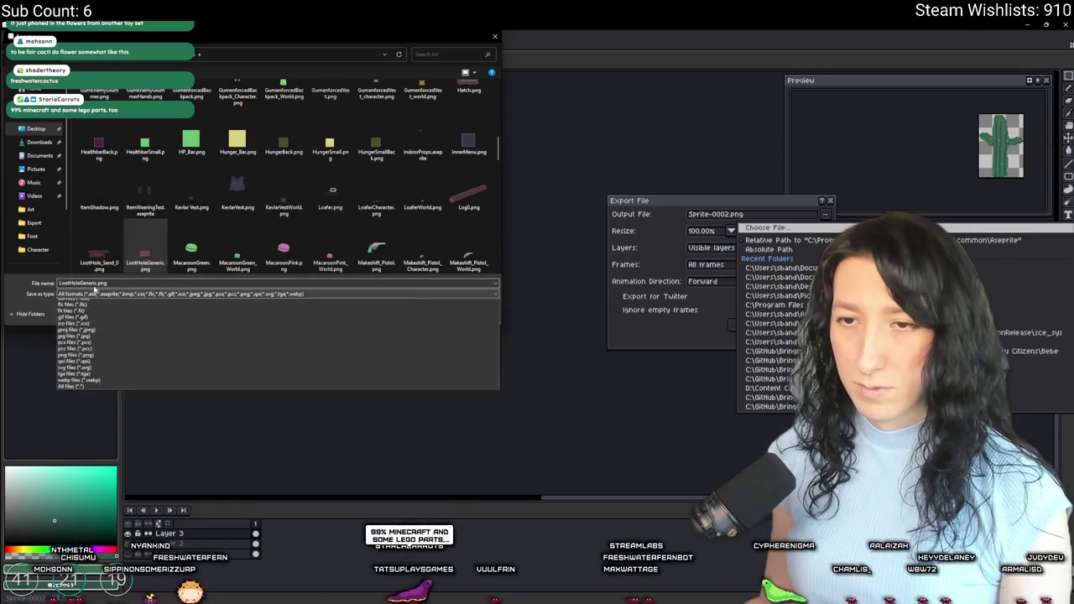
click(89, 304)
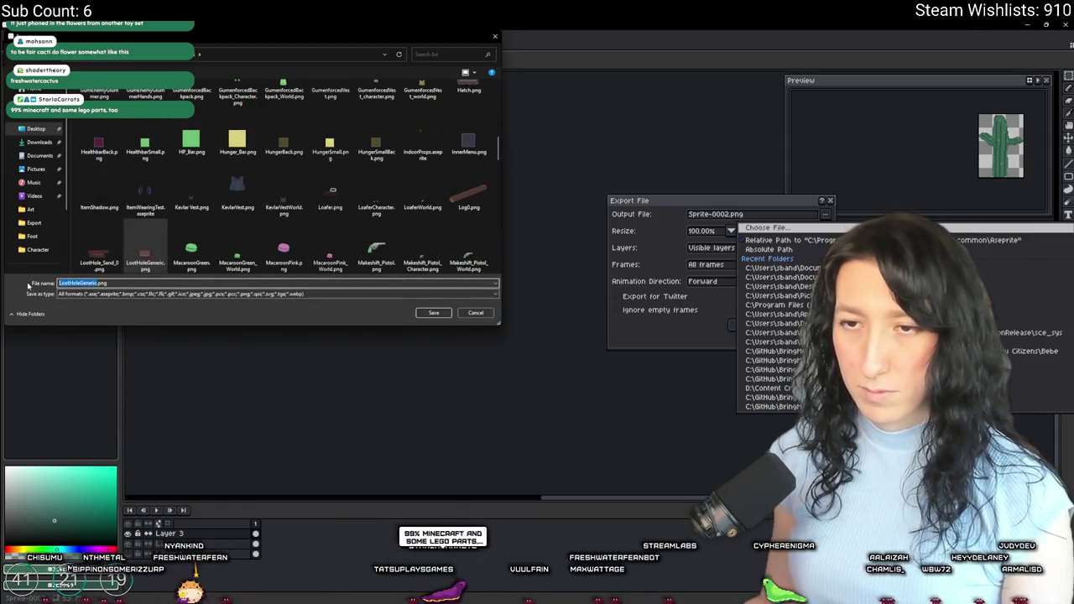
text(Cactus)
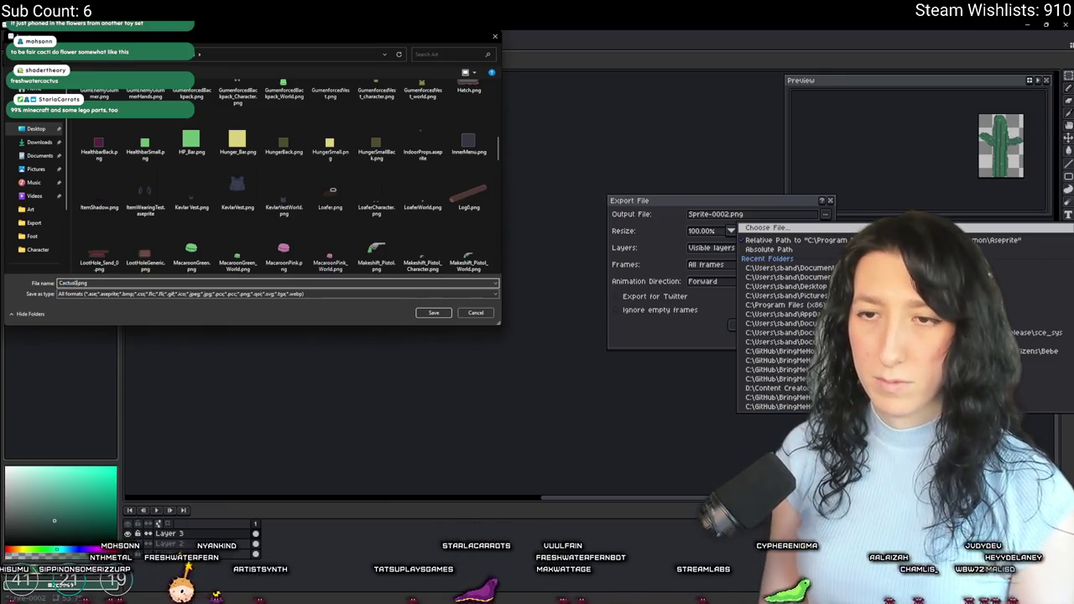
key(Return)
key(Return)
Step: Undo the trim to bring back the full desert scene
scroll(239, 297, down, 4)
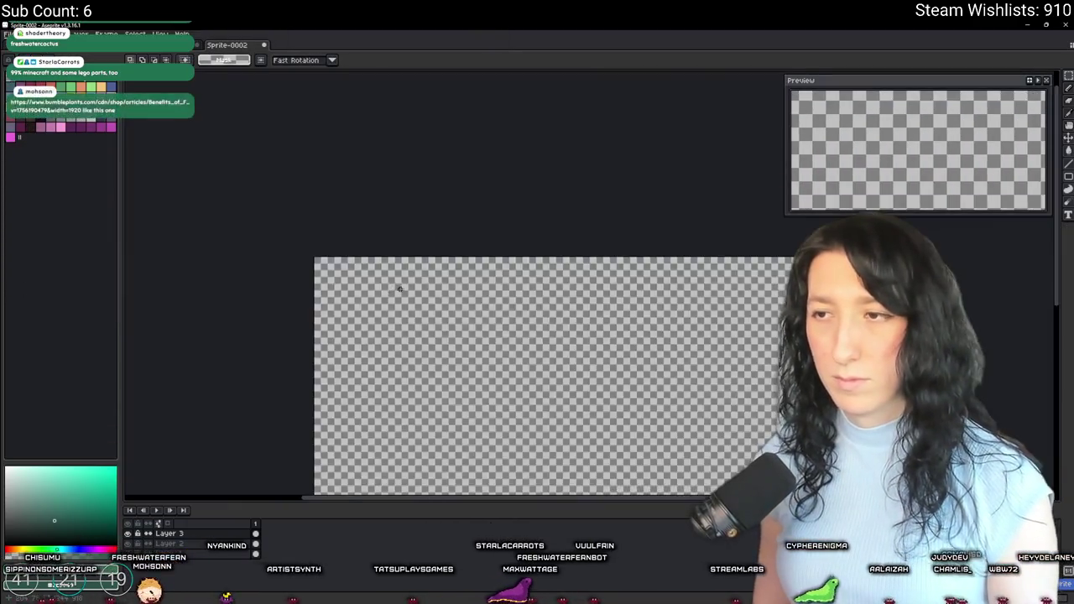
key(ctrl+z)
scroll(345, 365, up, 5)
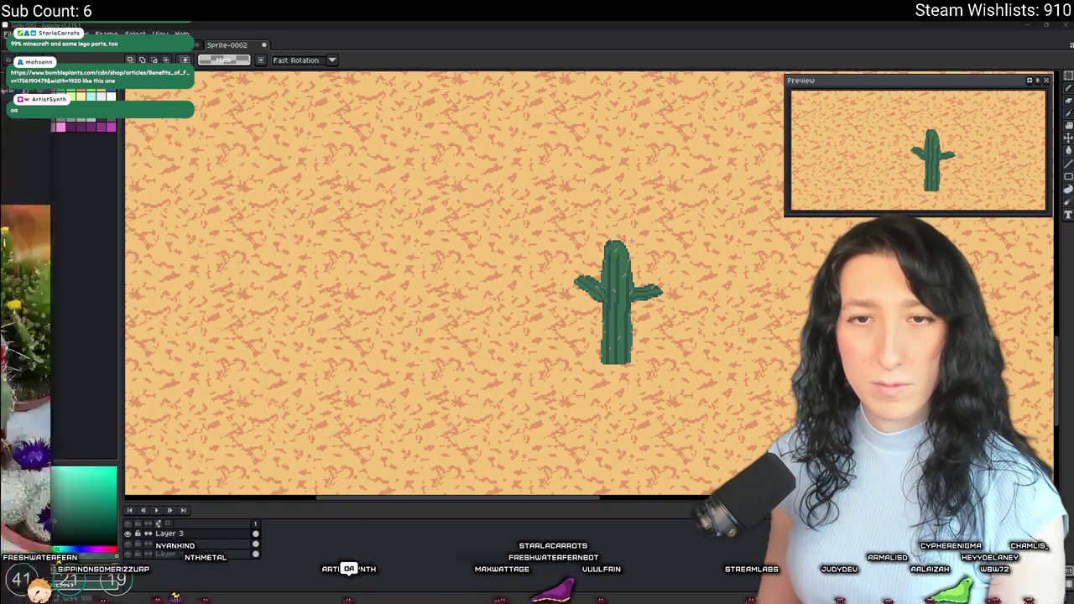
key(alt+Tab)
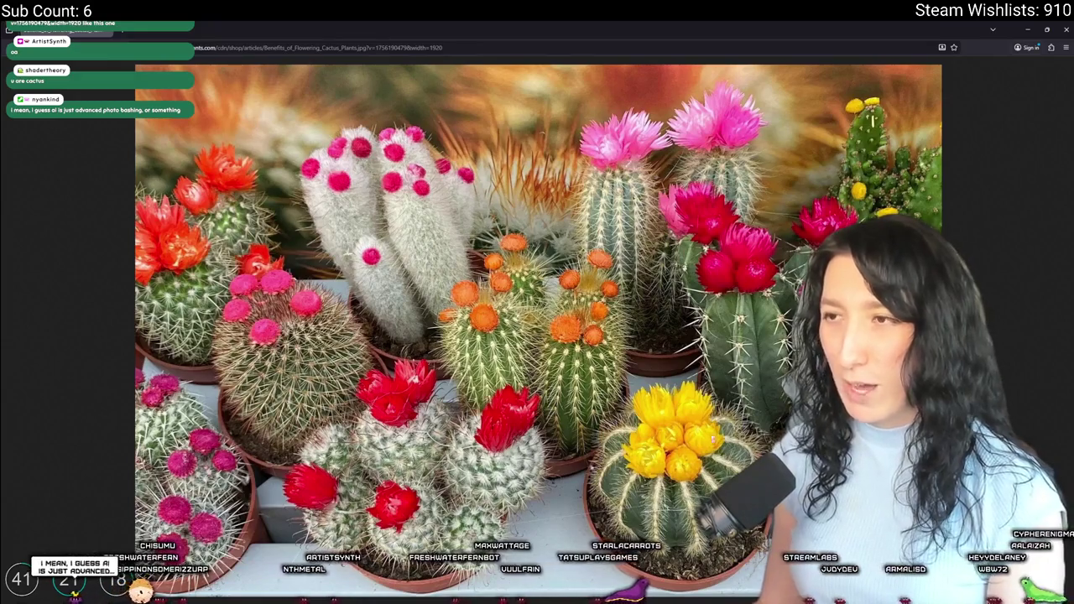
key(alt+Tab)
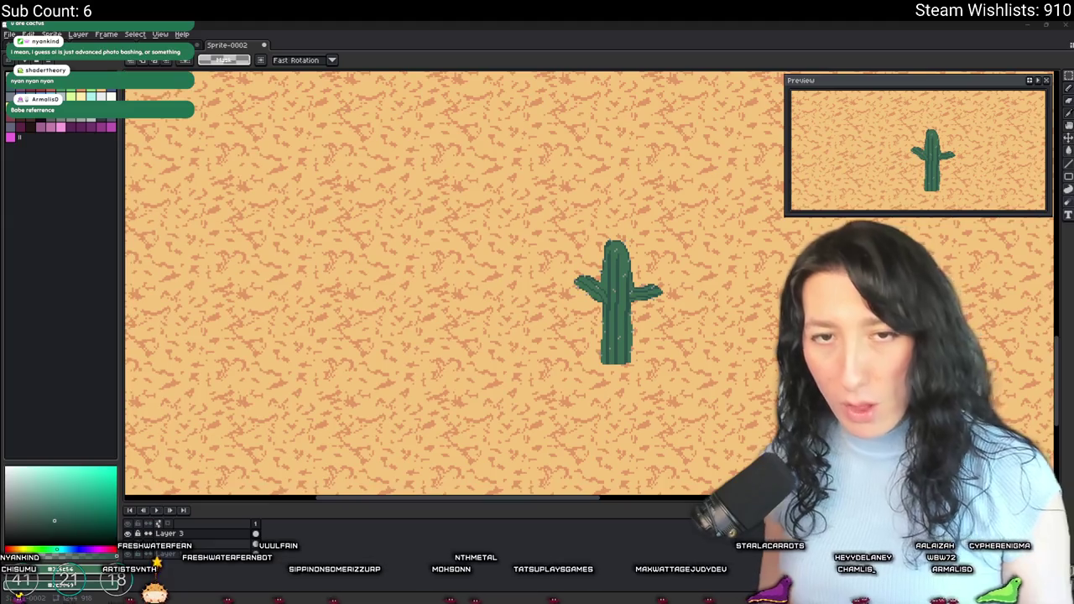
drag(555, 327, 446, 324)
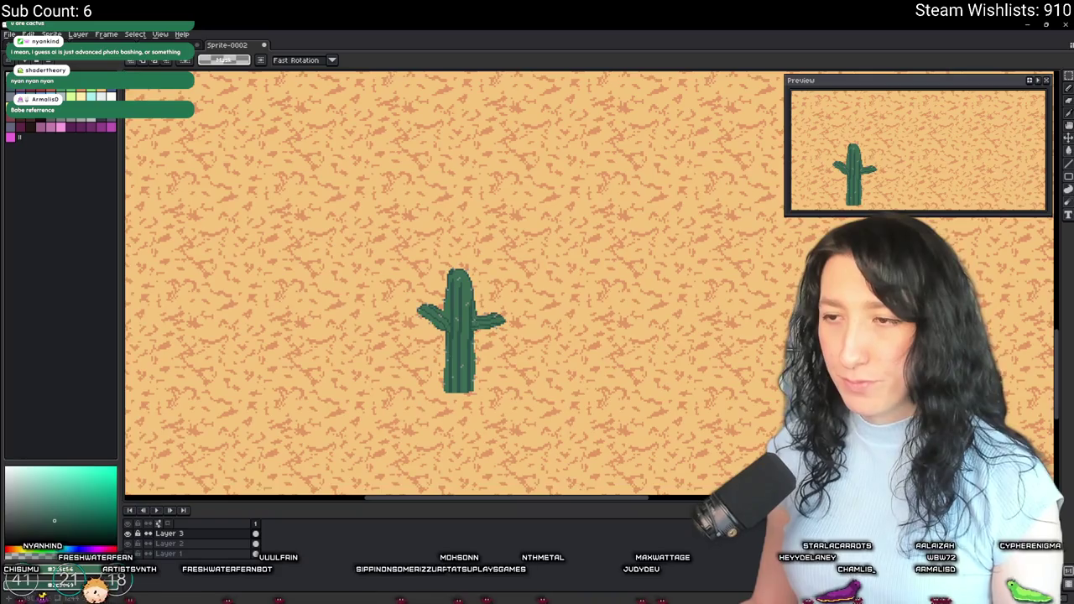
Step: Duplicate the cactus on Layer 2 and place the copy to its right
drag(336, 255, 539, 446)
key(shift+Right)
key(shift+Right)
key(shift+Right)
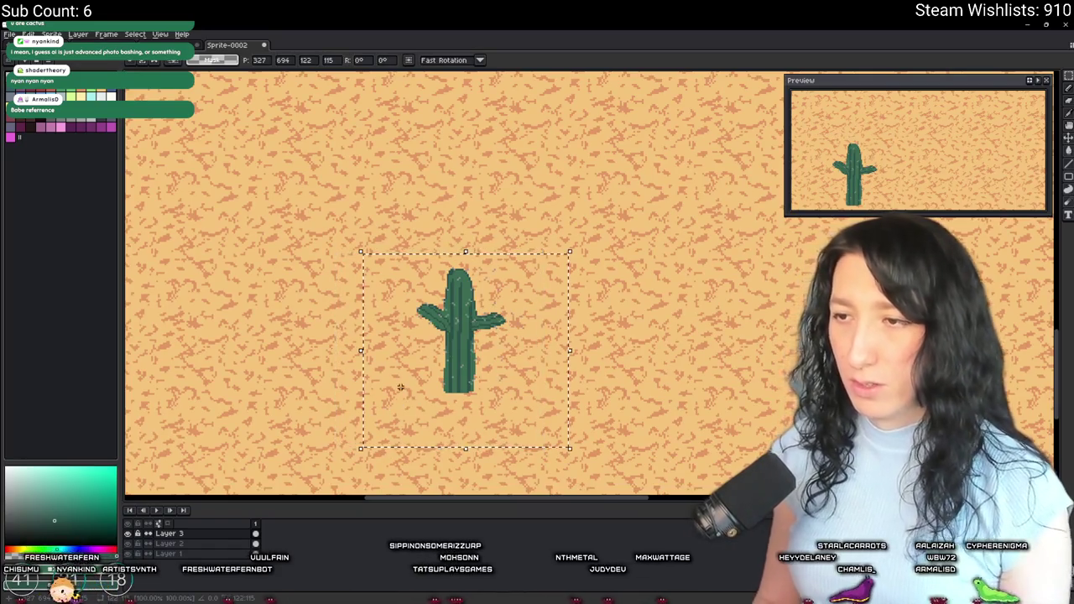
click(176, 543)
drag(409, 199, 509, 422)
key(shift+Right)
key(shift+Right)
key(shift+Right)
scroll(506, 420, up, 3)
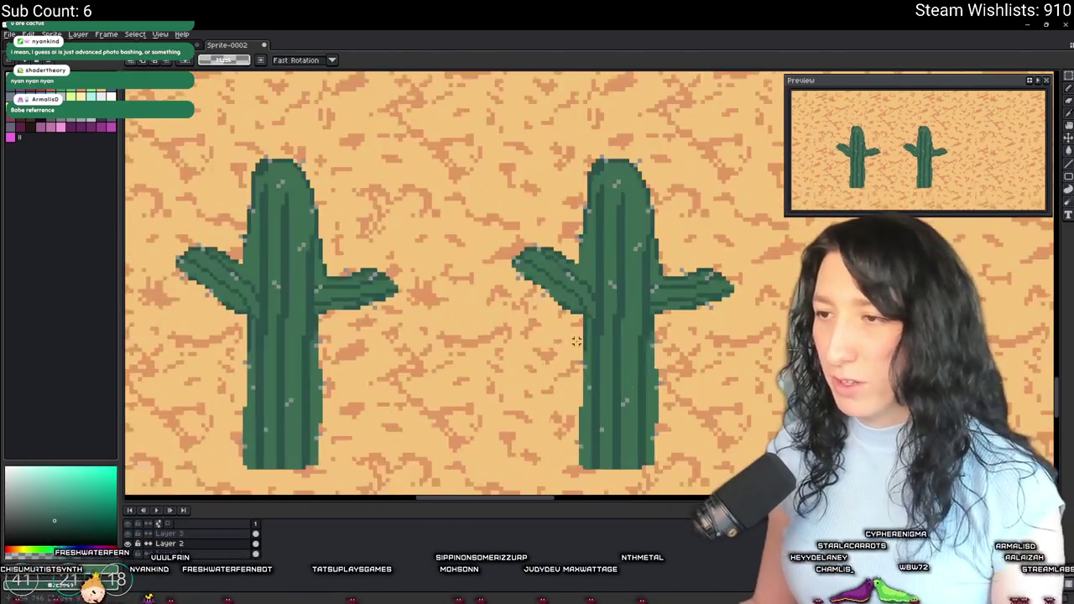
scroll(478, 302, down, 2)
scroll(466, 261, up, 1)
Step: Lower the second cactus's left arm on its trunk
mouse_move(426, 244)
mouse_down()
mouse_move(479, 355)
mouse_move(502, 368)
mouse_move(436, 273)
mouse_move(398, 307)
mouse_up()
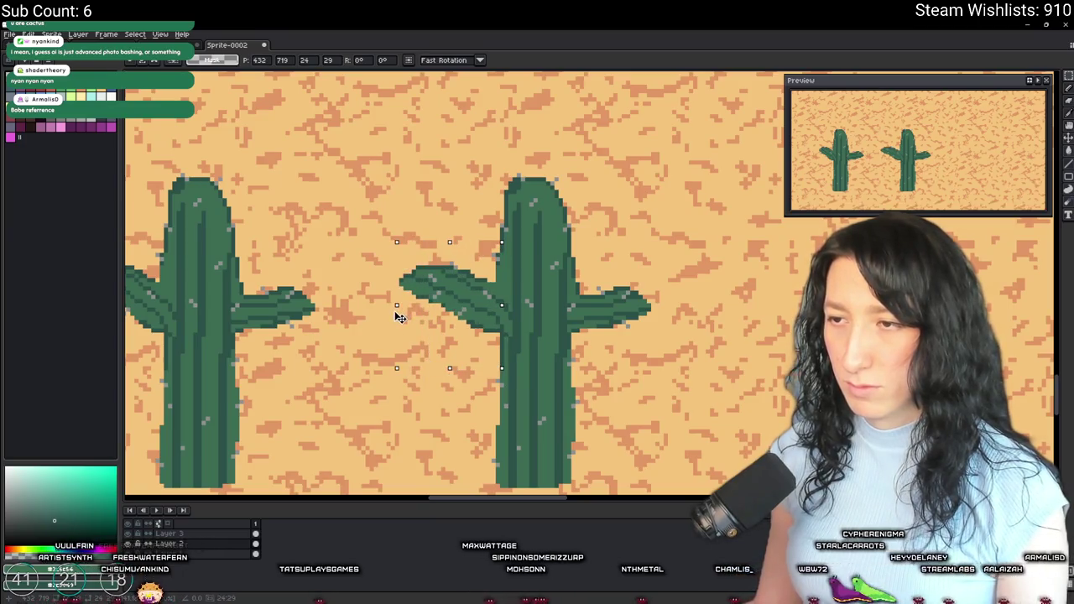
drag(449, 242, 450, 264)
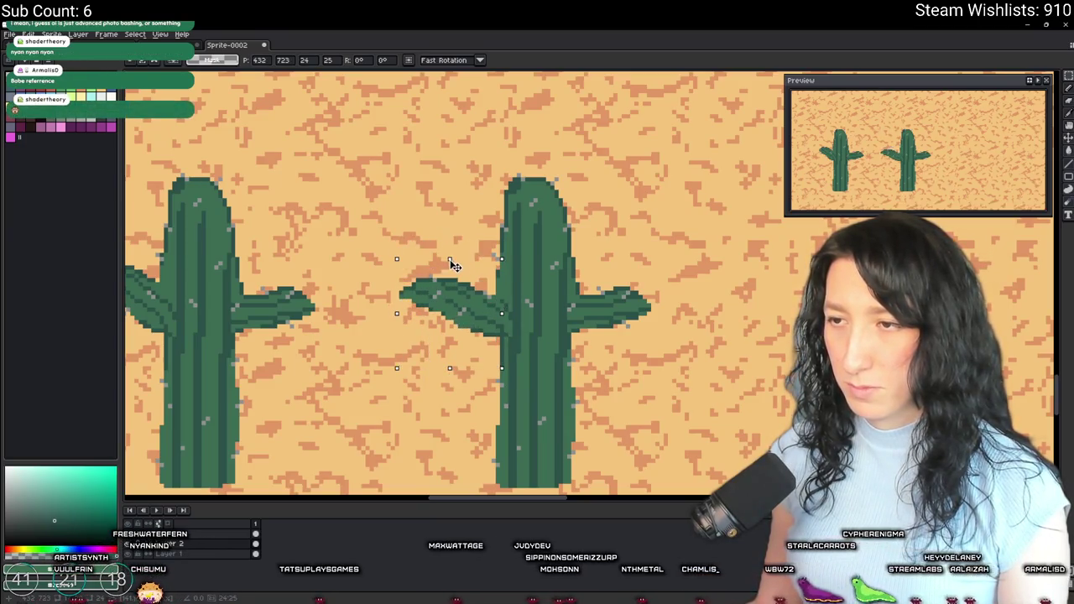
drag(473, 315, 472, 335)
key(Return)
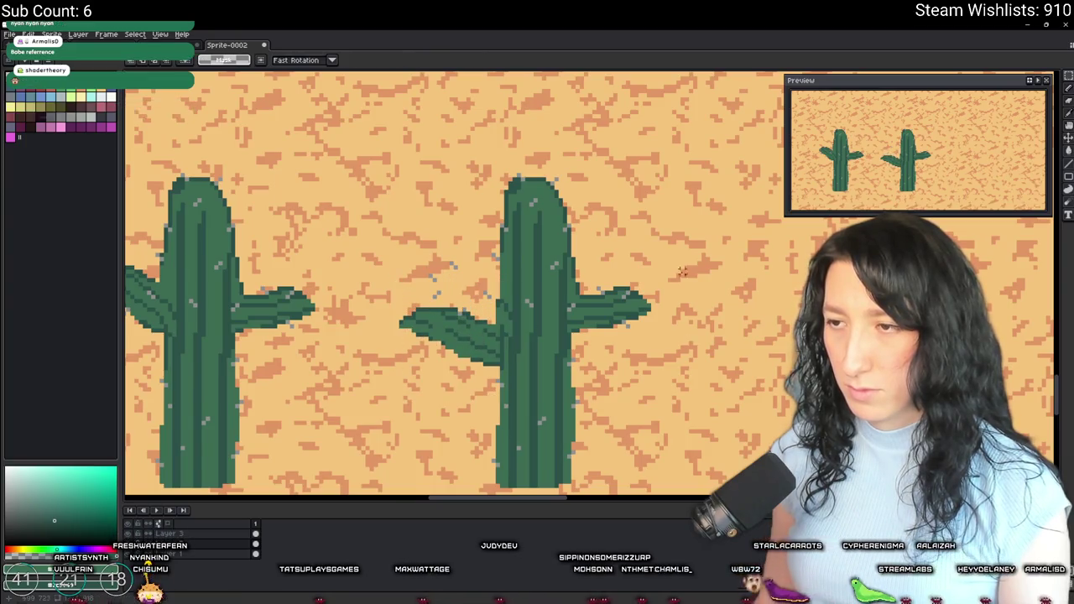
Step: Raise the second cactus's right arm and nudge its tip down one pixel
drag(589, 347, 572, 360)
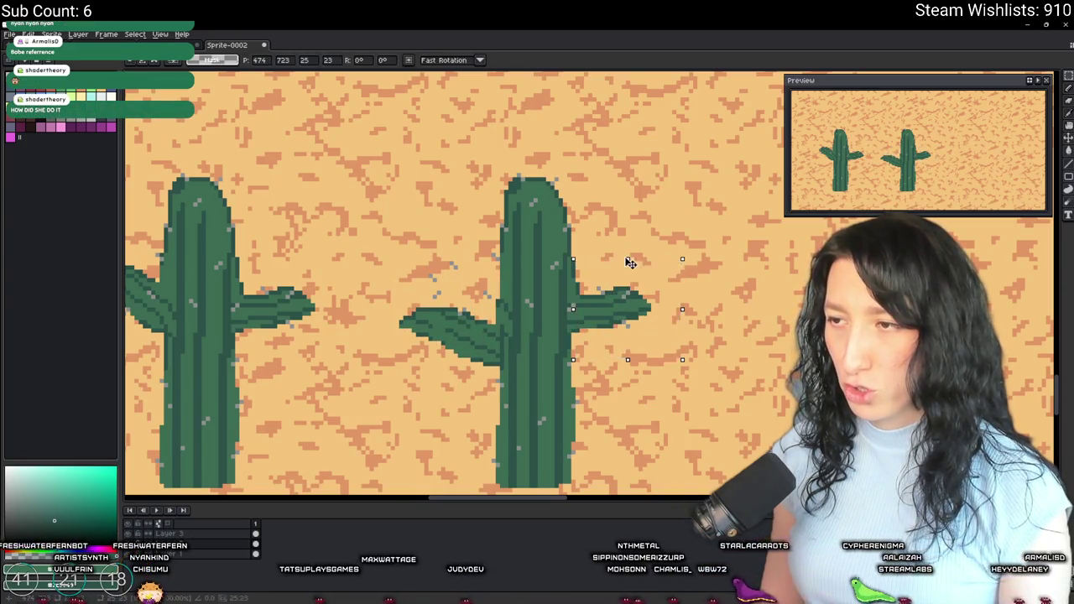
mouse_move(627, 297)
mouse_down()
mouse_move(625, 254)
mouse_move(628, 282)
mouse_up()
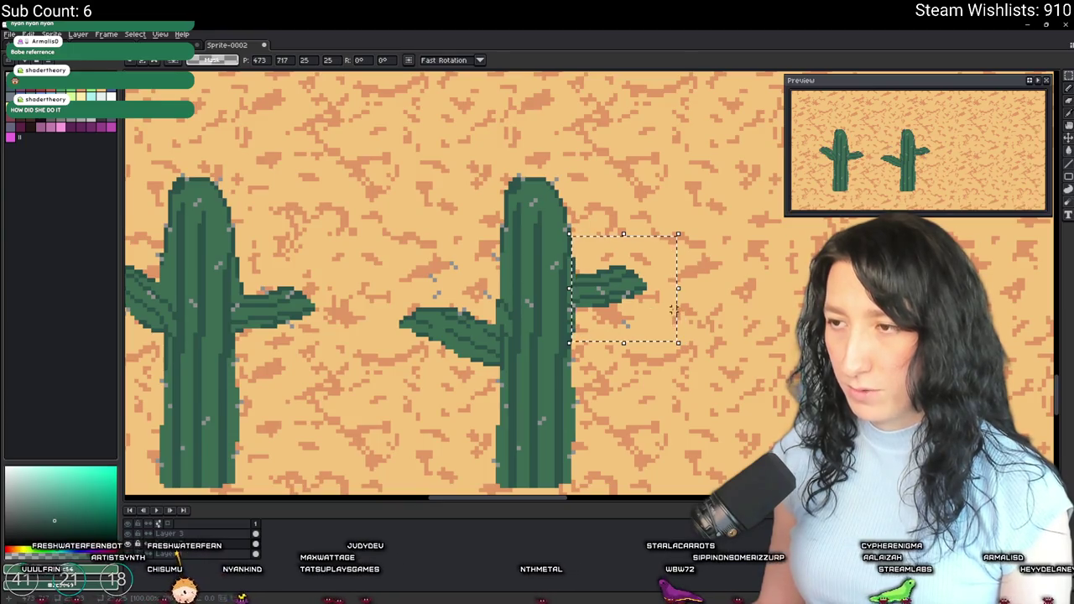
click(663, 331)
drag(669, 327, 595, 285)
key(Down)
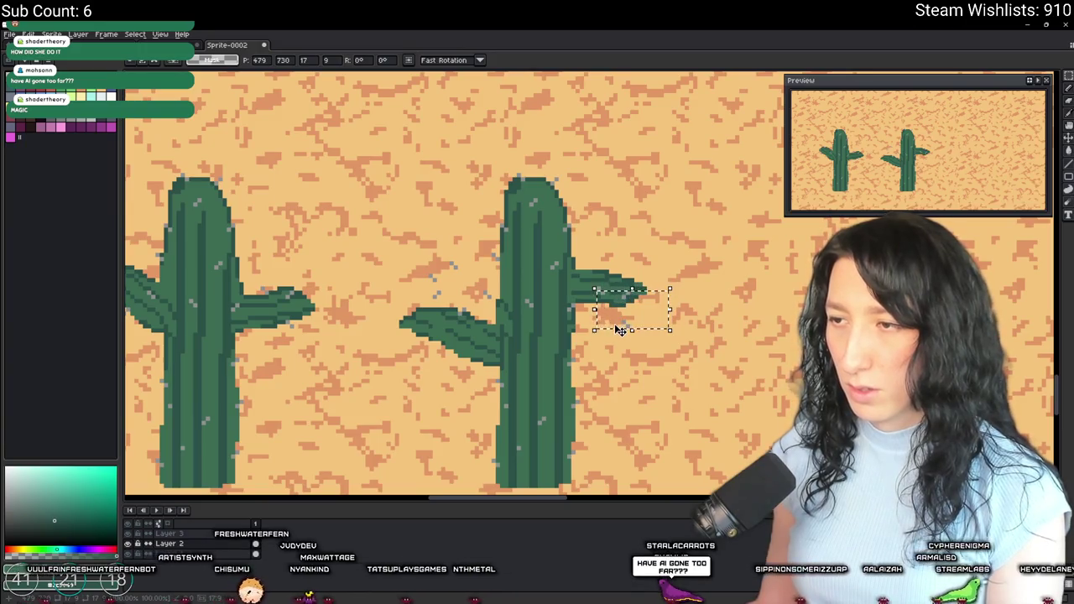
click(687, 331)
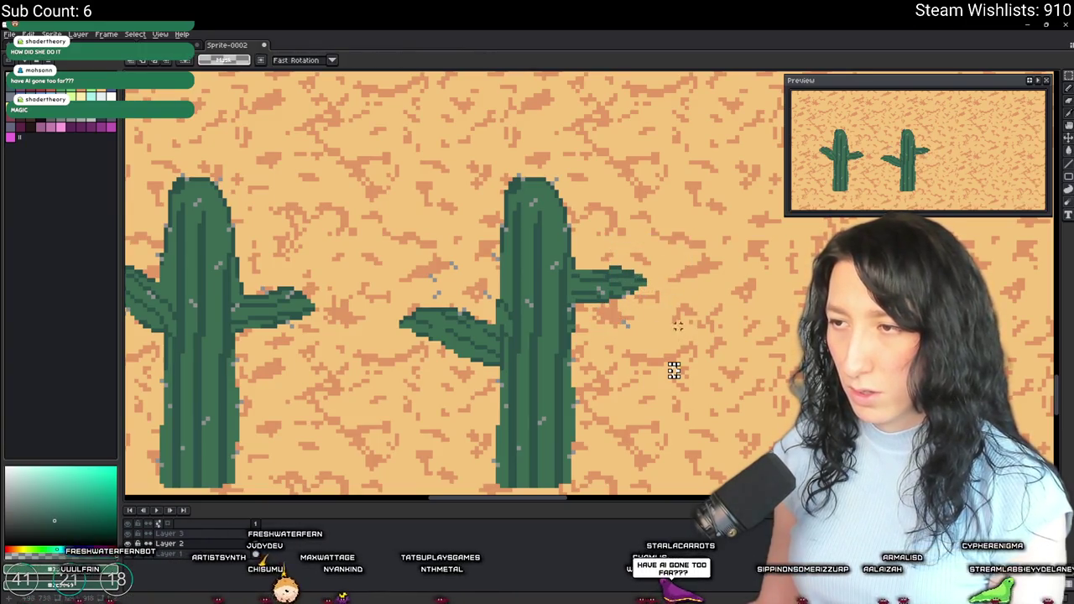
key(Return)
scroll(635, 372, down, 3)
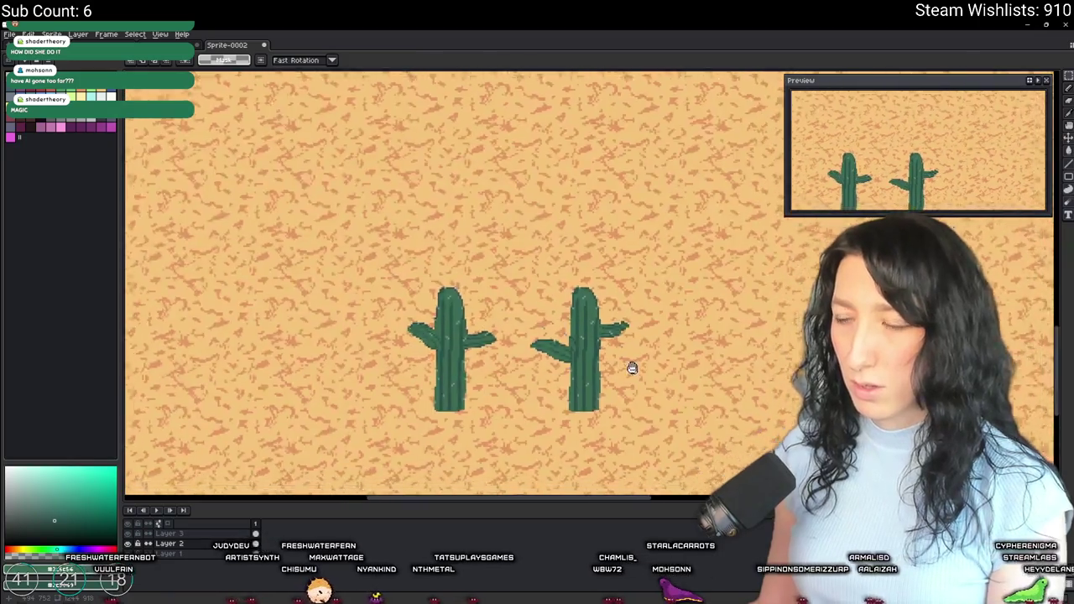
Step: Rotate and move the left arm pieces so the arm droops, reconnecting it to the trunk
scroll(531, 331, up, 3)
drag(427, 369, 398, 273)
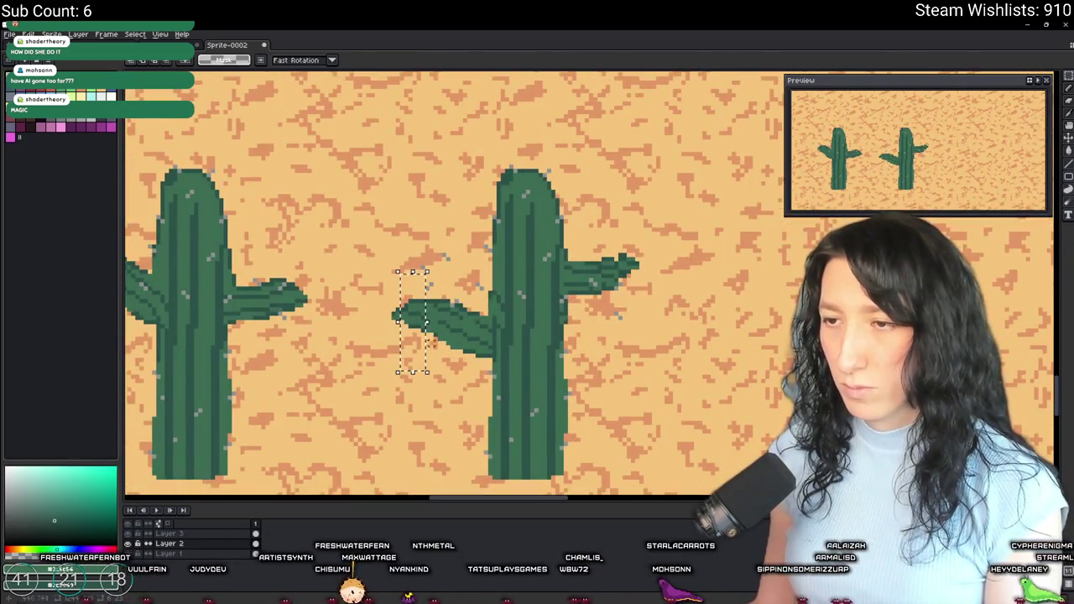
drag(485, 352, 494, 341)
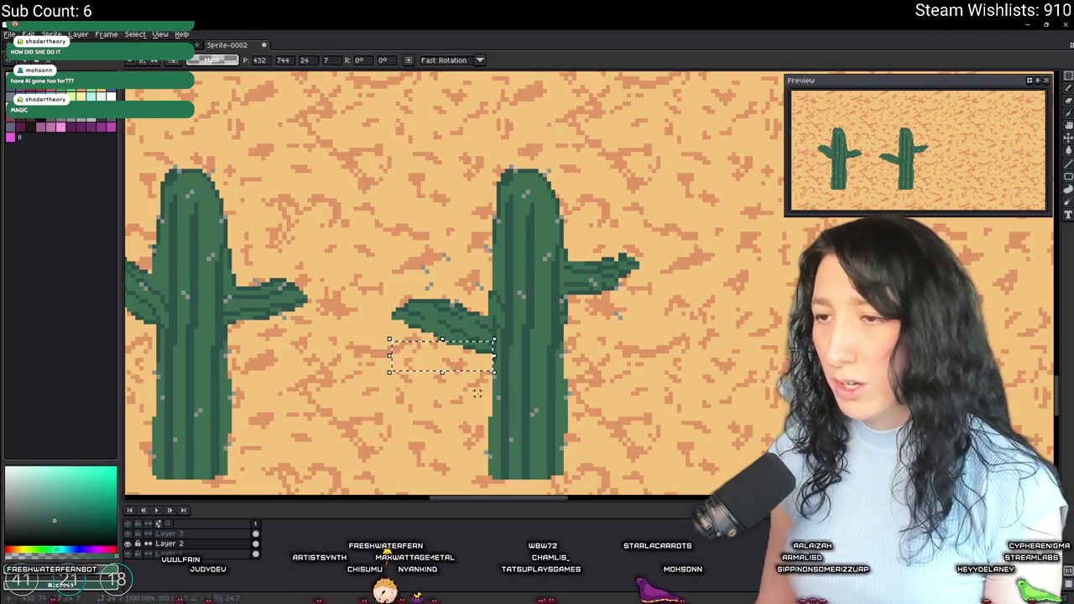
key(Return)
mouse_move(392, 272)
mouse_down()
mouse_move(449, 312)
mouse_move(466, 309)
mouse_up()
key(Return)
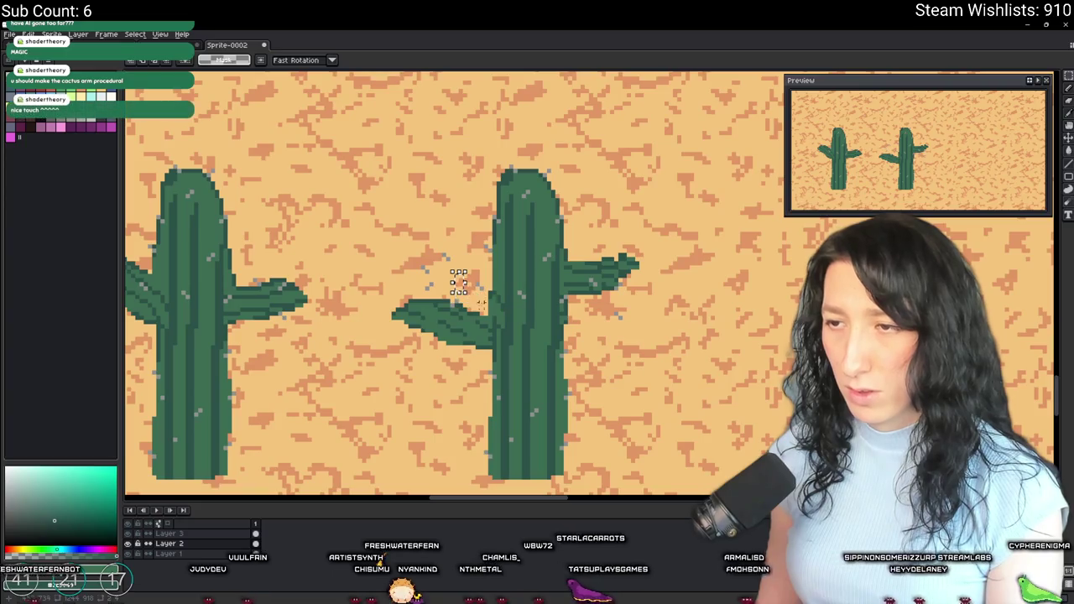
scroll(437, 364, down, 4)
scroll(437, 370, up, 4)
drag(390, 283, 446, 365)
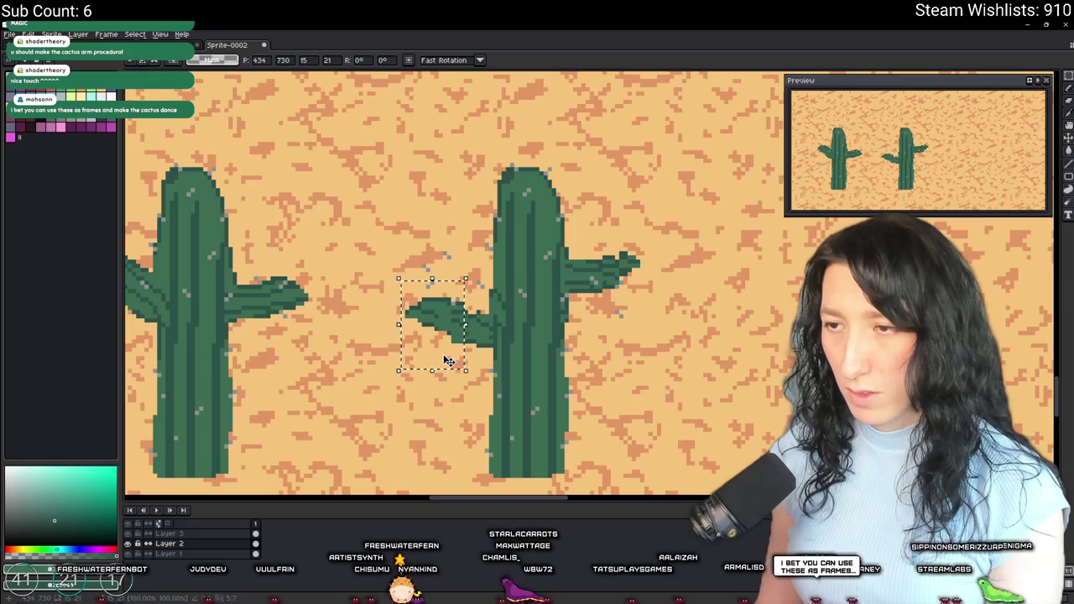
Step: Erase leftover stray pixels around the arm on the top layer
key(e)
scroll(424, 382, up, 1)
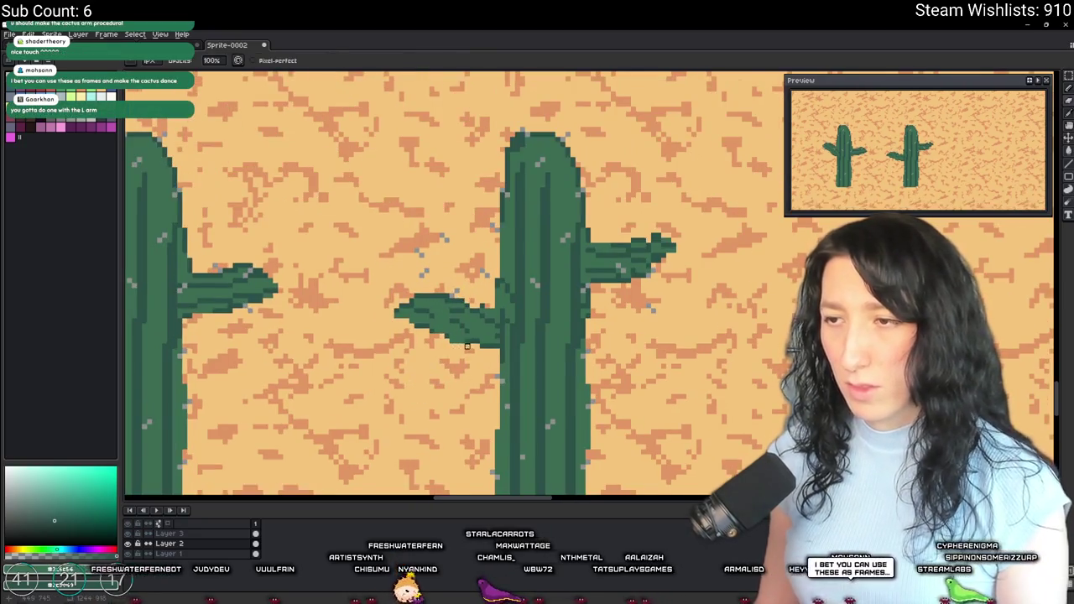
scroll(467, 345, down, 3)
scroll(470, 336, up, 4)
key(i)
scroll(476, 321, down, 1)
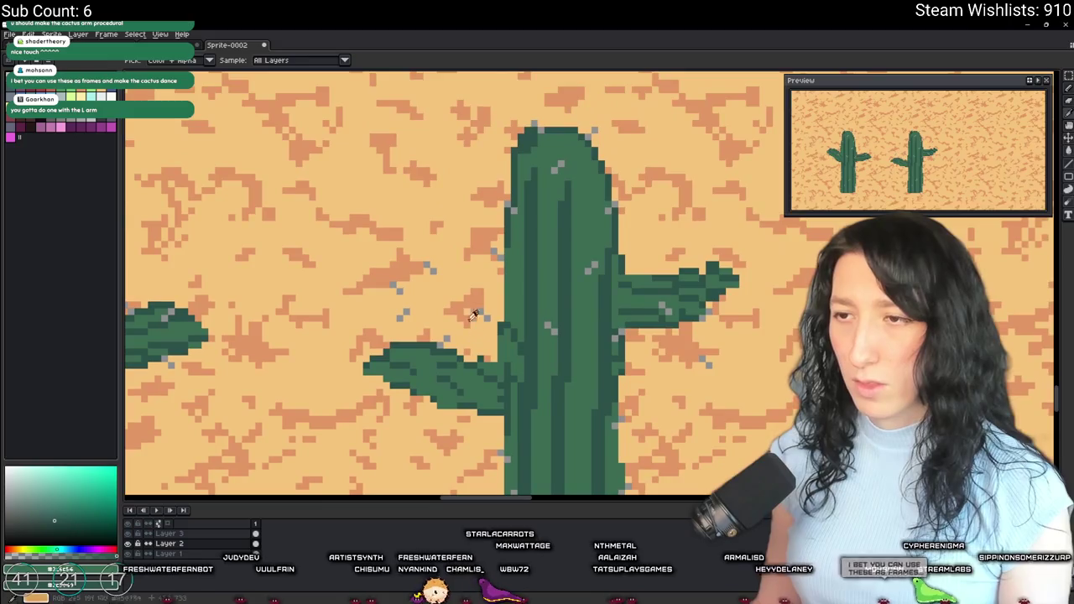
click(201, 534)
scroll(359, 355, down, 1)
key(e)
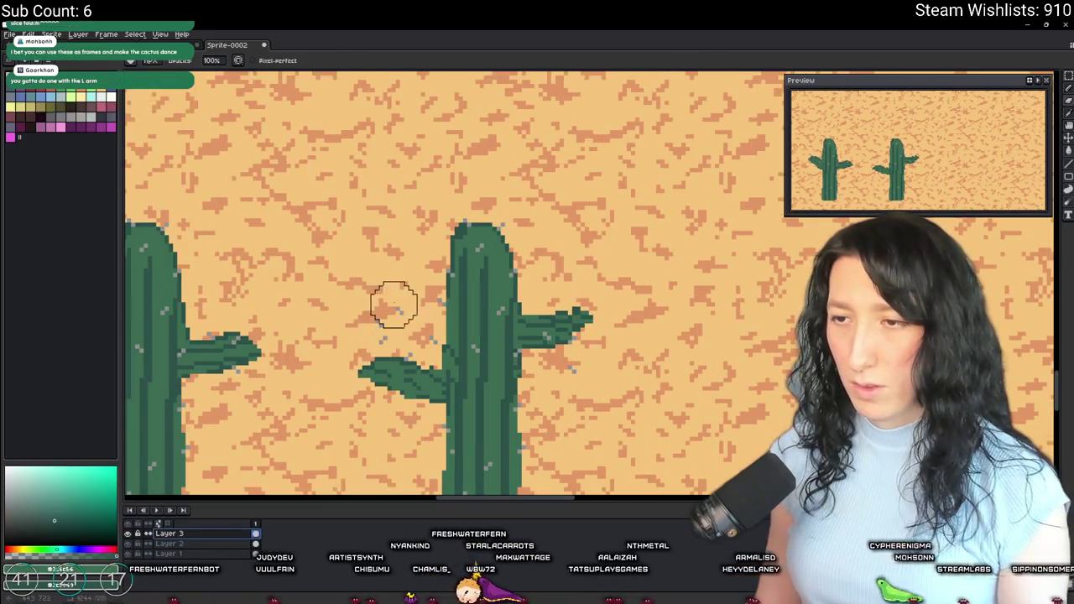
scroll(420, 372, down, 1)
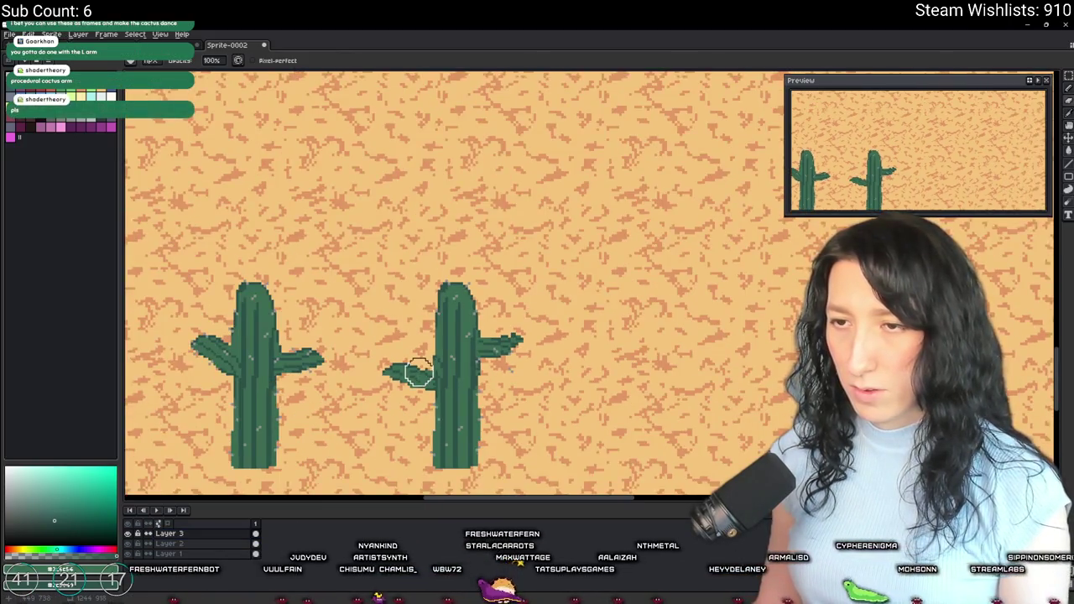
Step: Marquee the whole second cactus and make Layer 2 active
key(m)
drag(364, 184, 583, 418)
scroll(442, 248, up, 1)
click(168, 543)
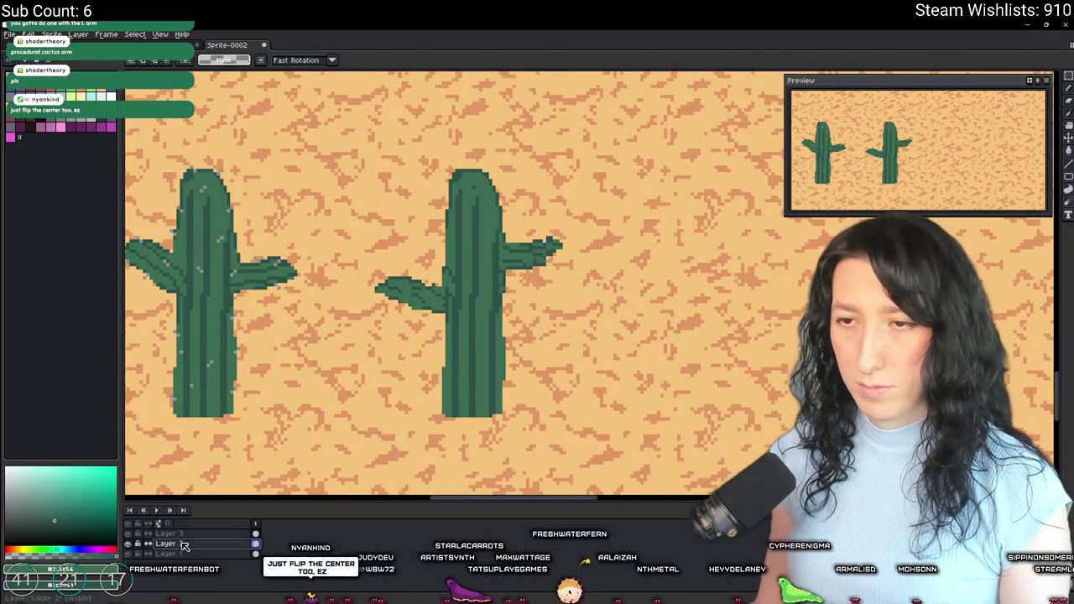
Step: Select around the second cactus, then clear the selection again
scroll(467, 211, down, 1)
mouse_move(587, 182)
mouse_down()
mouse_move(507, 429)
mouse_move(470, 441)
mouse_up()
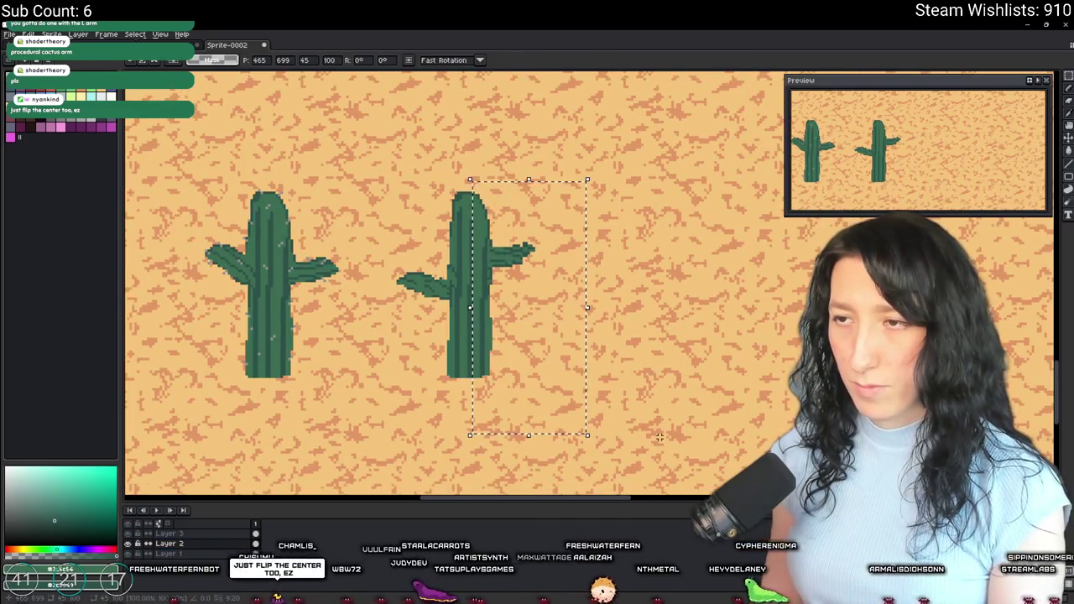
key(ctrl+d)
drag(641, 447, 478, 81)
key(ctrl+d)
scroll(497, 216, up, 1)
scroll(497, 215, up, 2)
Step: Add a dark-green pixel to the second cactus's top-right edge with the pencil
key(i)
key(e)
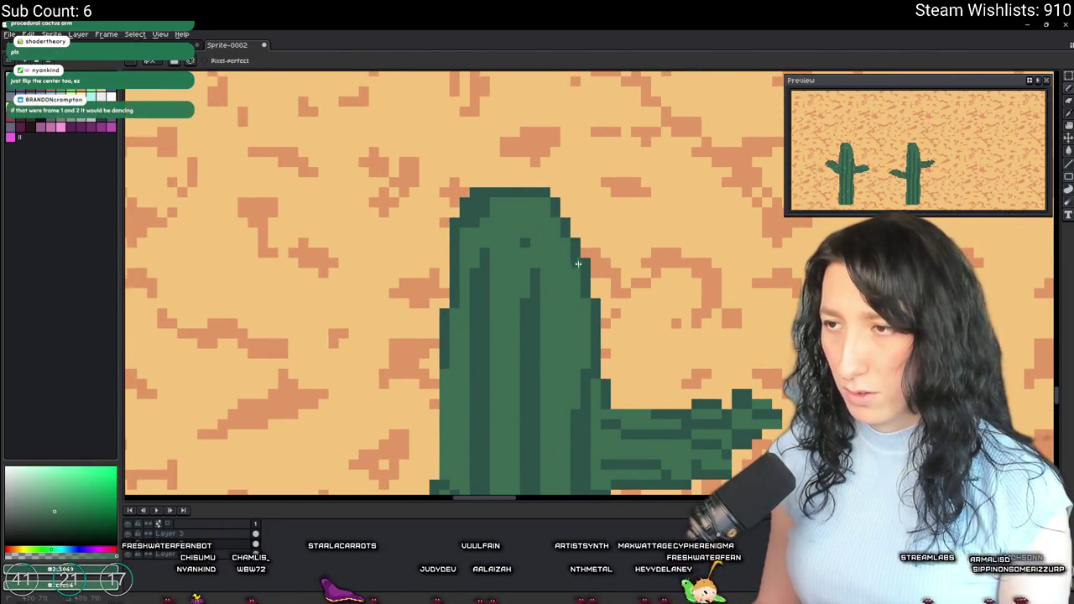
key(b)
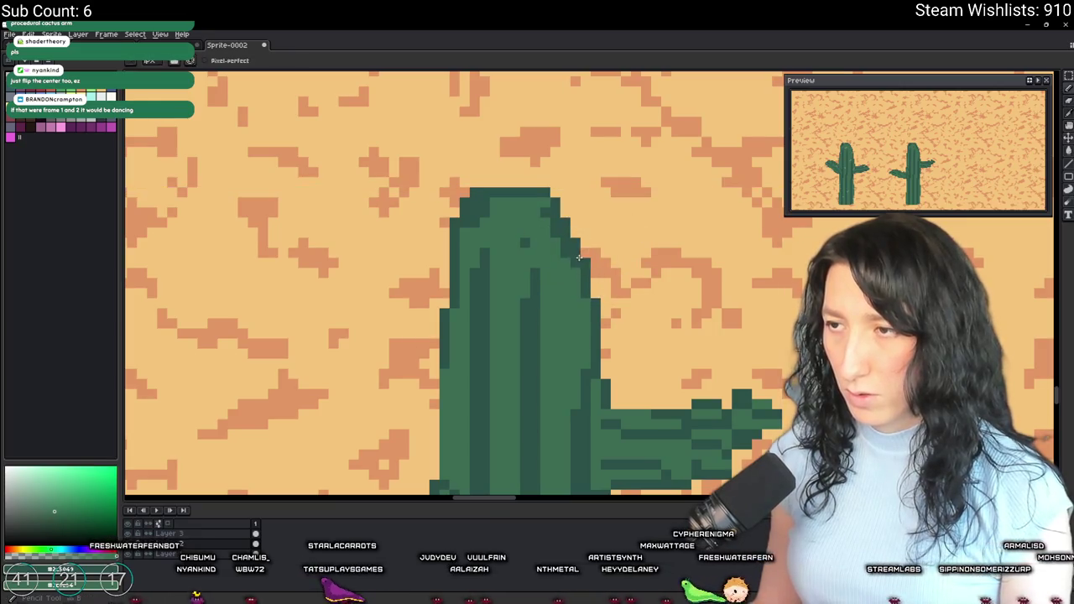
click(577, 217)
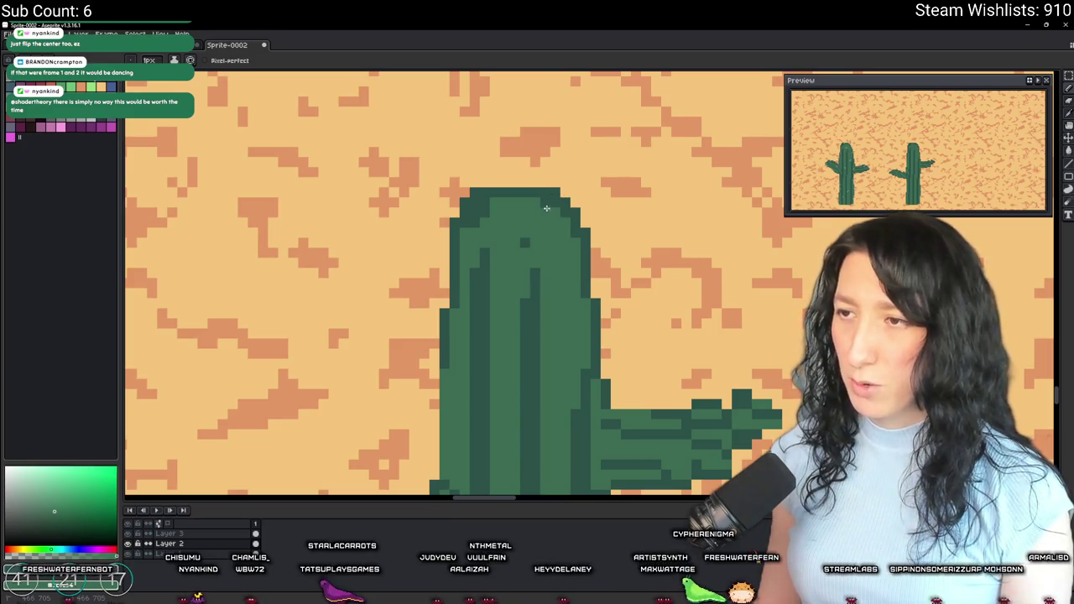
scroll(546, 209, left, 2)
scroll(546, 280, down, 3)
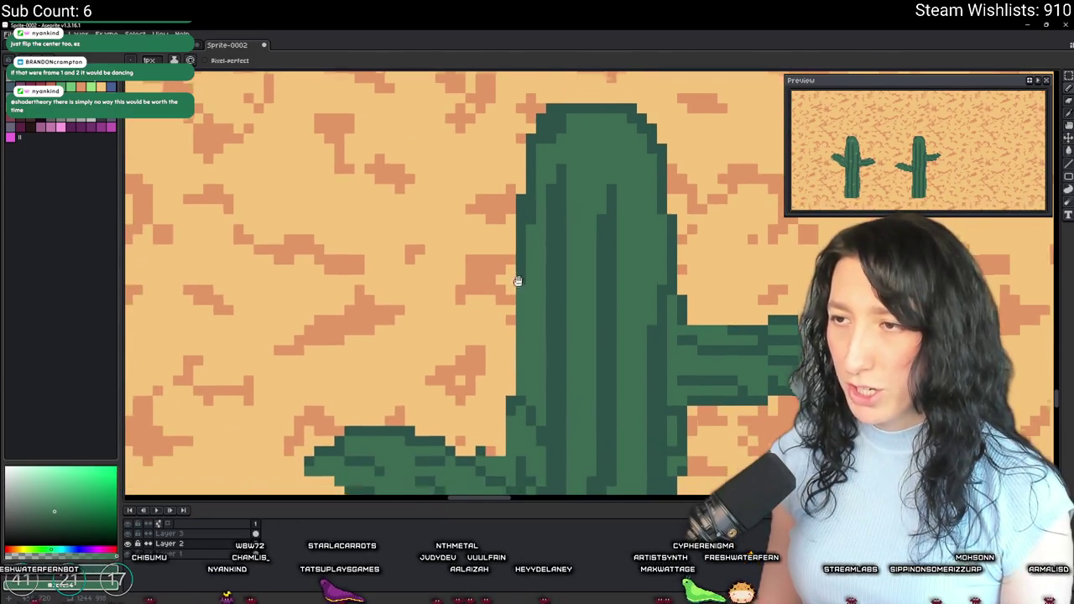
scroll(518, 286, down, 1)
scroll(507, 378, down, 2)
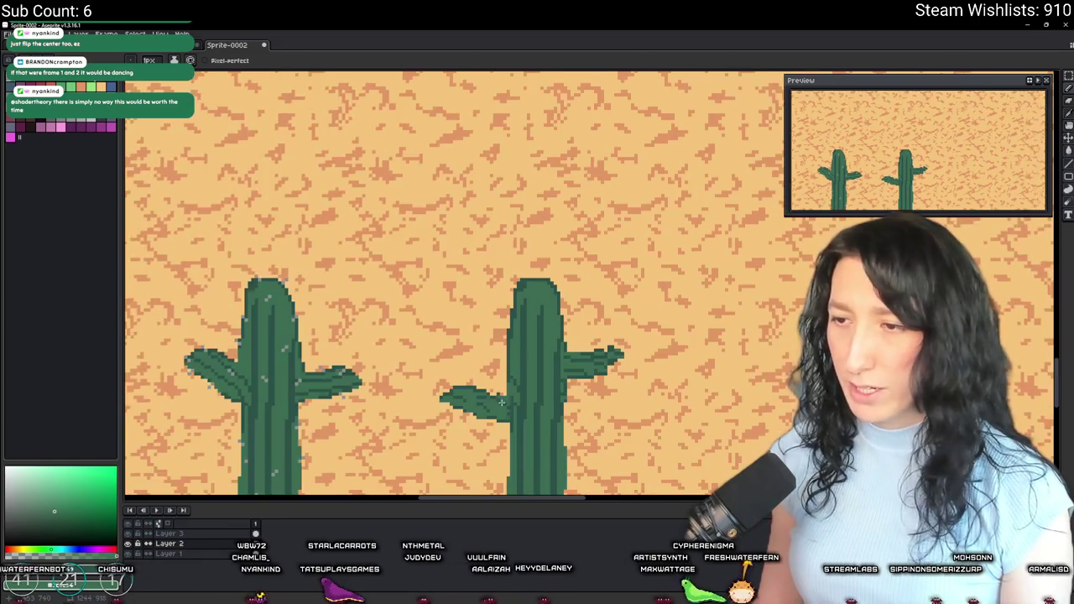
scroll(470, 276, up, 4)
scroll(462, 271, down, 2)
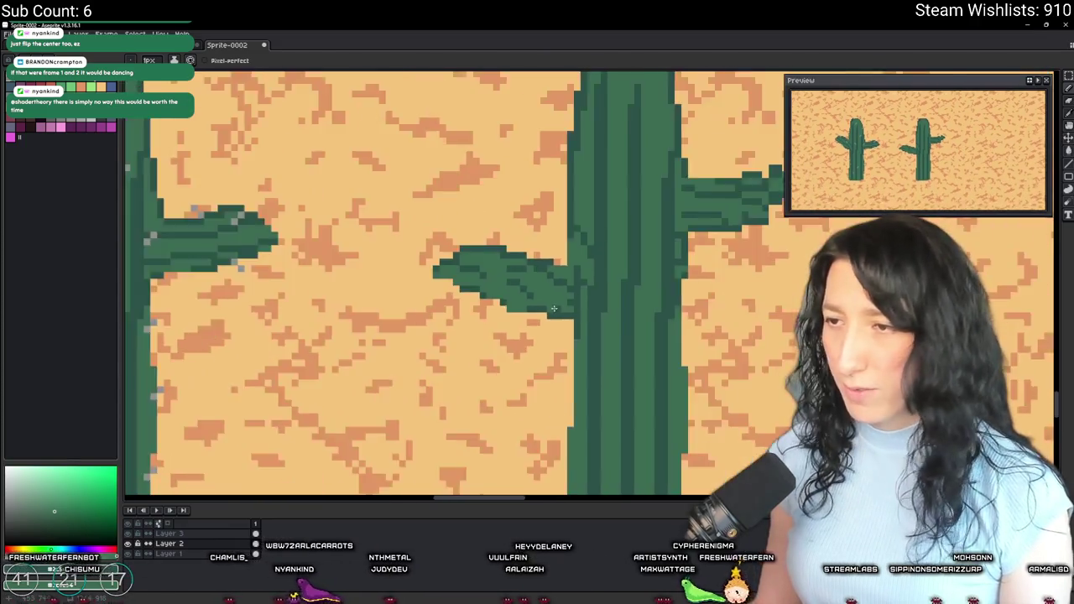
scroll(396, 264, up, 2)
scroll(397, 264, down, 2)
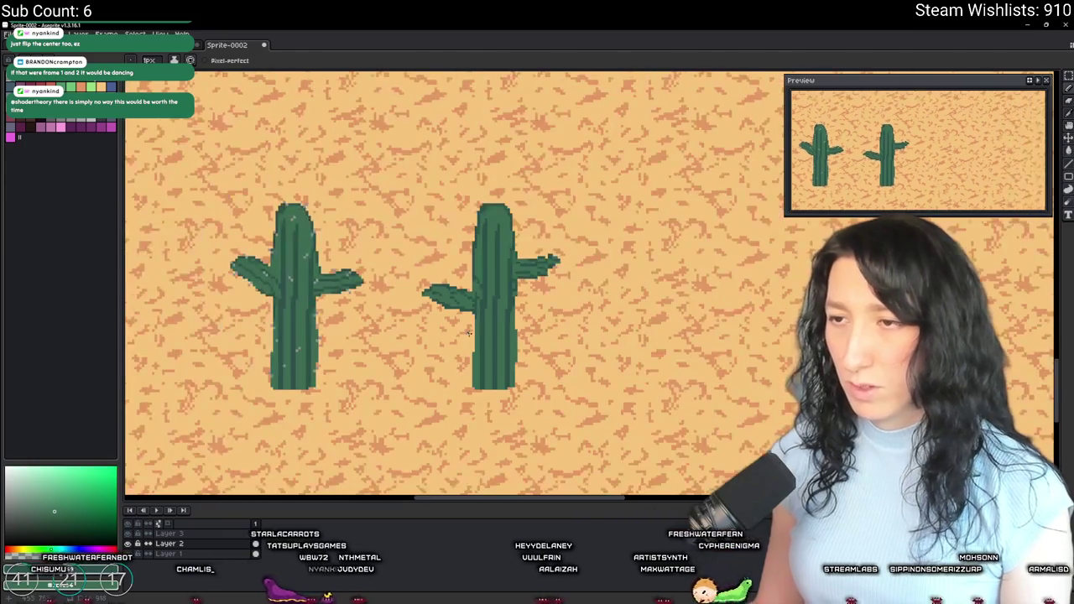
Step: Zoom in on the second cactus's left arm and repaint dark-green shading pixels near its tip
scroll(397, 255, up, 2)
scroll(397, 256, down, 2)
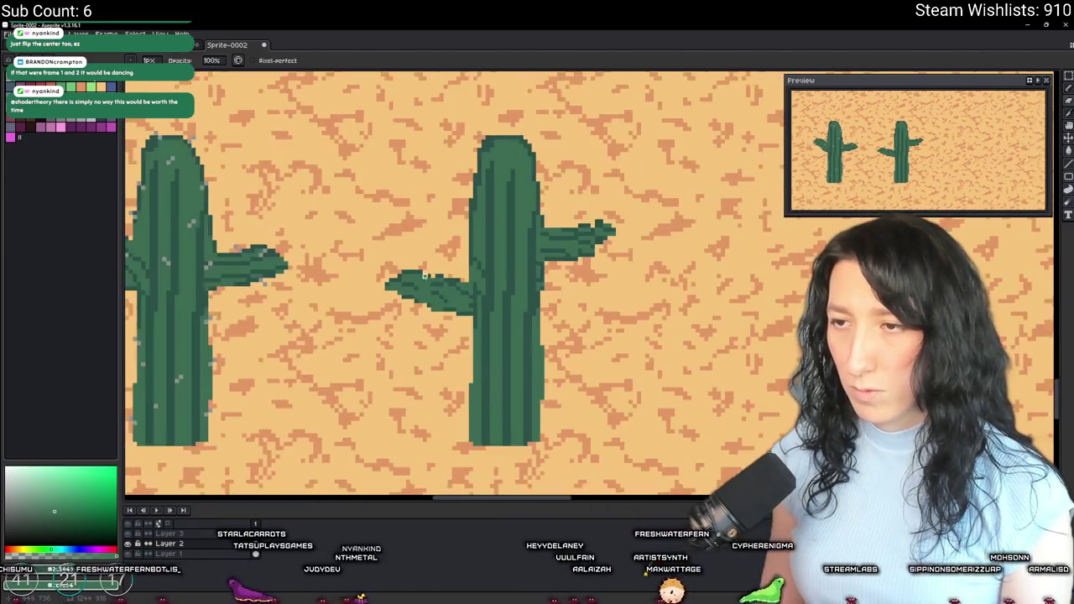
scroll(428, 286, up, 1)
scroll(445, 298, down, 1)
scroll(466, 313, up, 3)
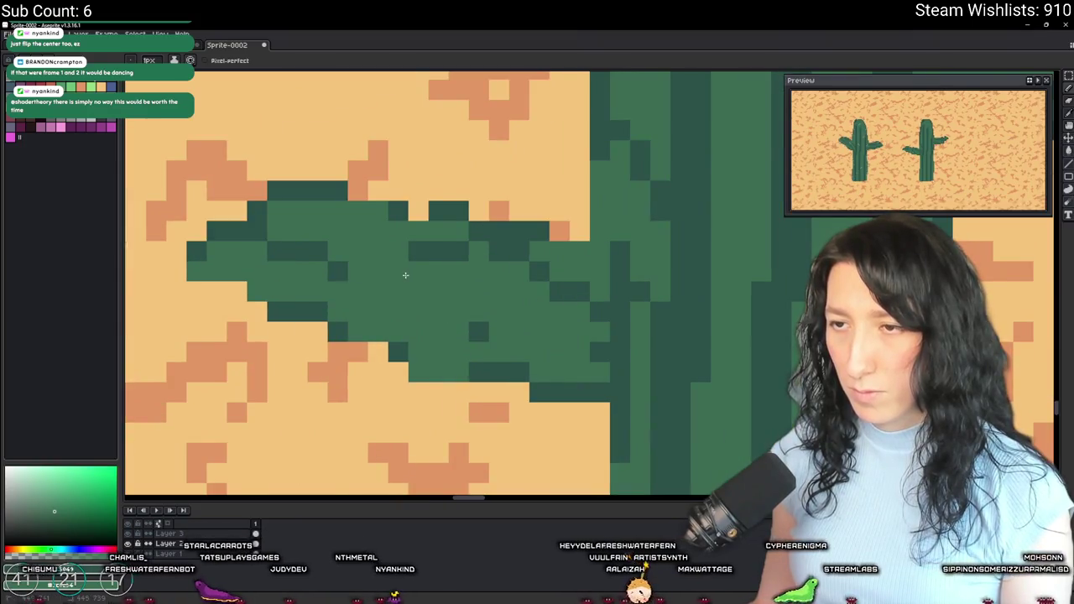
scroll(459, 312, down, 2)
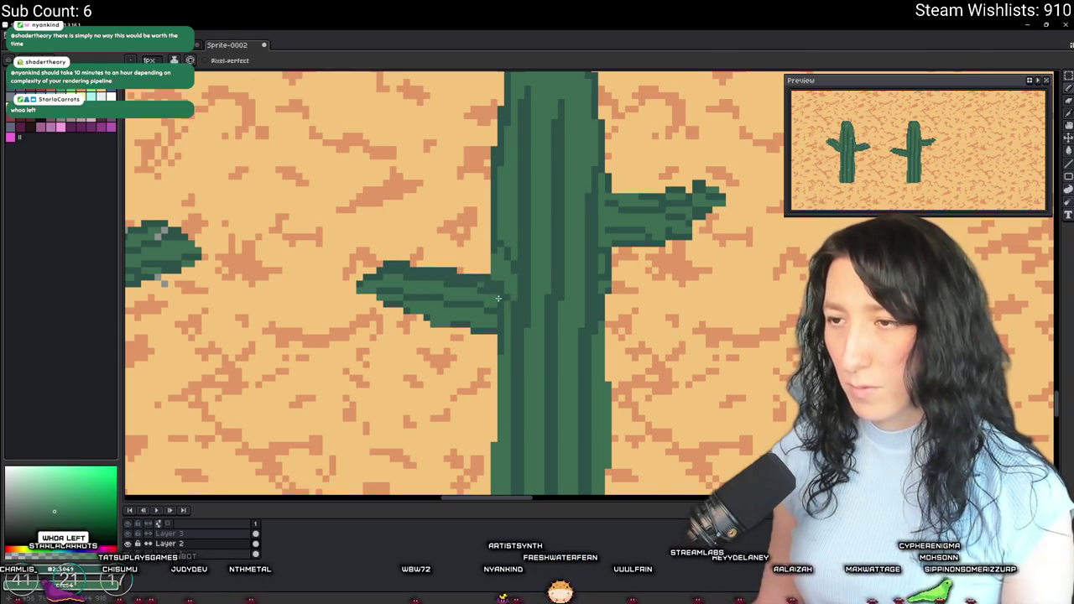
scroll(496, 297, down, 3)
scroll(458, 316, up, 5)
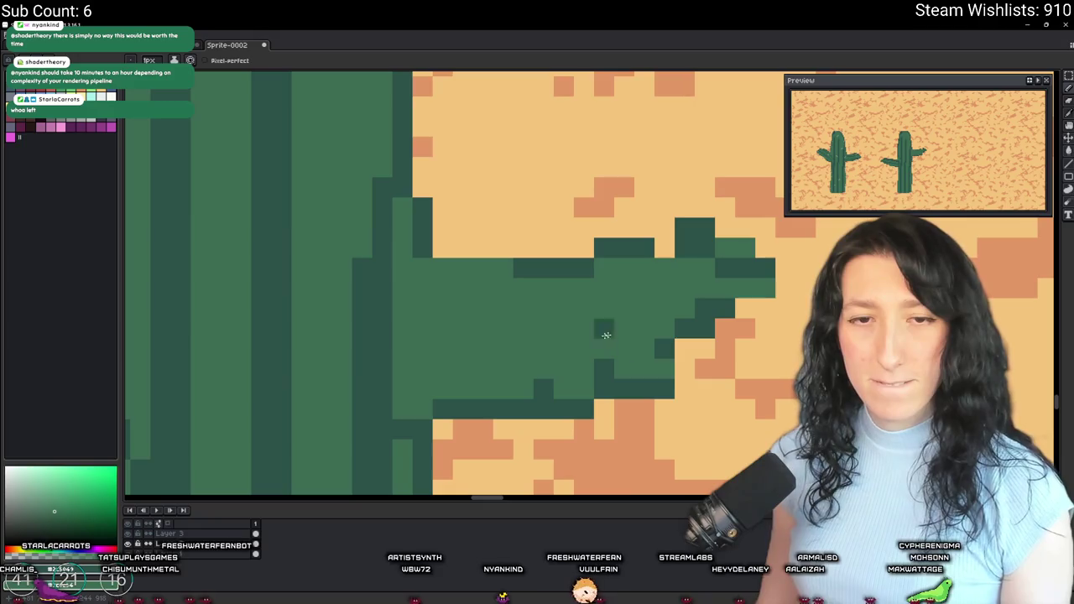
scroll(600, 335, right, 2)
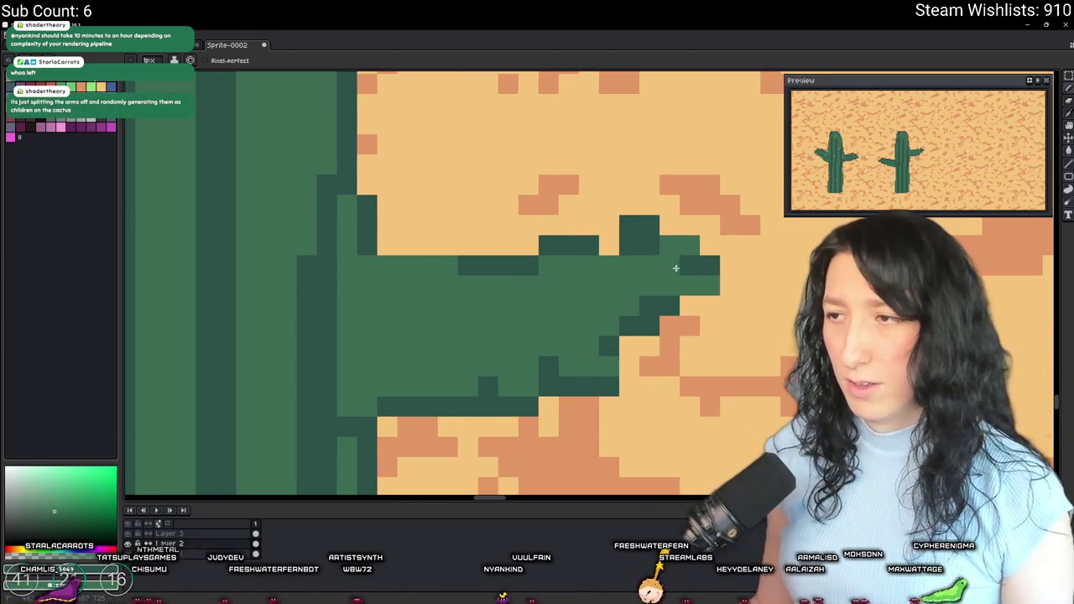
drag(631, 225, 602, 243)
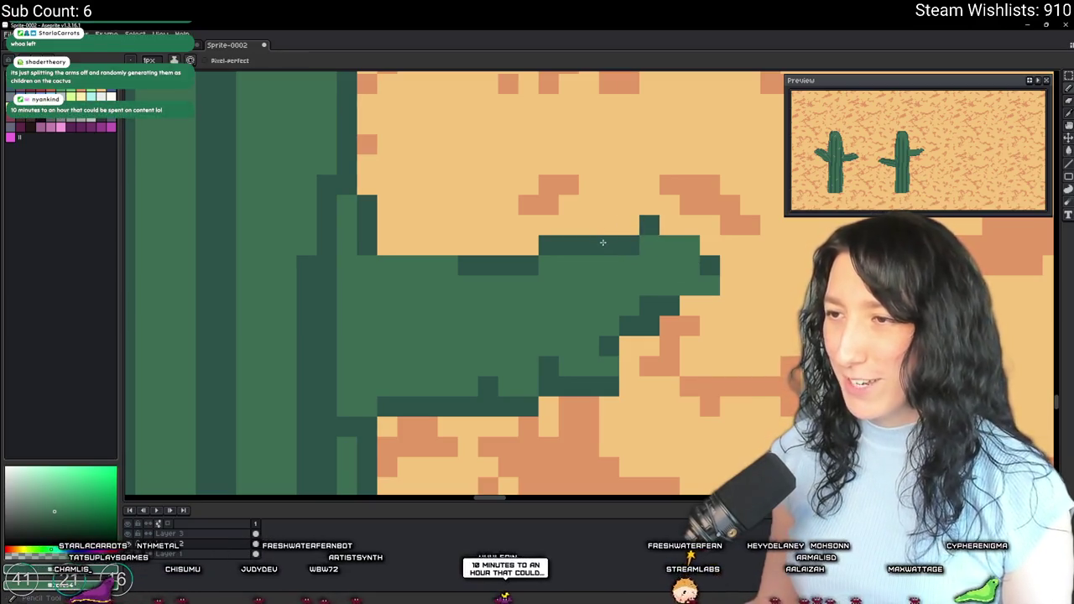
Step: Redraw the arm's middle and lower shading rows in dark green
scroll(661, 227, up, 1)
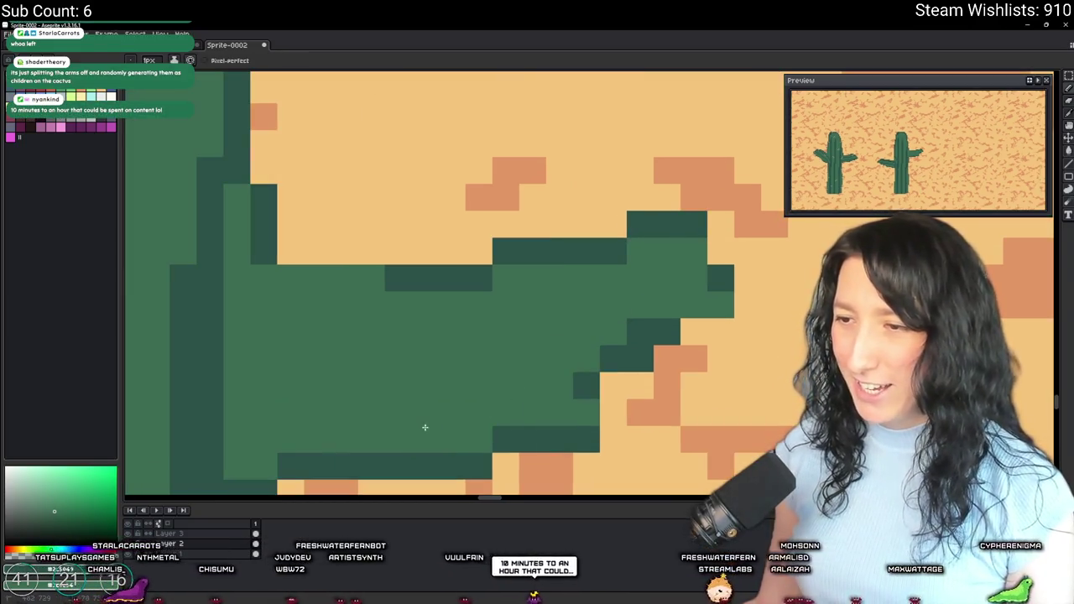
drag(427, 428, 567, 376)
scroll(711, 312, down, 2)
scroll(710, 293, down, 3)
scroll(580, 297, up, 3)
mouse_move(637, 252)
mouse_down()
mouse_move(647, 264)
mouse_move(597, 276)
mouse_move(746, 266)
mouse_move(690, 280)
mouse_up()
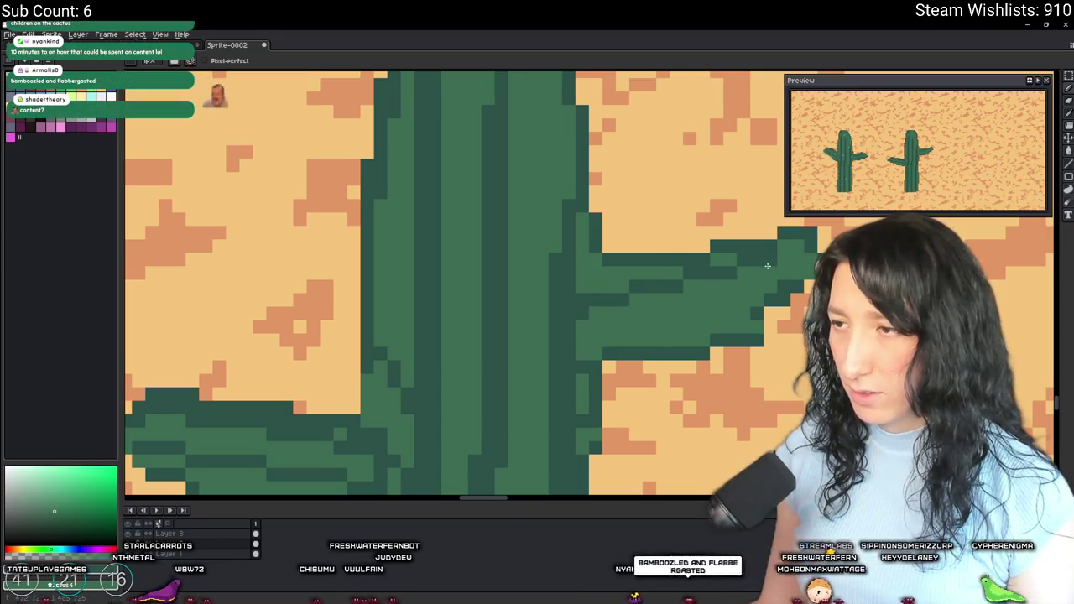
drag(621, 328, 768, 277)
scroll(796, 276, down, 3)
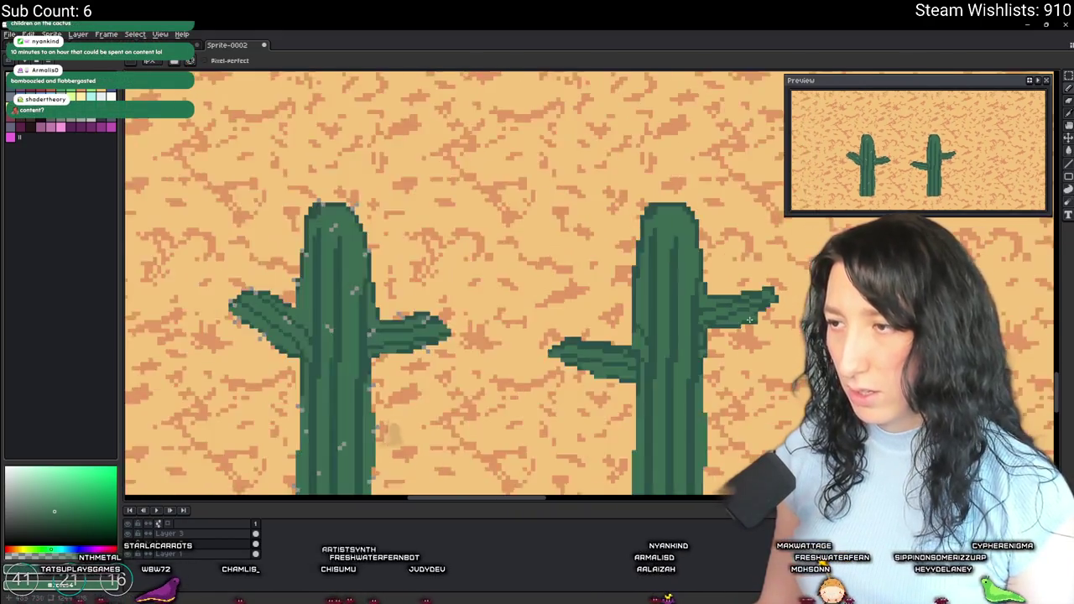
scroll(753, 315, up, 3)
scroll(752, 320, down, 3)
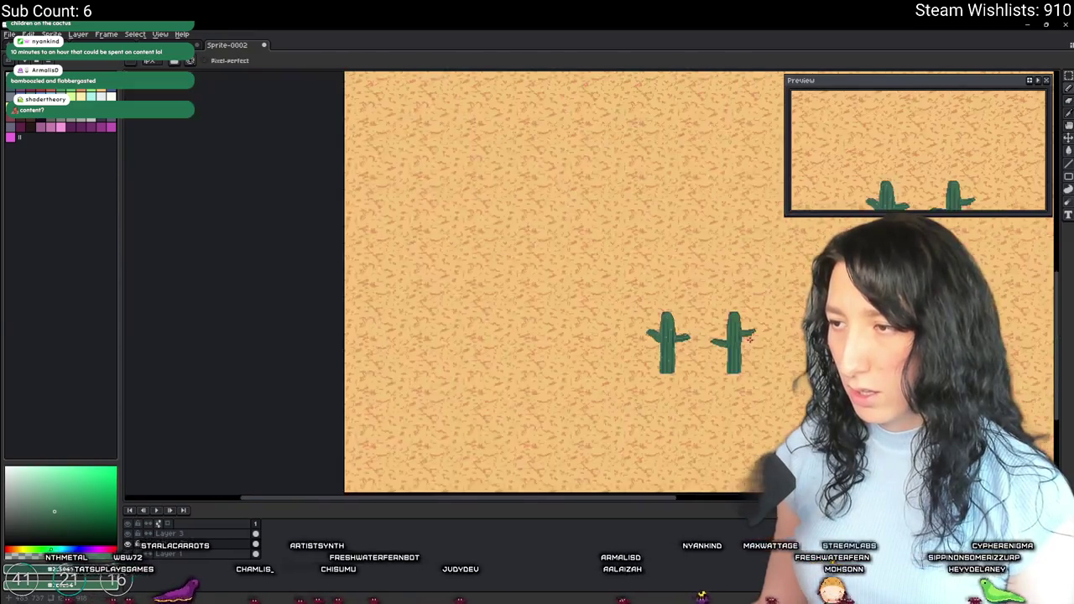
scroll(677, 348, up, 3)
scroll(551, 369, up, 3)
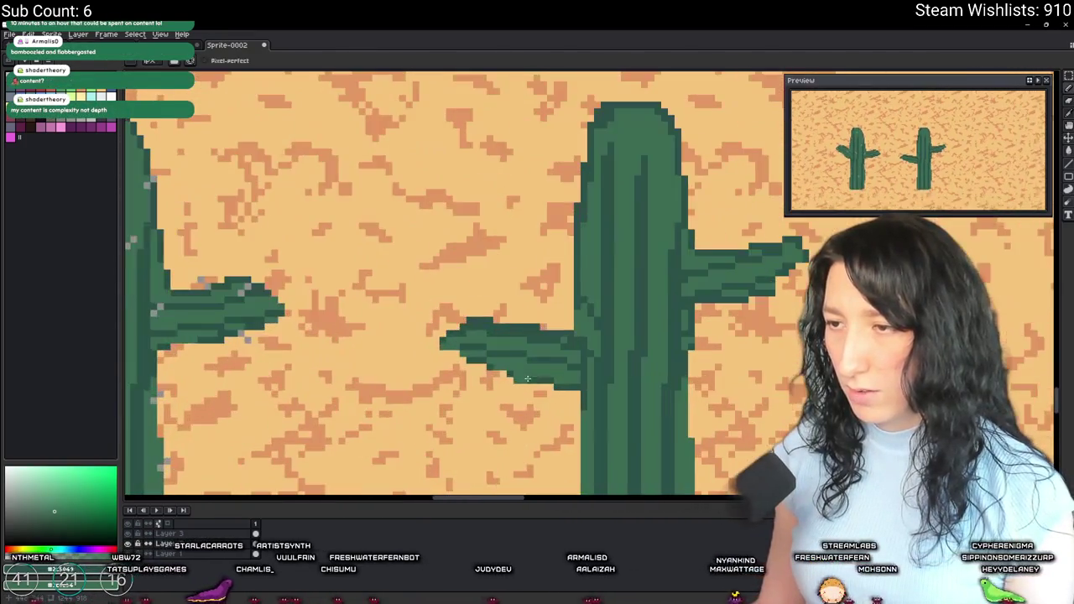
Step: Marquee-select the whole left arm of the second cactus
key(m)
drag(591, 321, 532, 346)
mouse_move(378, 236)
mouse_down()
mouse_move(576, 420)
mouse_move(604, 431)
mouse_up()
Step: Nudge the selected arm so it slants down and outward from the trunk
key(v)
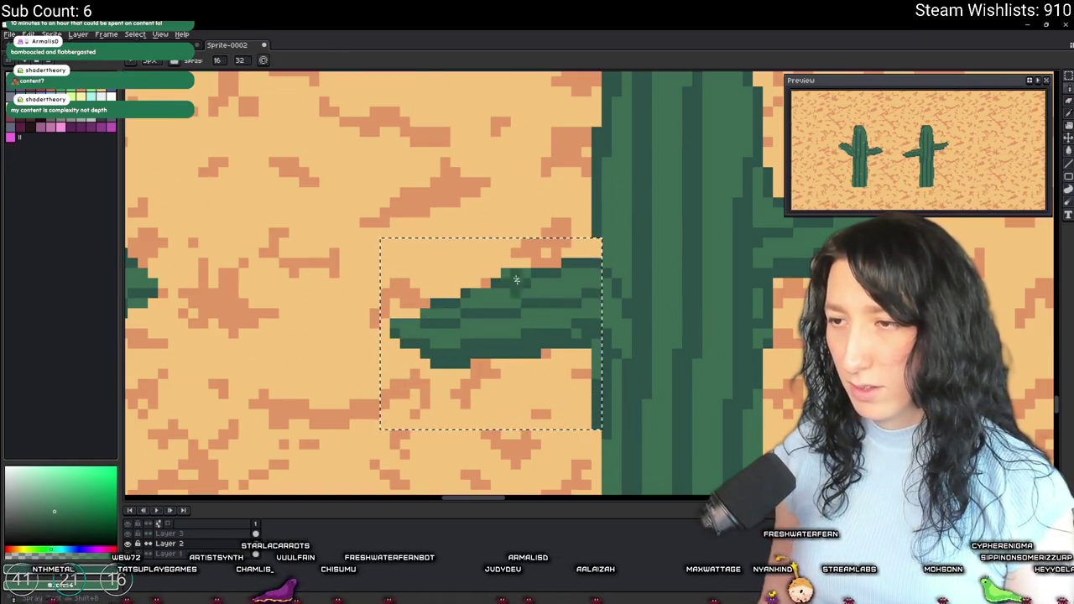
scroll(593, 330, down, 4)
key(b)
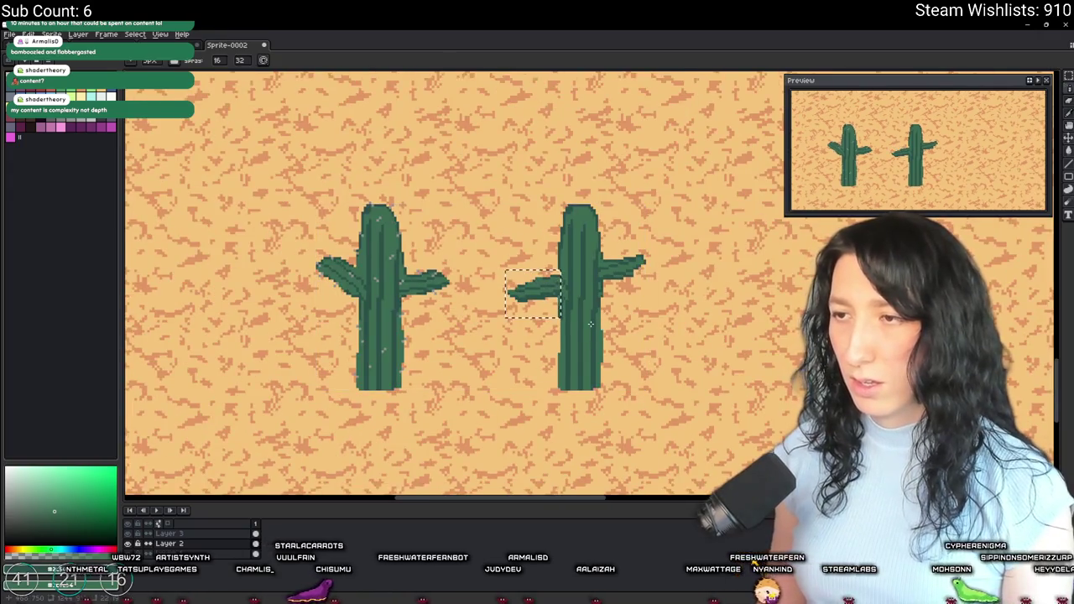
key(v)
key(b)
scroll(597, 277, up, 8)
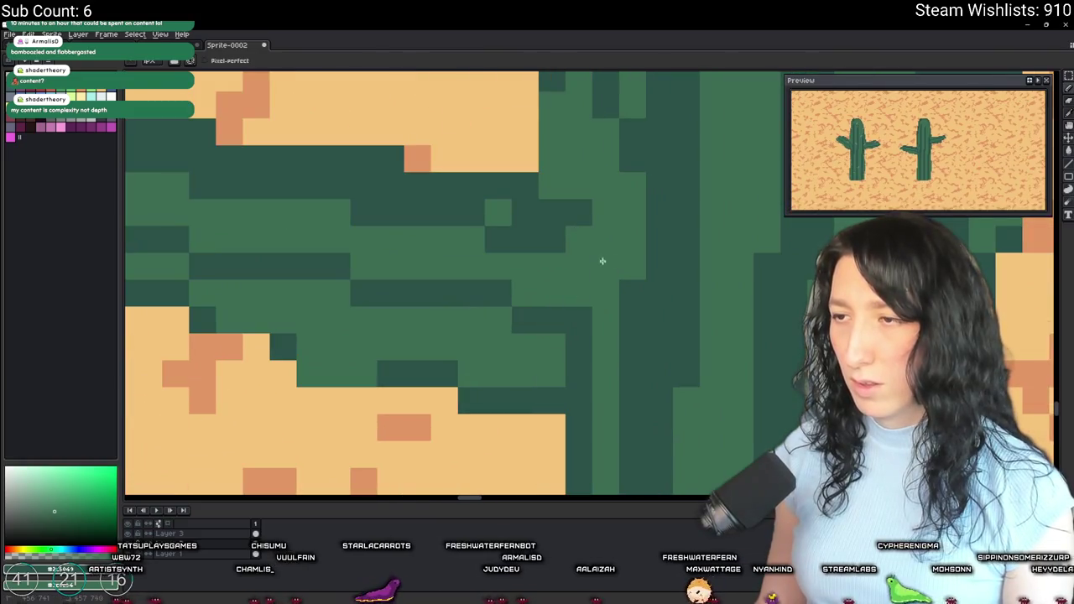
scroll(578, 332, down, 3)
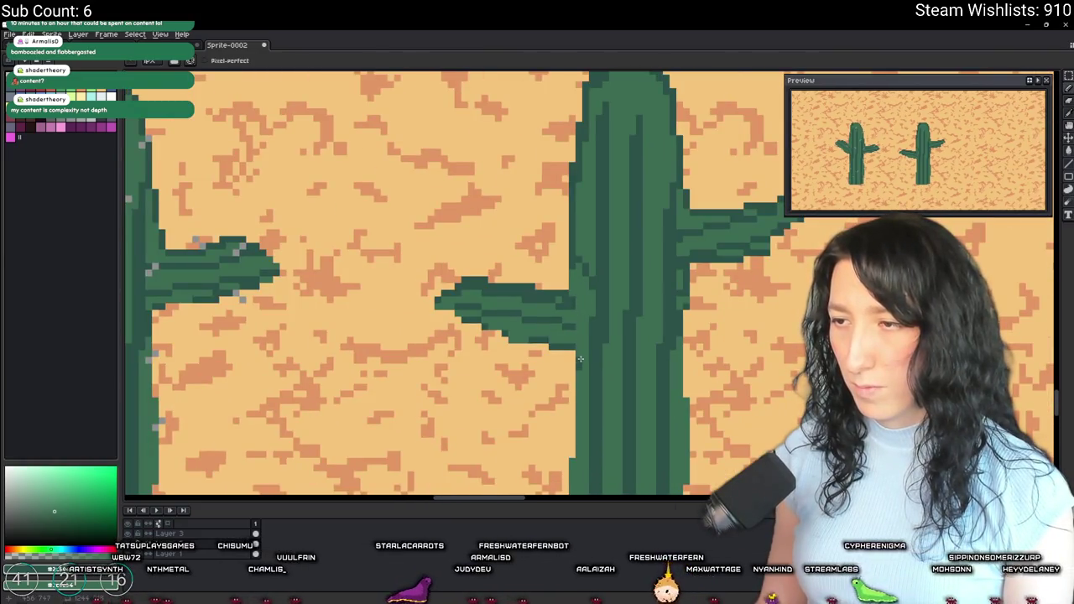
scroll(579, 348, down, 3)
scroll(574, 311, up, 4)
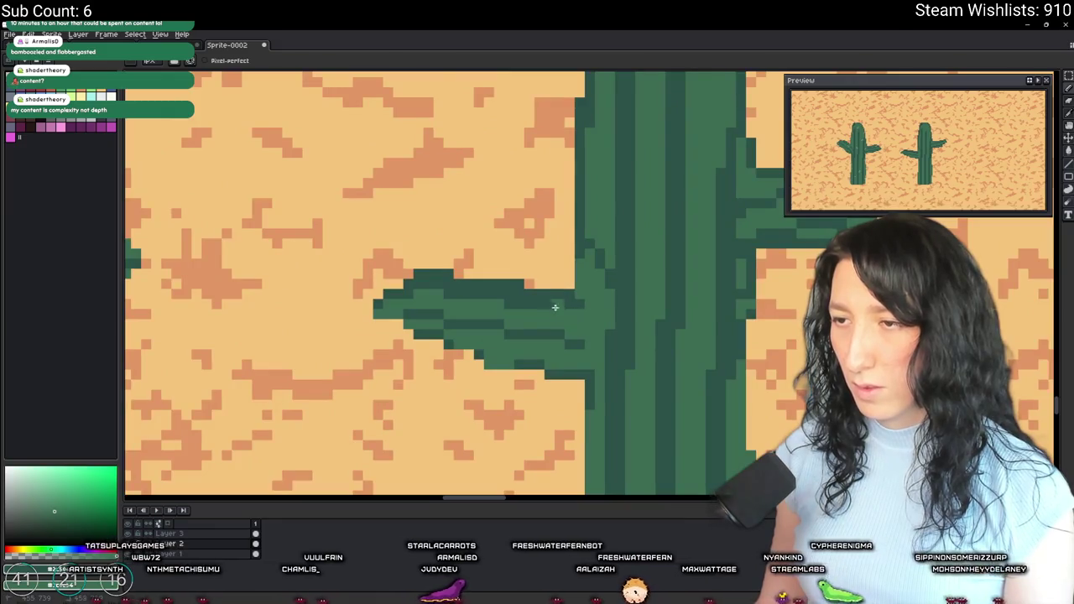
scroll(512, 310, down, 3)
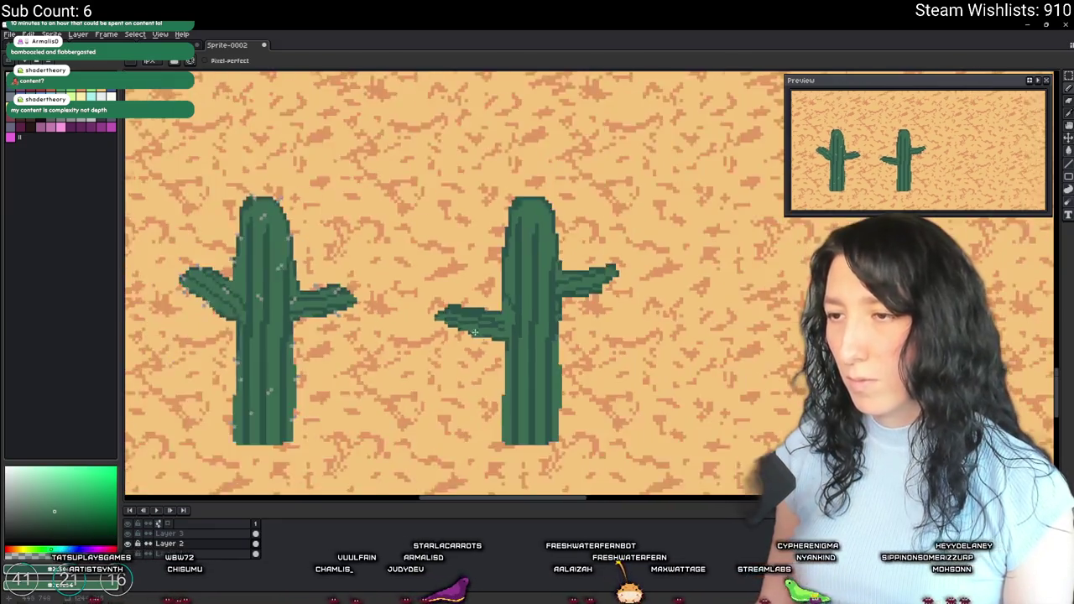
scroll(541, 344, down, 3)
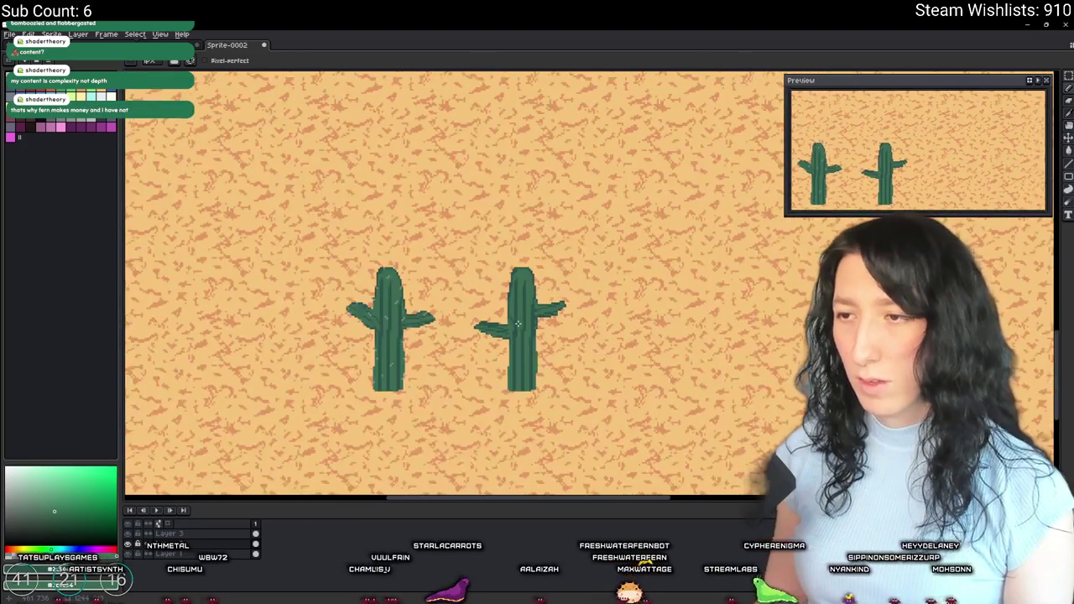
scroll(534, 291, up, 5)
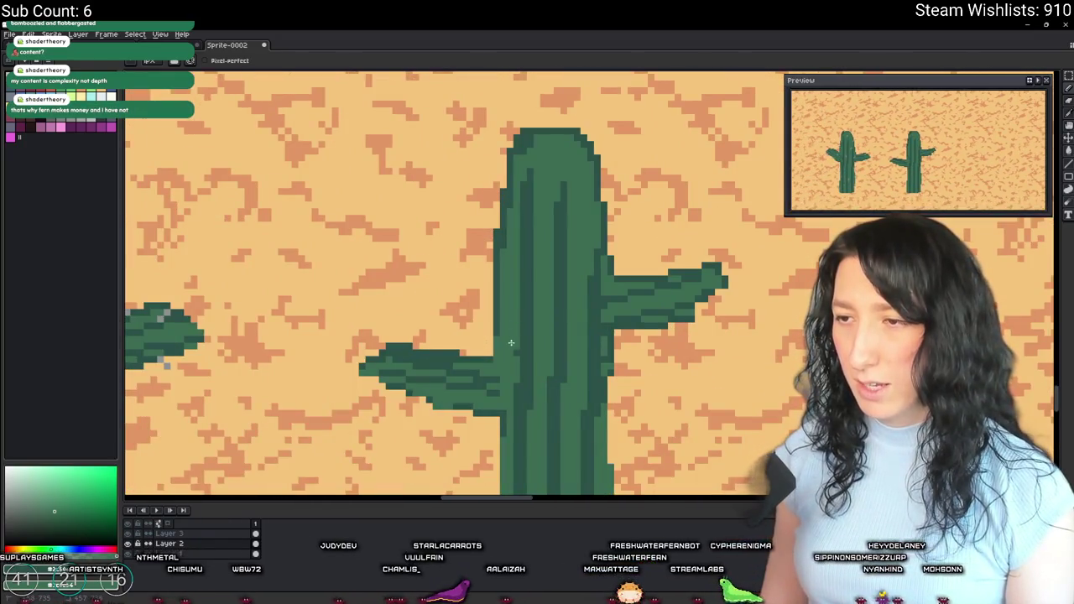
scroll(514, 354, down, 4)
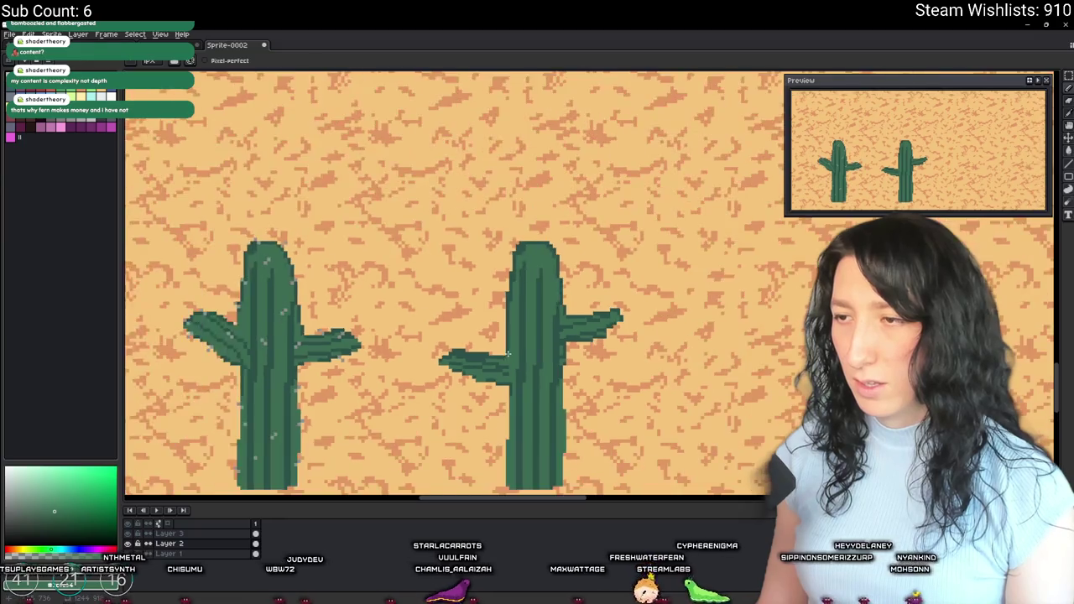
scroll(515, 387, down, 1)
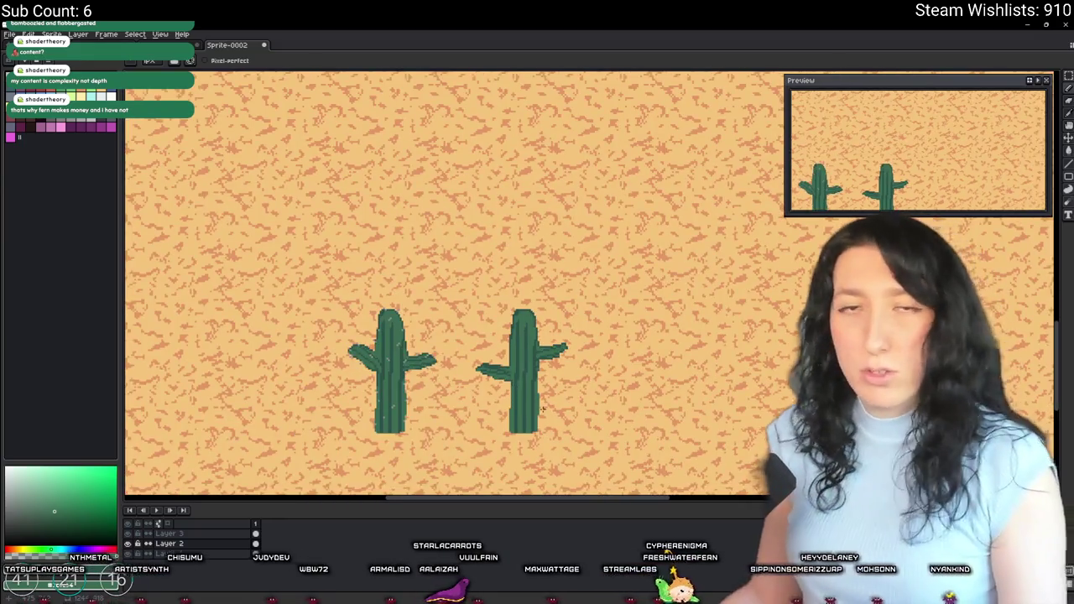
scroll(537, 407, up, 2)
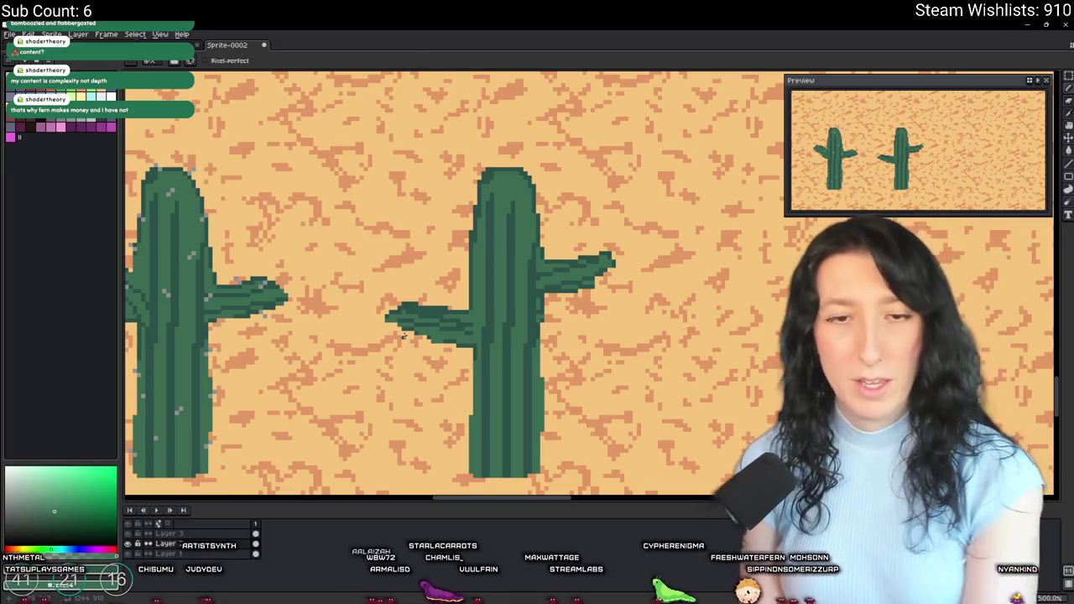
Step: Save the sprite under the file name Desert
key(v)
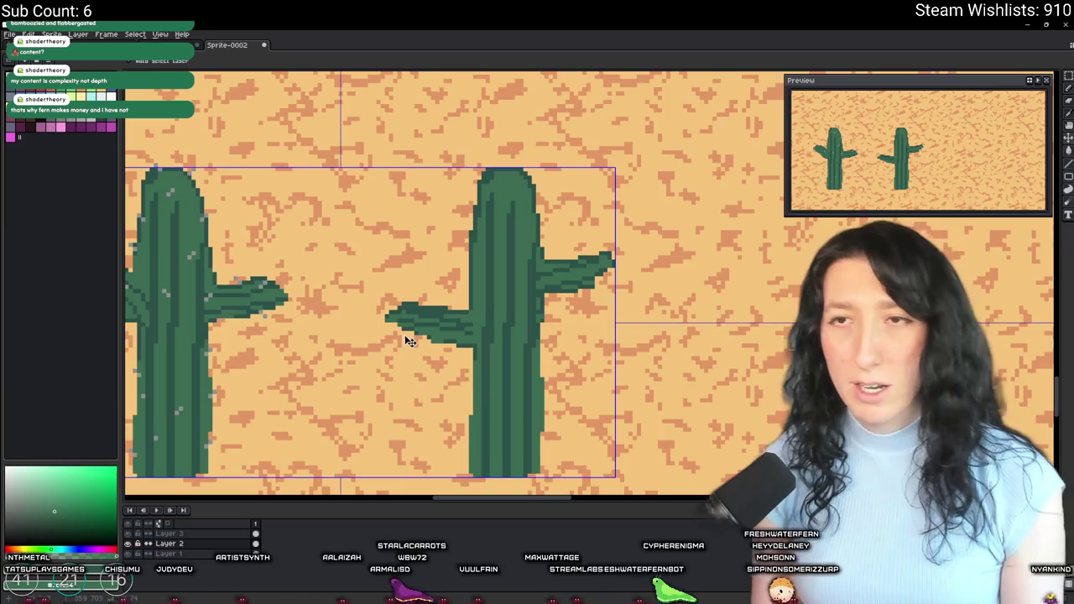
key(ctrl+s)
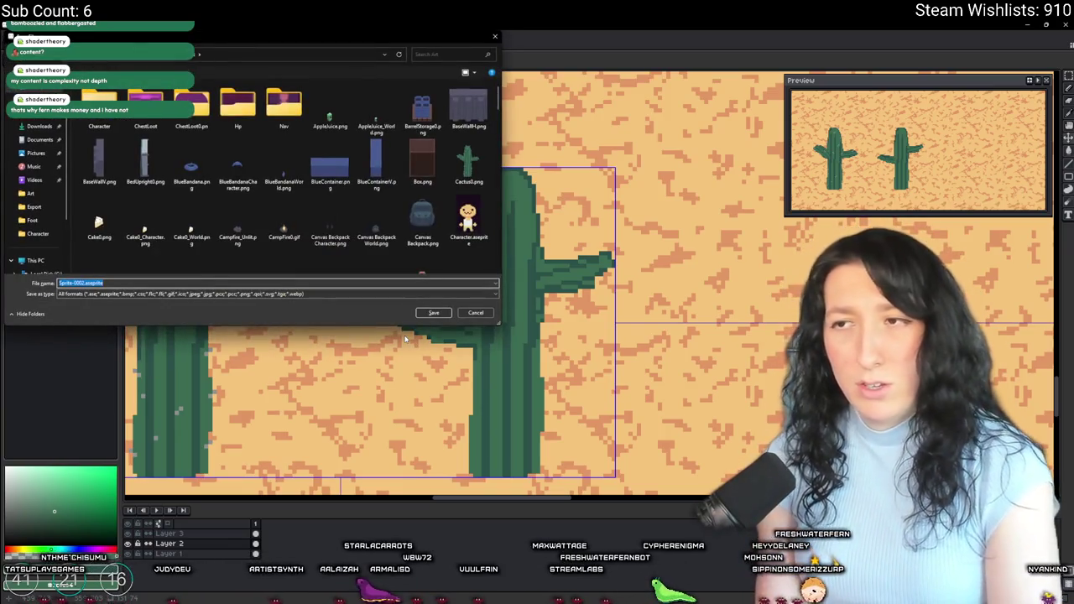
text(Desert)
key(Return)
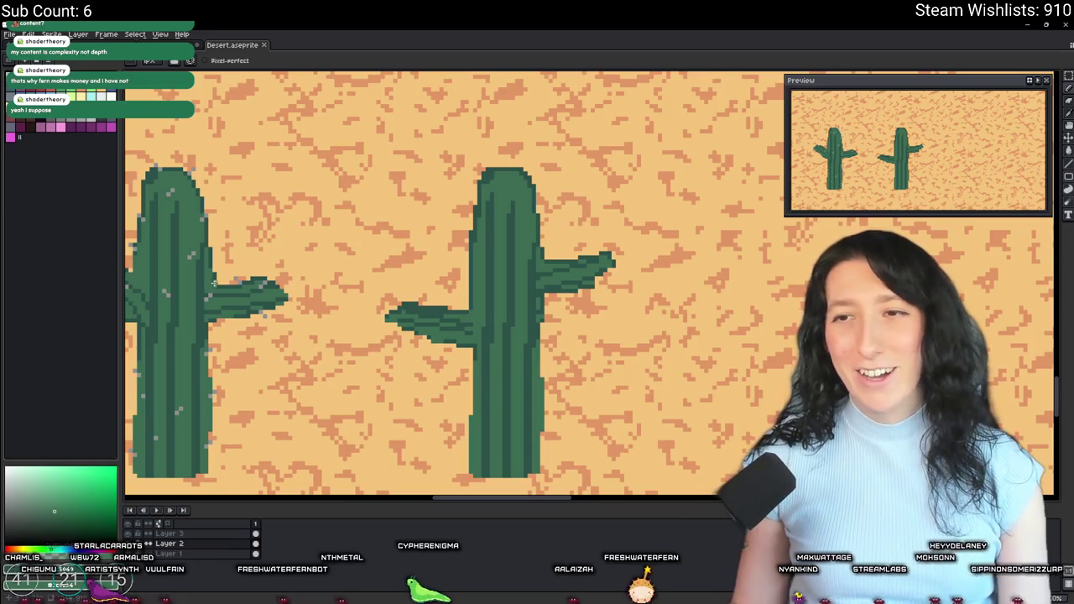
Step: Try a colour selection and stripe fill on the trunk, undoing the white fill
scroll(467, 271, up, 2)
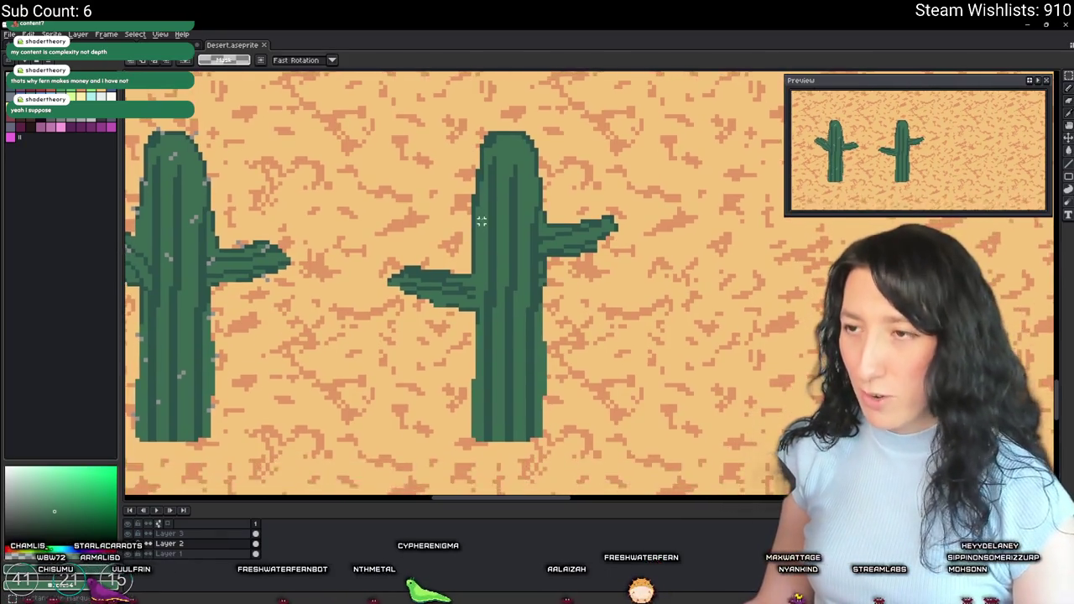
key(w)
click(501, 223)
key(ctrl+d)
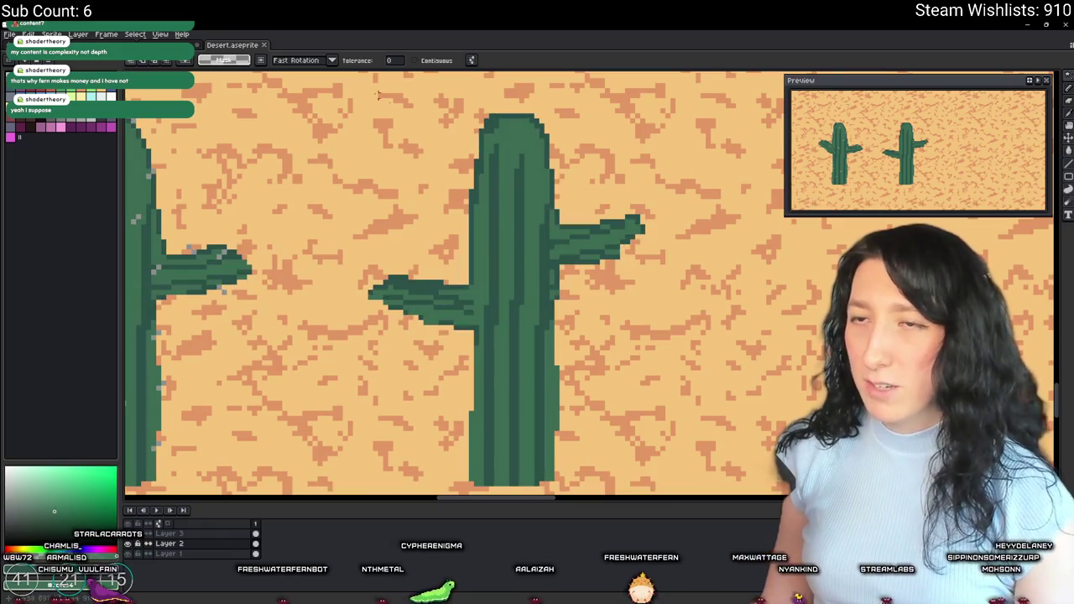
key(g)
click(495, 212)
key(ctrl+z)
Step: Magic-wand select the two light trunk stripes and delete them
key(w)
click(495, 212)
shift+click(520, 251)
shift+click(520, 250)
click(516, 244)
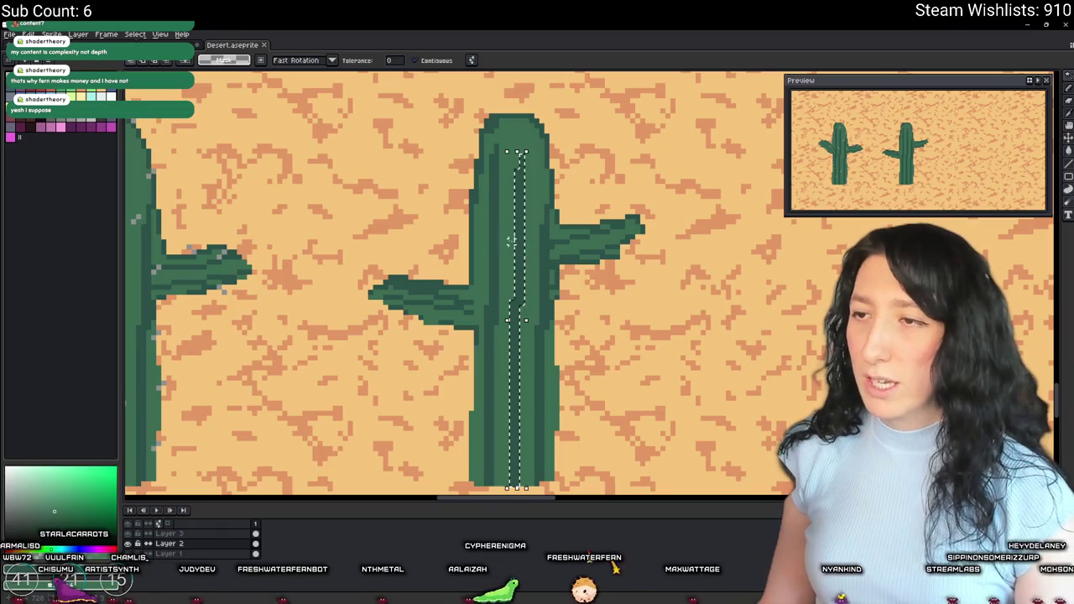
key(Delete)
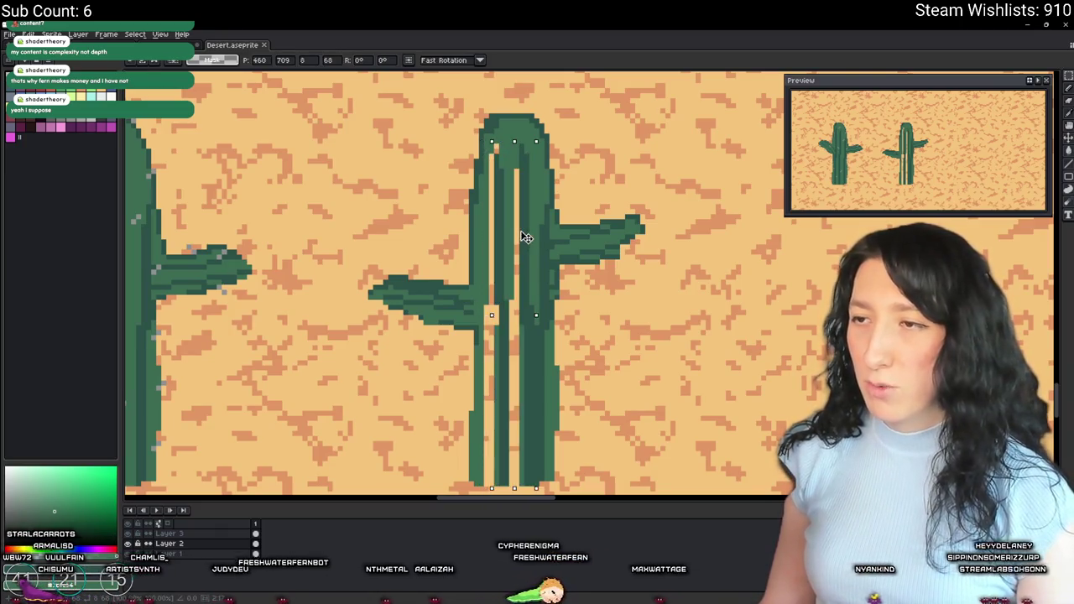
key(ctrl+d)
Step: Pick the trunk green and paint a green pixel at the trunk bottom
key(i)
scroll(504, 336, up, 2)
scroll(499, 344, down, 3)
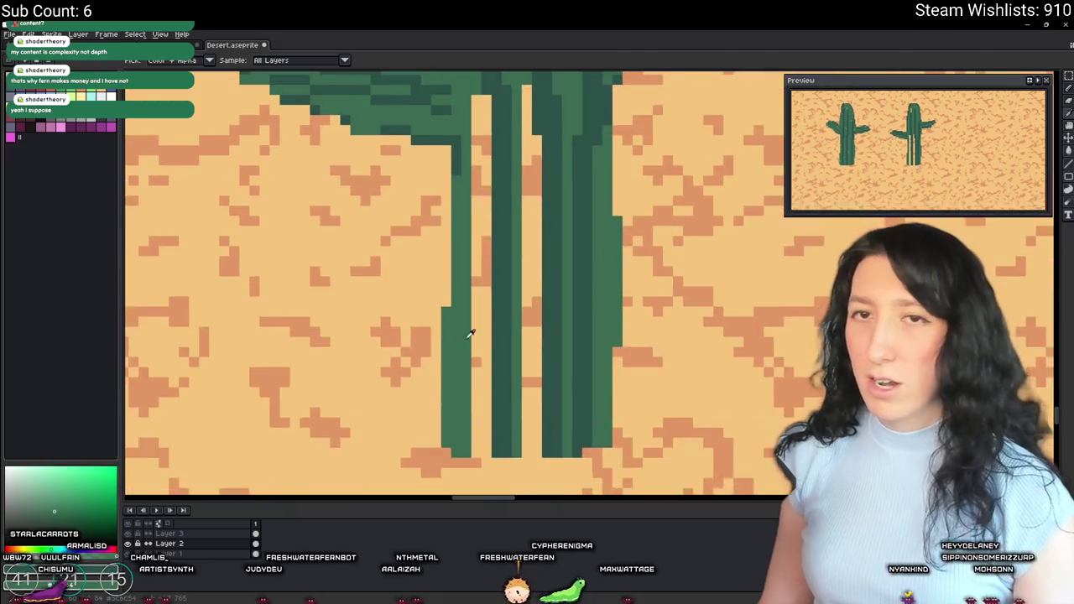
scroll(453, 306, up, 2)
key(b)
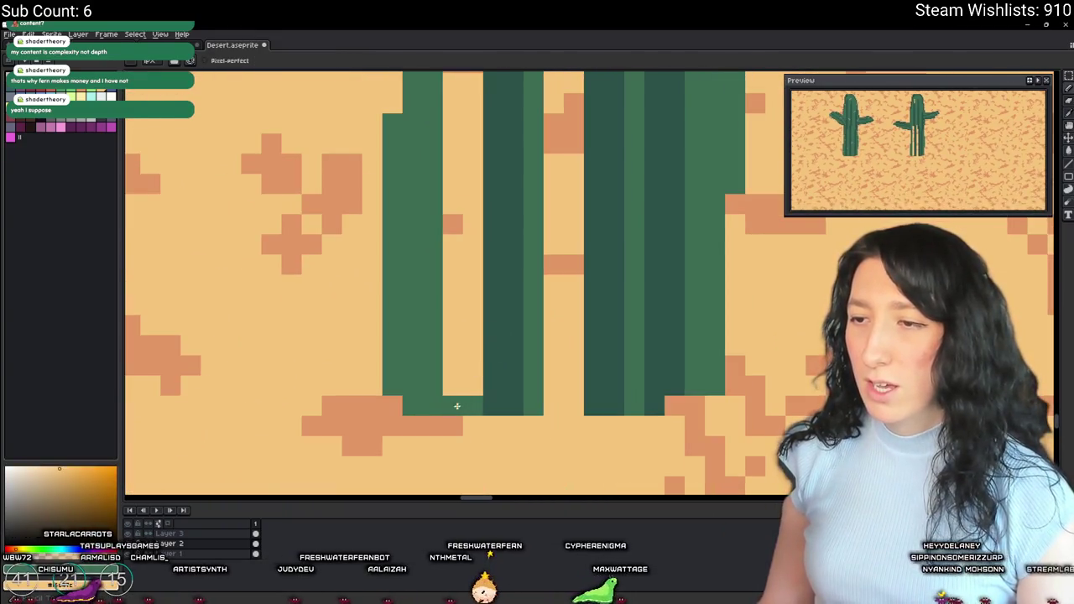
click(574, 405)
Step: Fill both light trunk stripes and the remaining hole with green
key(g)
click(555, 390)
click(463, 378)
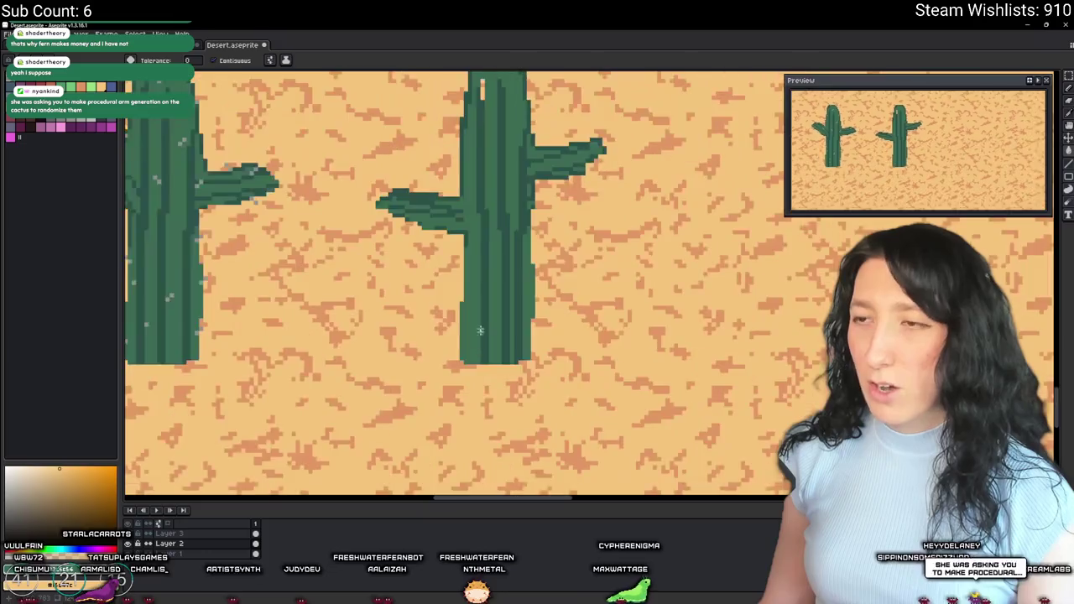
scroll(470, 336, down, 3)
scroll(471, 317, up, 2)
click(472, 322)
scroll(474, 327, down, 4)
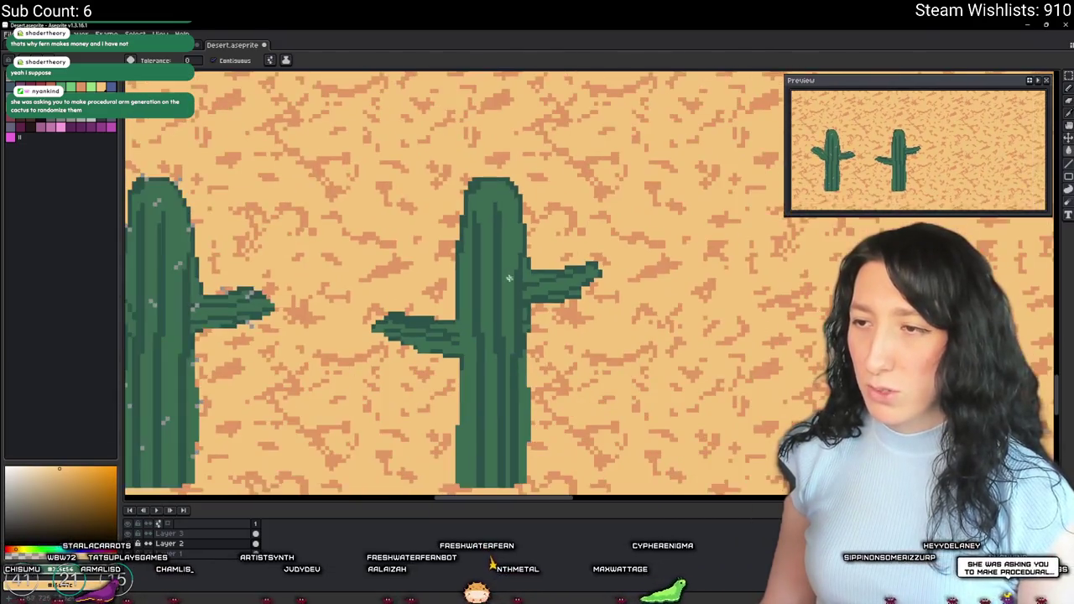
scroll(518, 341, up, 2)
scroll(518, 342, down, 1)
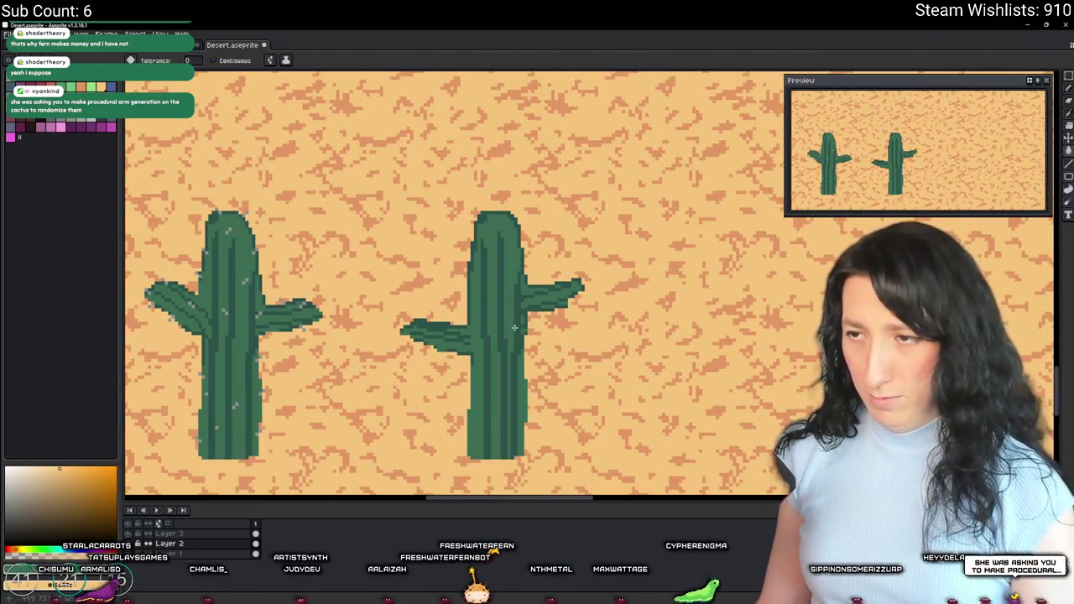
key(m)
scroll(515, 304, up, 1)
Step: Marquee-select the right cactus's trunk down to its base, then drop the selection
drag(516, 340, 523, 484)
scroll(516, 431, down, 1)
scroll(518, 480, up, 1)
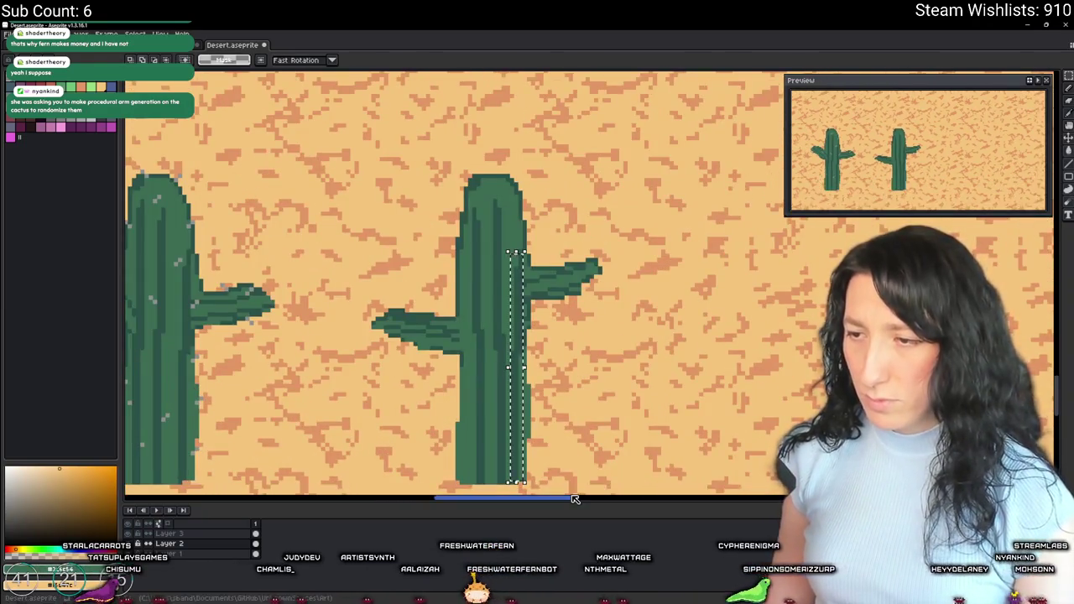
scroll(554, 495, up, 1)
scroll(558, 332, up, 1)
key(ctrl+d)
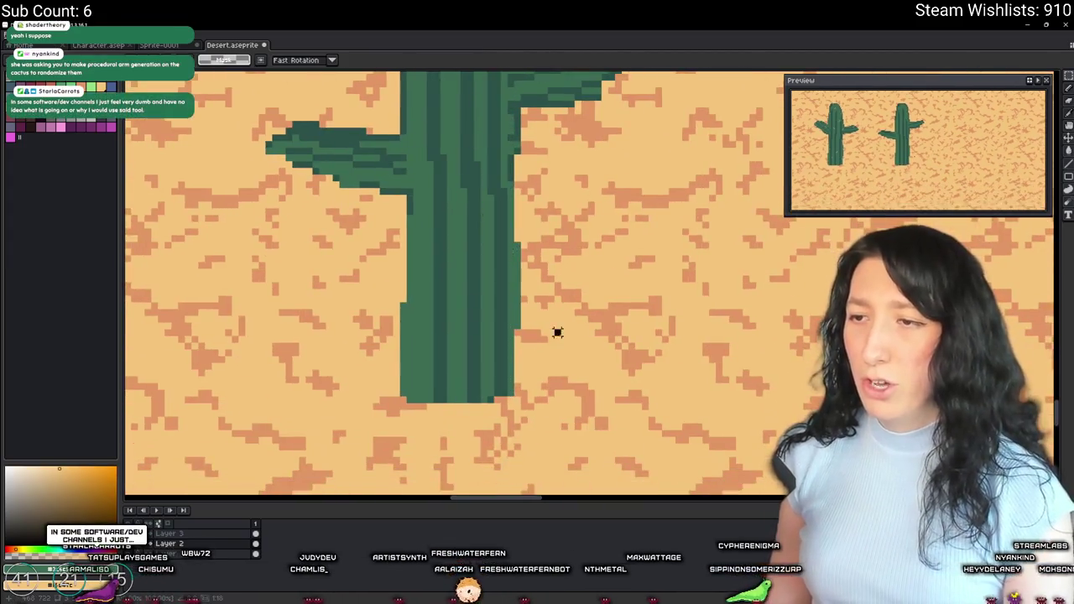
scroll(504, 384, up, 1)
scroll(482, 425, up, 1)
Step: Paint over the pale stripe on the trunk in trunk green with the pencil
key(b)
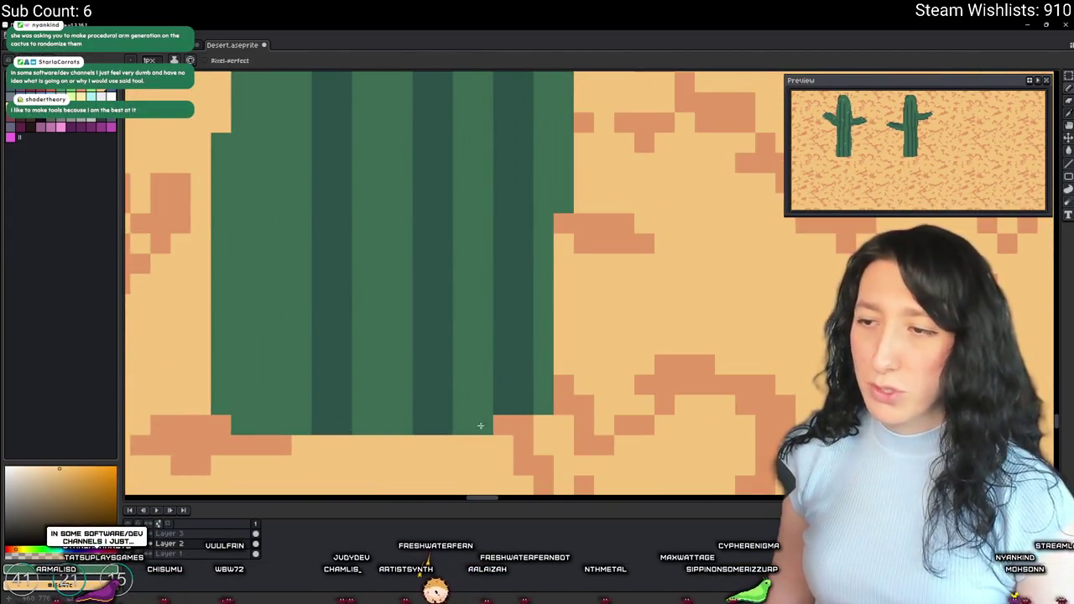
scroll(476, 427, down, 3)
scroll(485, 182, up, 2)
key(ctrl+z)
alt+click(492, 180)
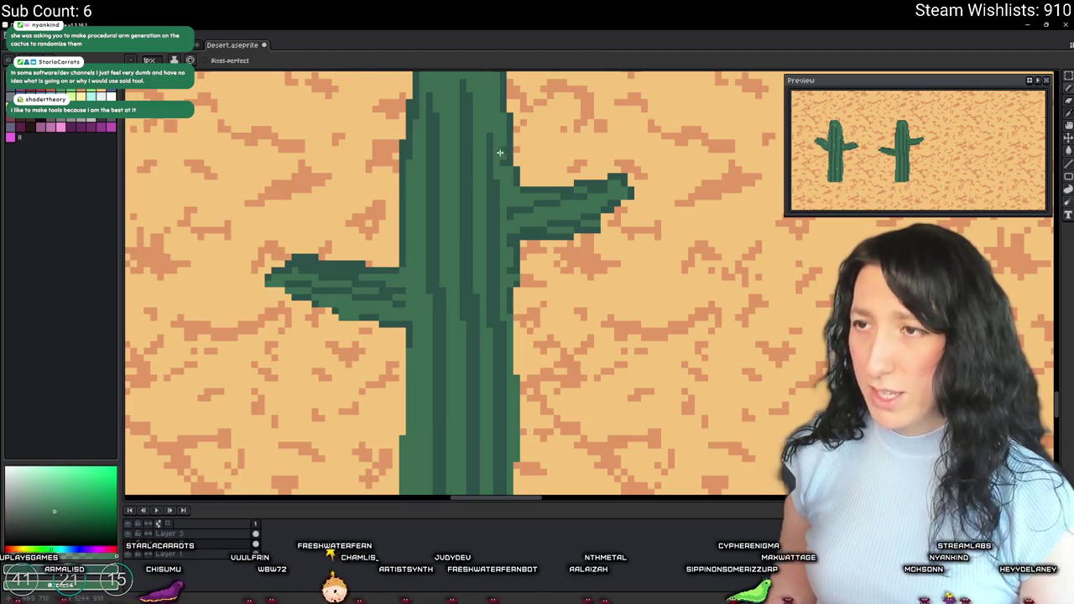
scroll(495, 174, down, 2)
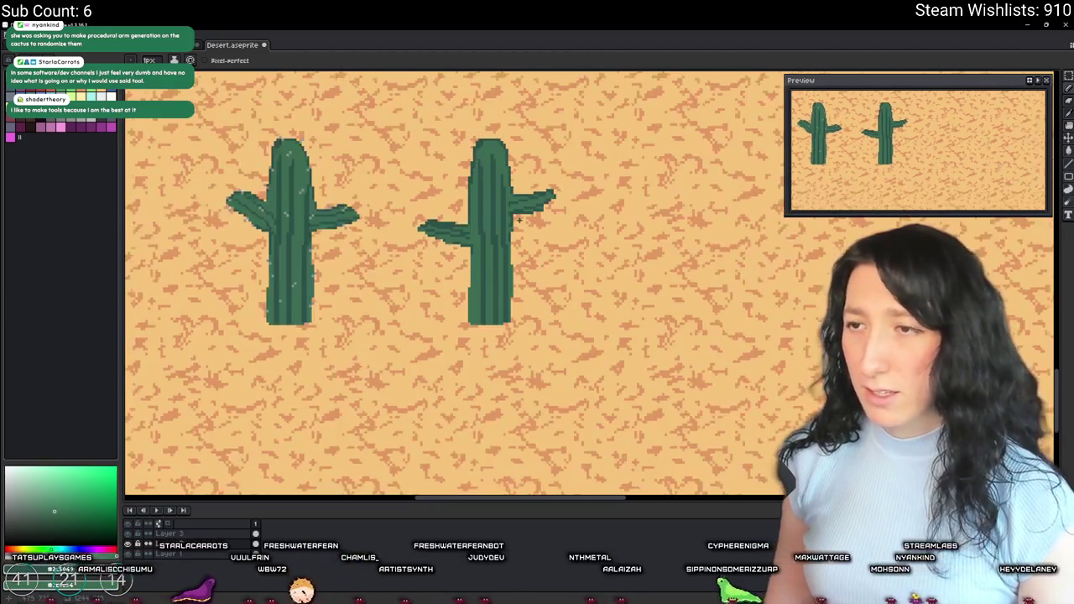
scroll(487, 277, down, 3)
scroll(480, 293, up, 2)
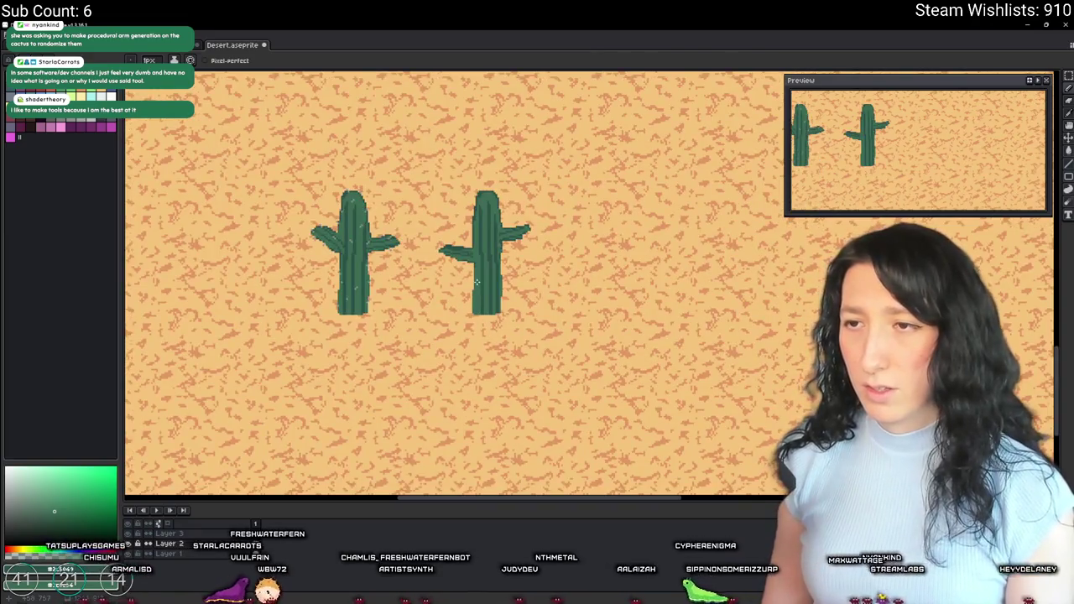
Step: Marquee the area beside the trunk, deselect it, and ready the Eraser for stray pixels
key(m)
drag(447, 284, 475, 324)
click(492, 317)
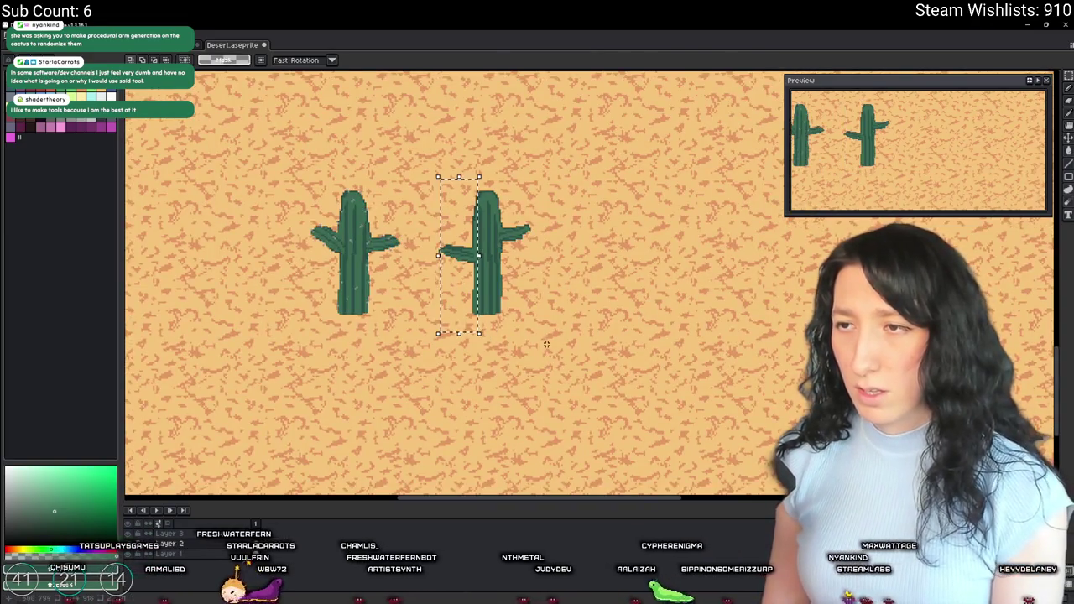
scroll(483, 218, up, 2)
key(b)
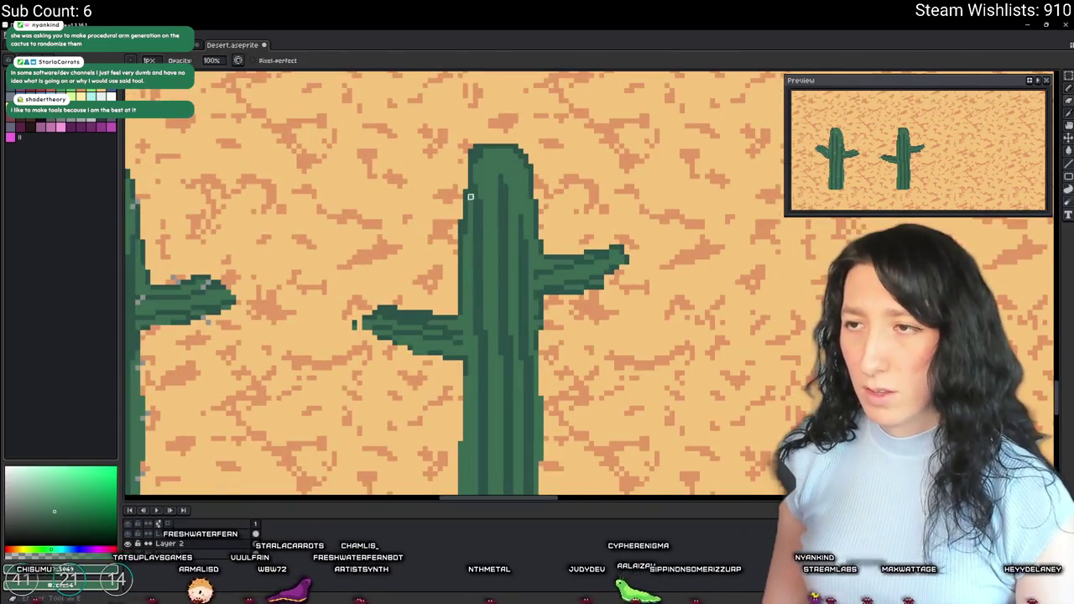
key(e)
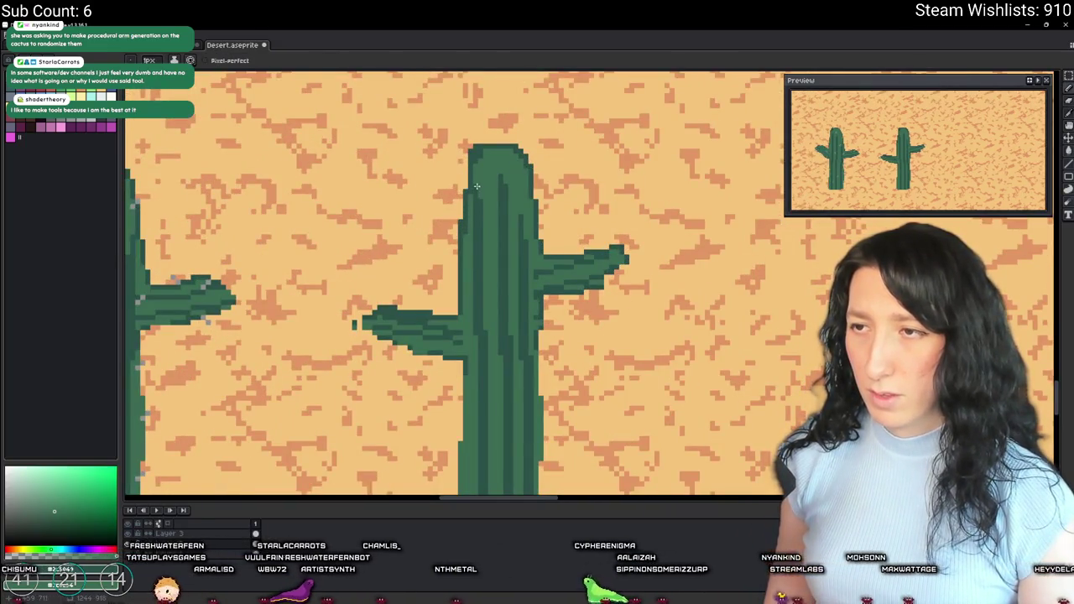
scroll(492, 254, down, 2)
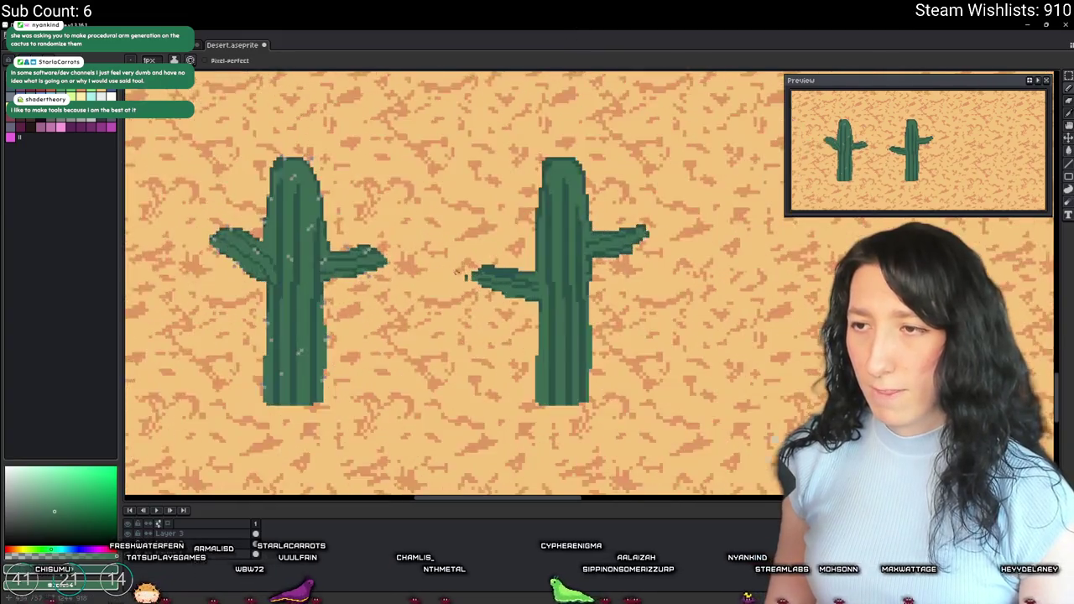
Step: Save Desert.aseprite and pan the view over to the right cactus's left arm
scroll(449, 270, up, 3)
key(m)
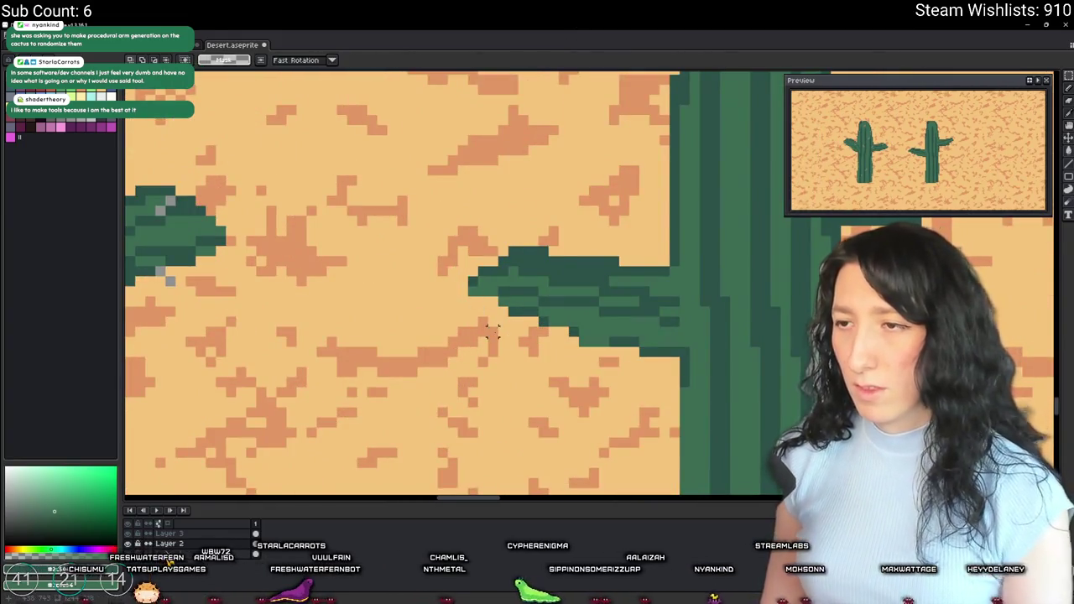
scroll(483, 319, down, 3)
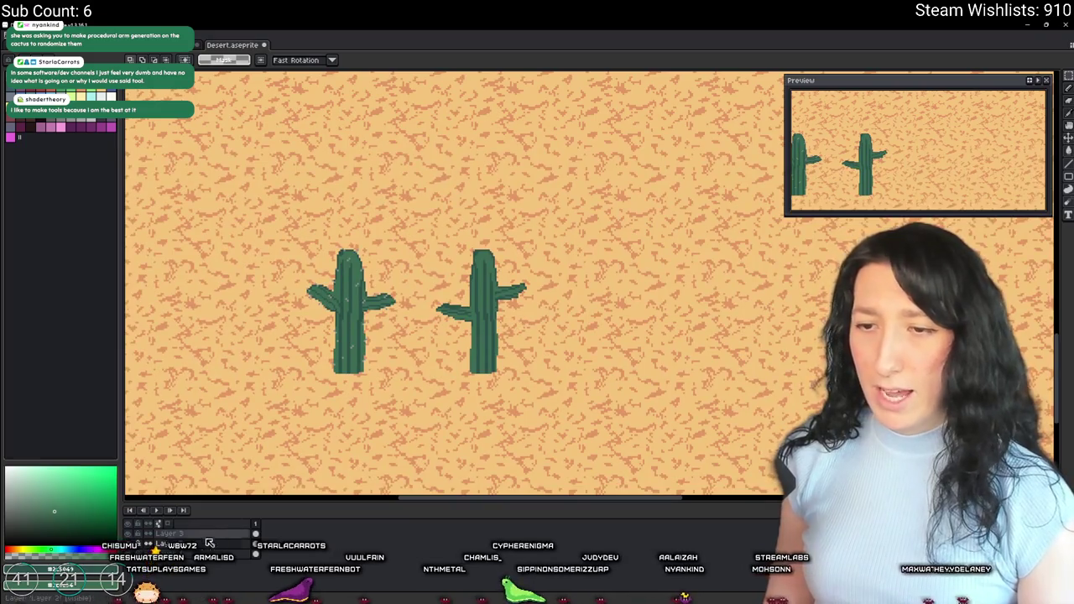
scroll(361, 344, up, 4)
key(i)
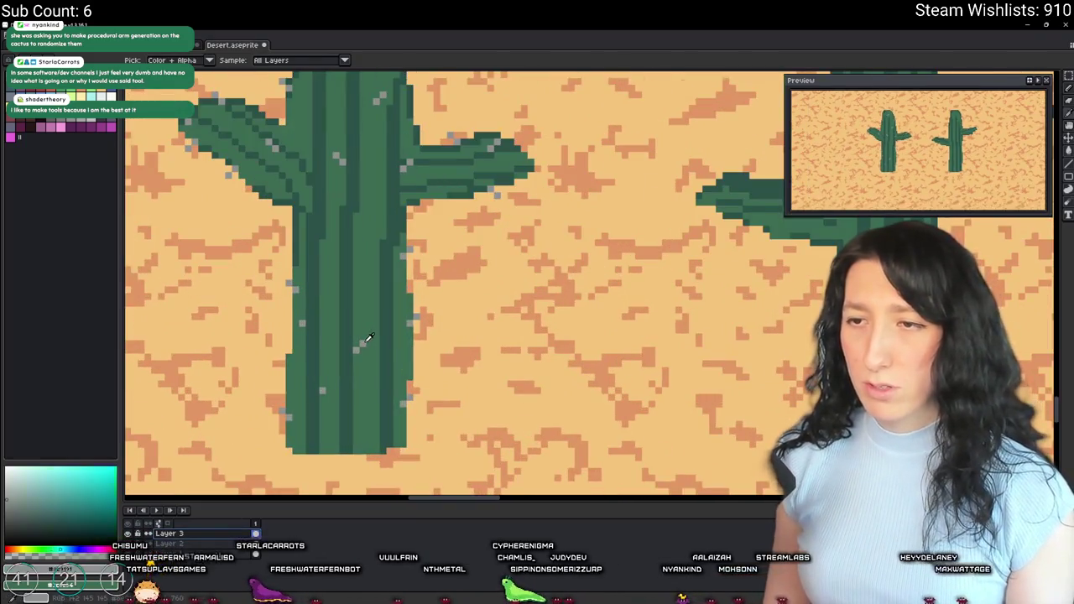
key(ctrl+s)
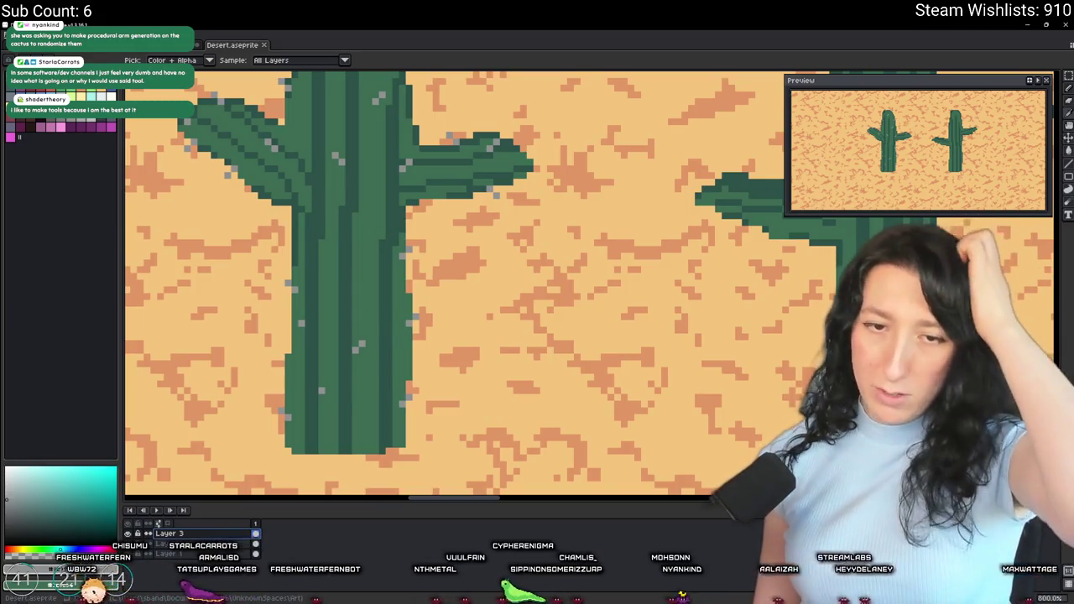
mouse_move(520, 287)
mouse_down()
mouse_move(348, 355)
mouse_move(328, 350)
mouse_up()
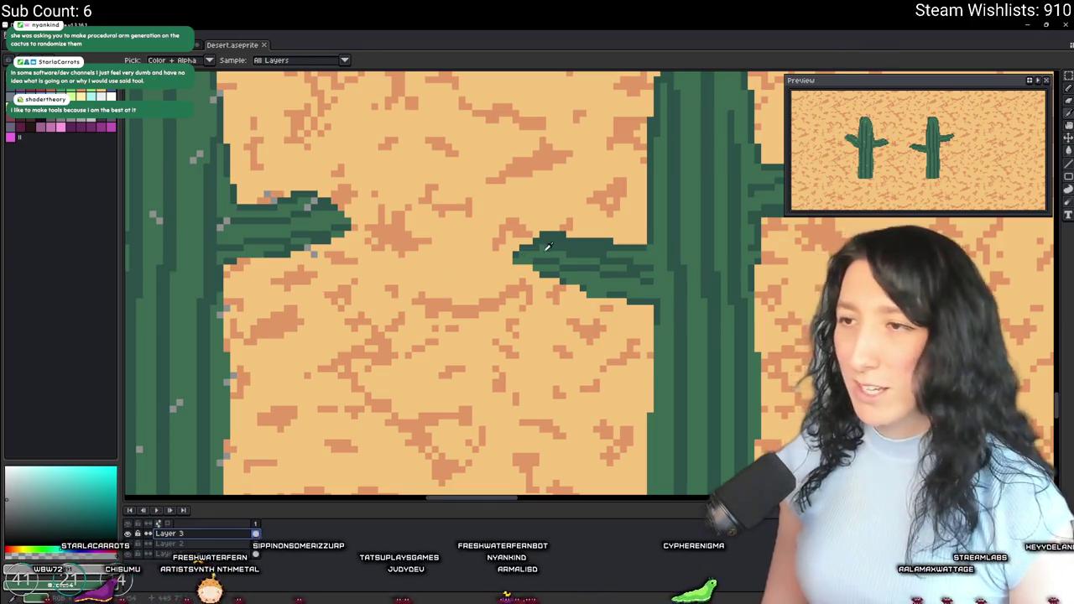
scroll(542, 249, up, 2)
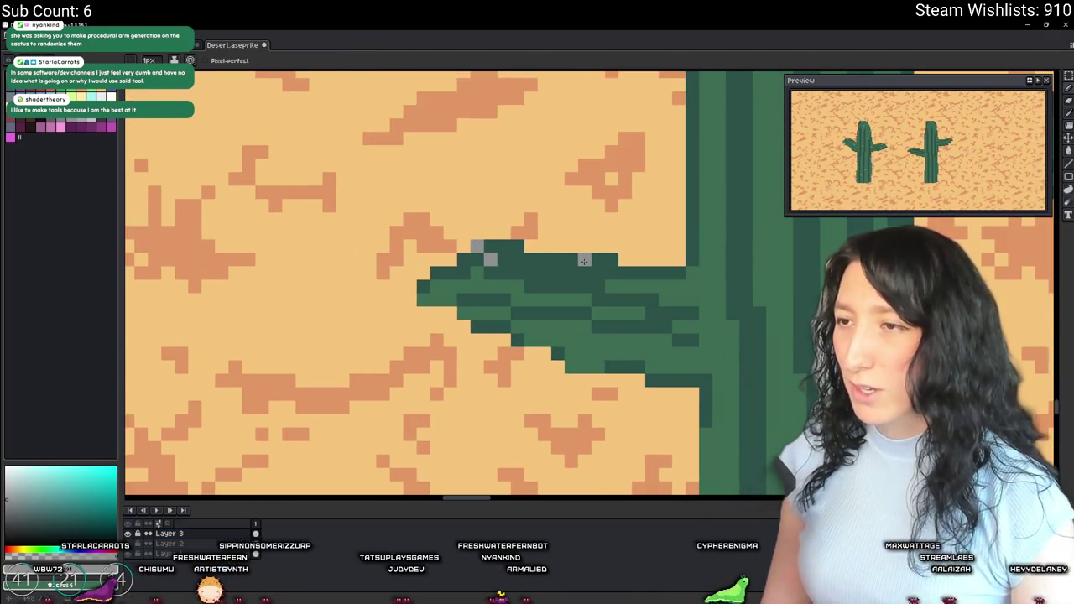
scroll(600, 244, down, 4)
scroll(672, 245, up, 4)
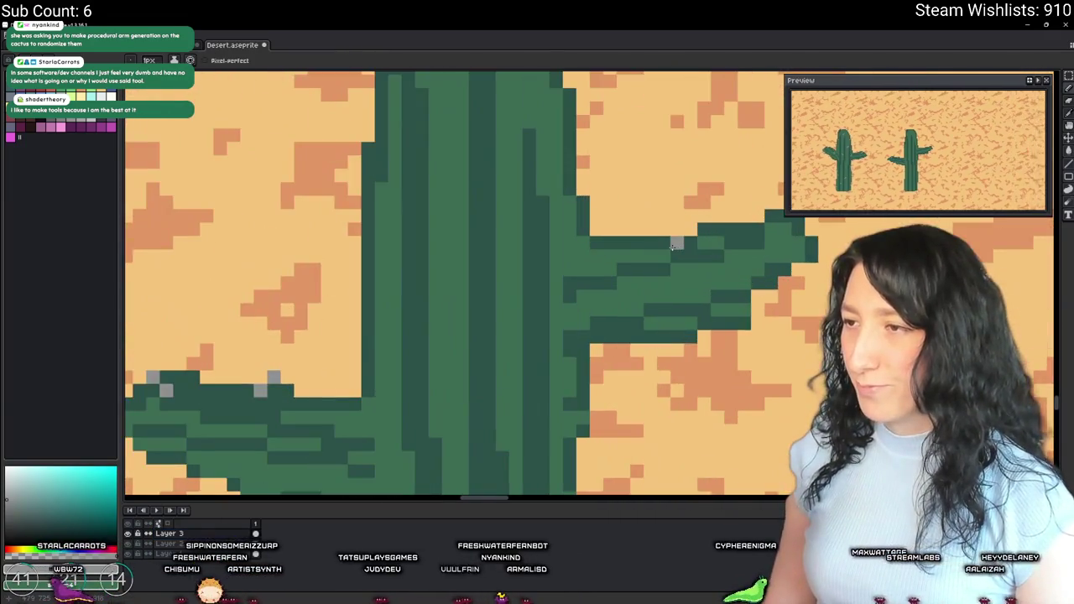
scroll(663, 252, right, 3)
scroll(660, 277, up, 2)
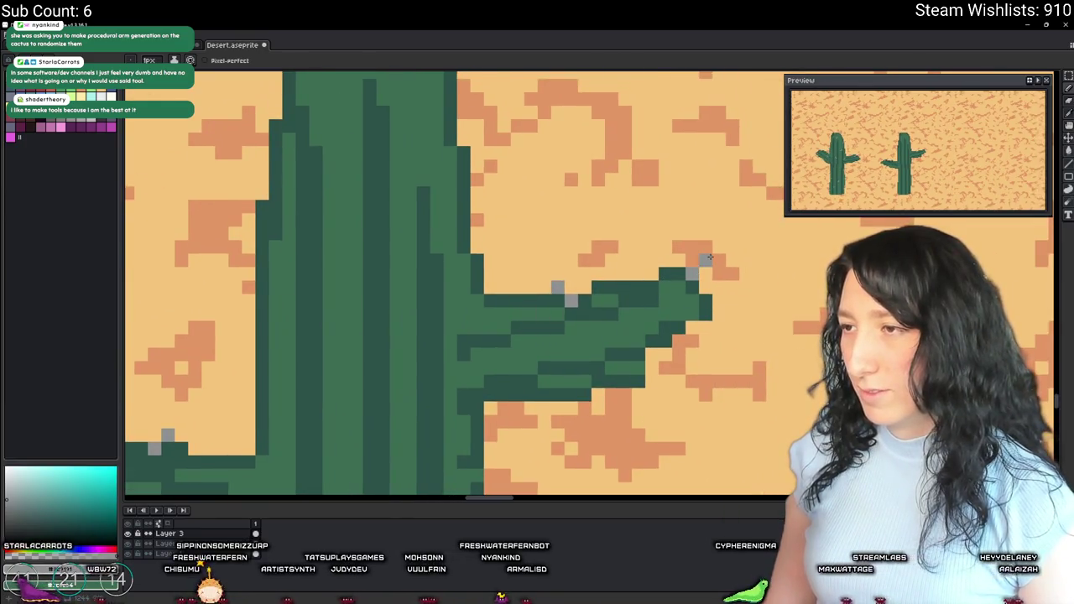
scroll(647, 384, down, 2)
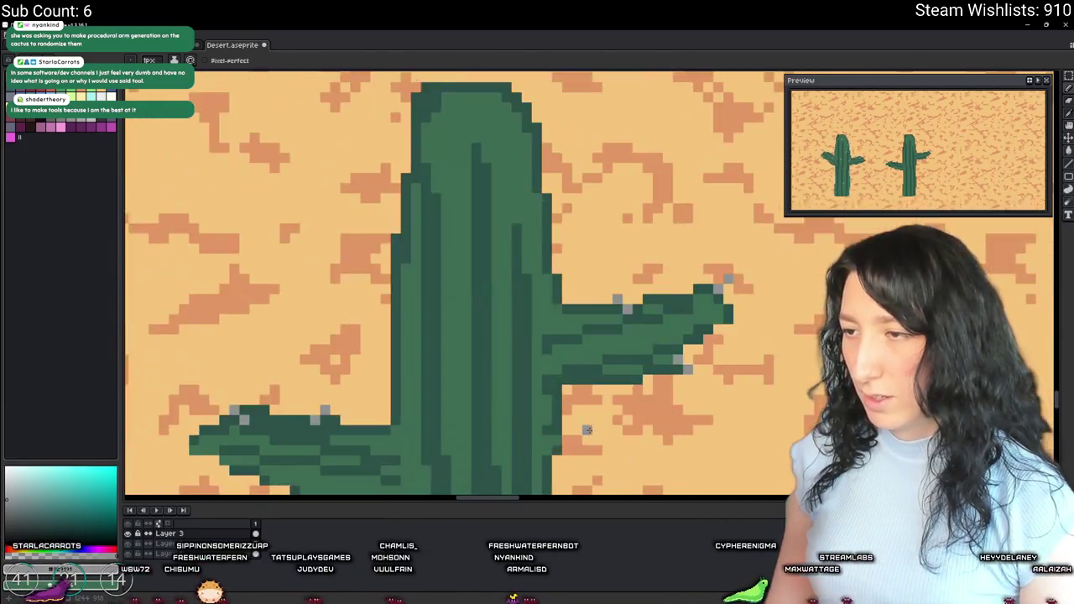
scroll(604, 273, up, 2)
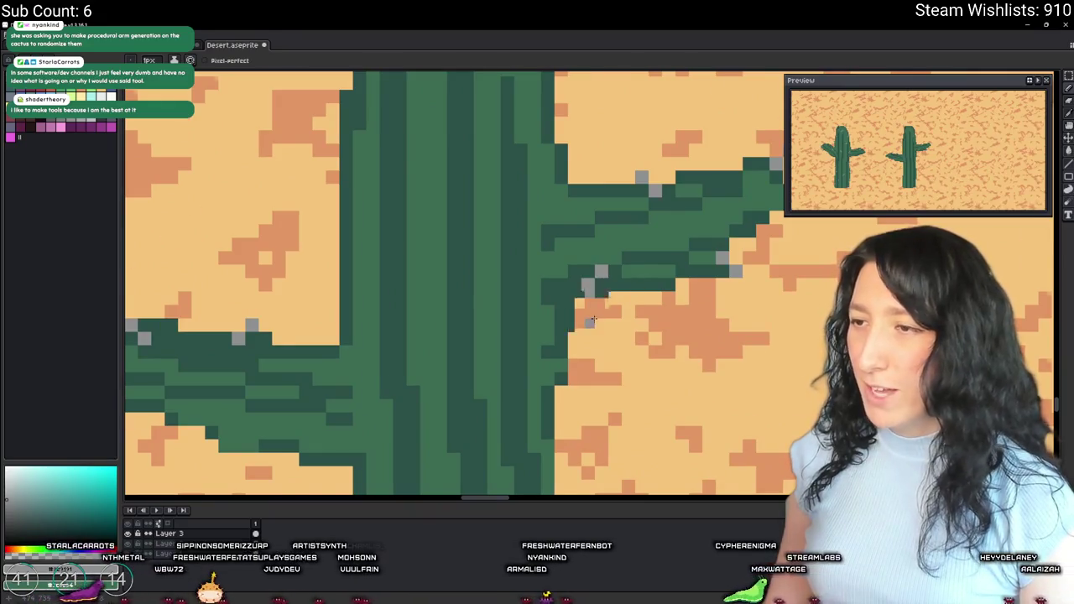
scroll(591, 298, down, 3)
scroll(601, 396, up, 2)
scroll(579, 361, down, 2)
scroll(588, 319, up, 4)
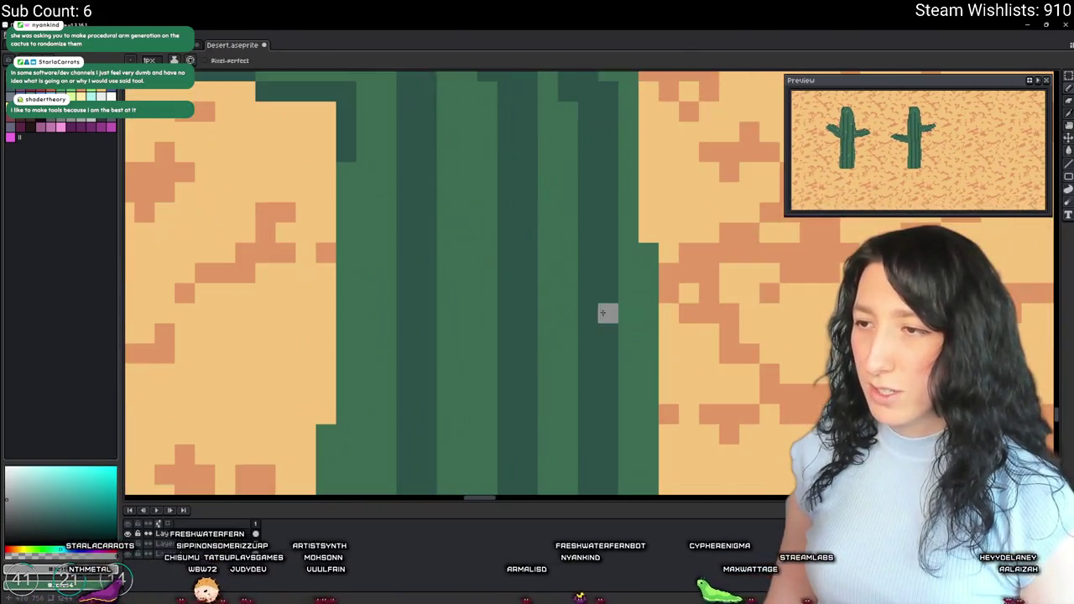
scroll(587, 312, down, 2)
scroll(564, 314, down, 2)
scroll(537, 309, up, 4)
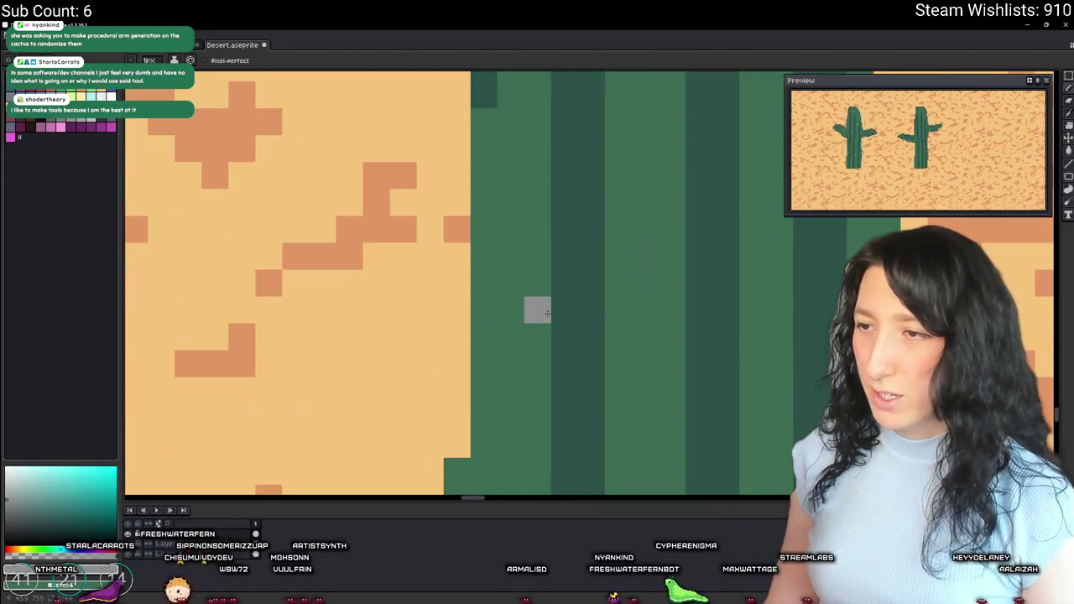
key(v)
key(b)
scroll(537, 310, down, 3)
scroll(583, 330, up, 2)
scroll(583, 330, down, 3)
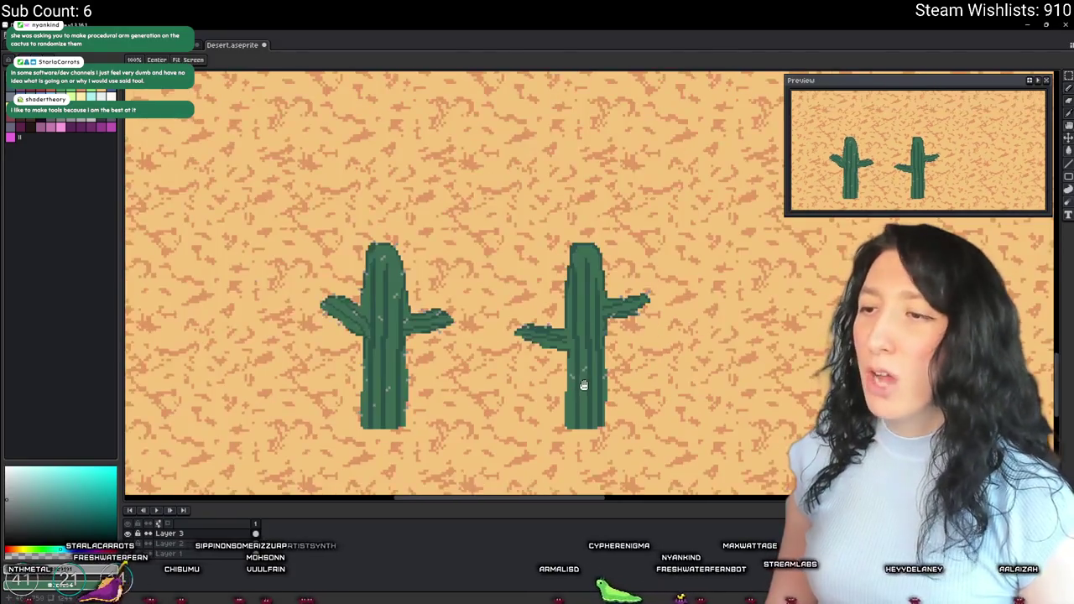
scroll(578, 421, up, 4)
scroll(579, 421, down, 4)
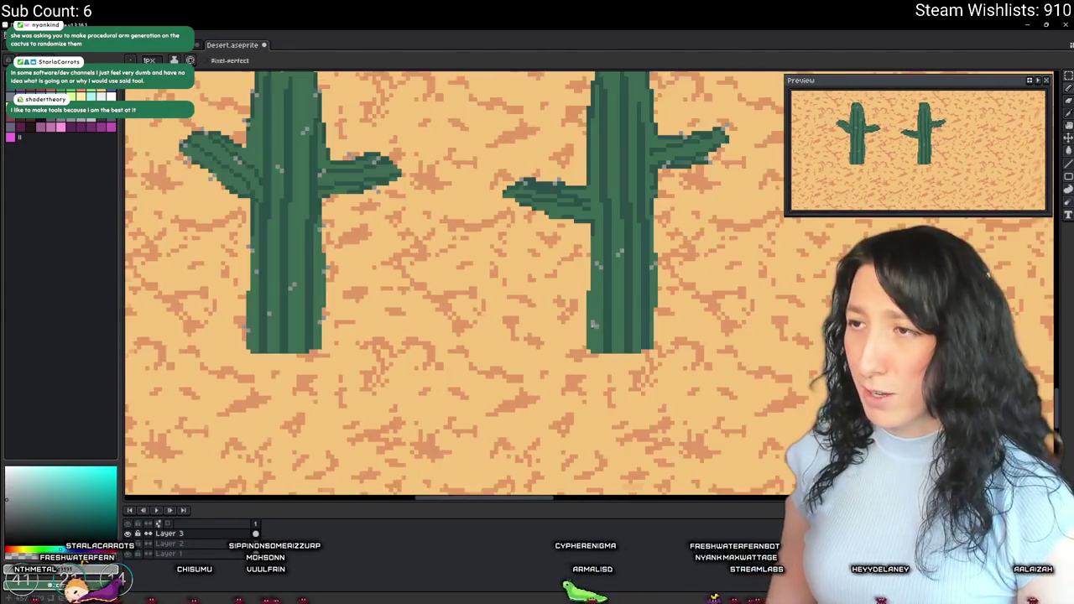
scroll(603, 333, up, 4)
scroll(604, 333, down, 4)
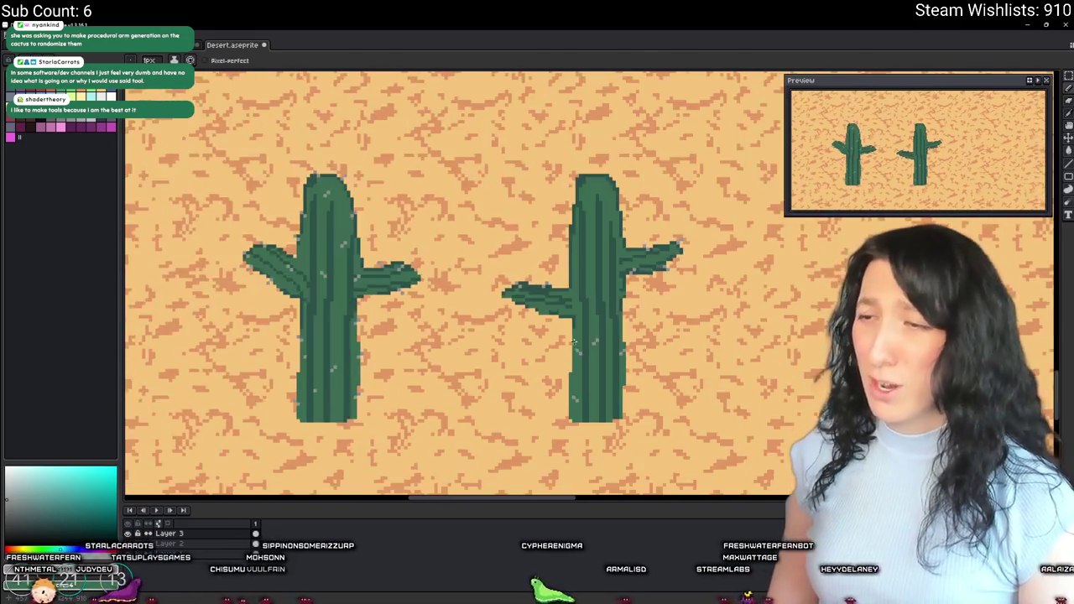
scroll(555, 222, up, 4)
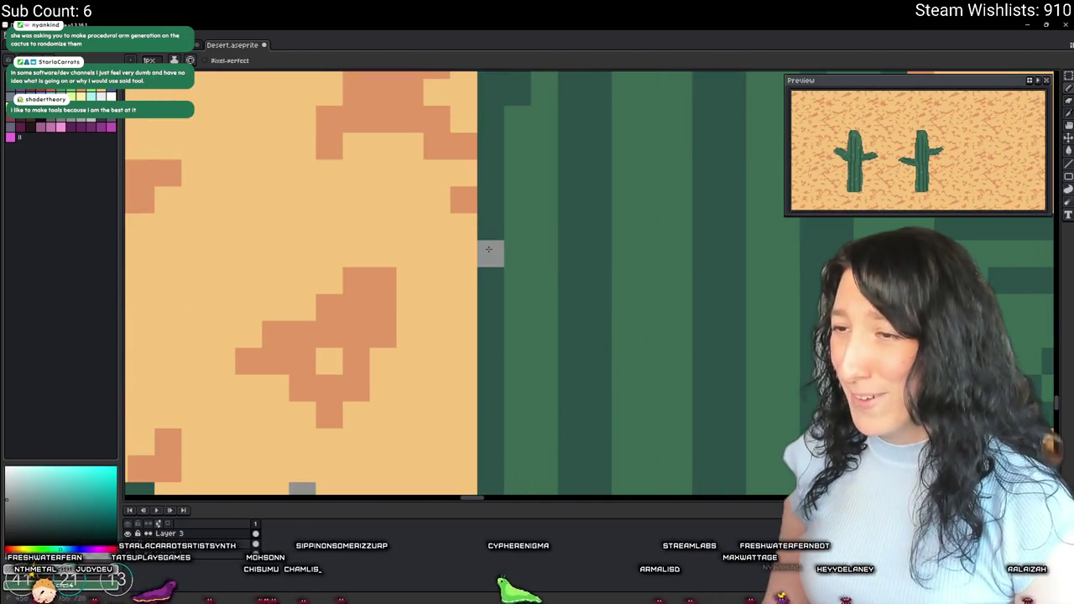
scroll(529, 196, down, 3)
scroll(529, 196, up, 3)
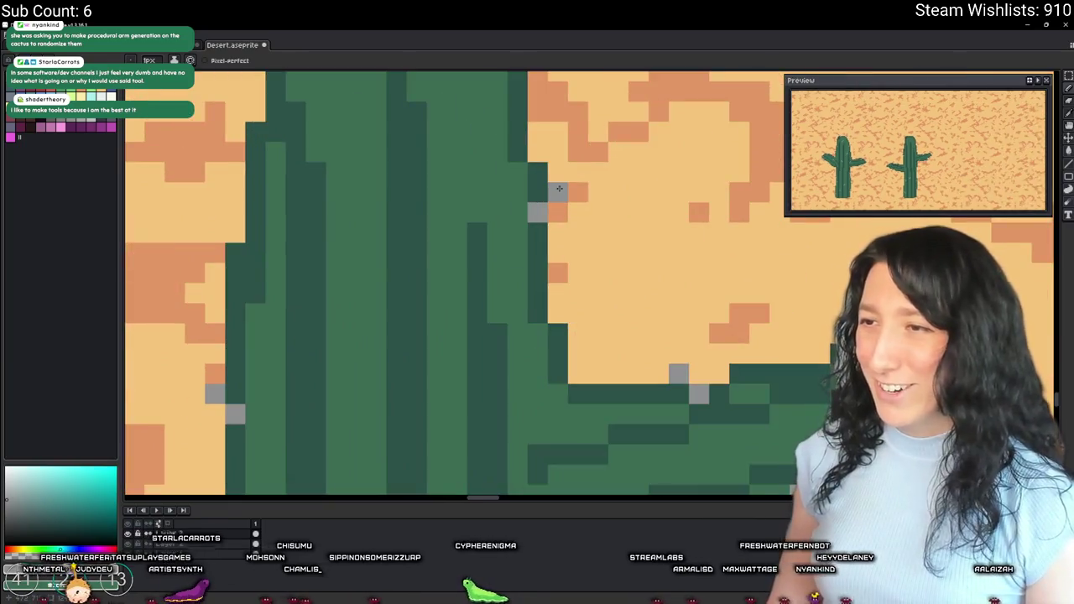
scroll(517, 193, down, 1)
mouse_move(518, 192)
mouse_down()
mouse_move(539, 350)
mouse_move(577, 382)
mouse_up()
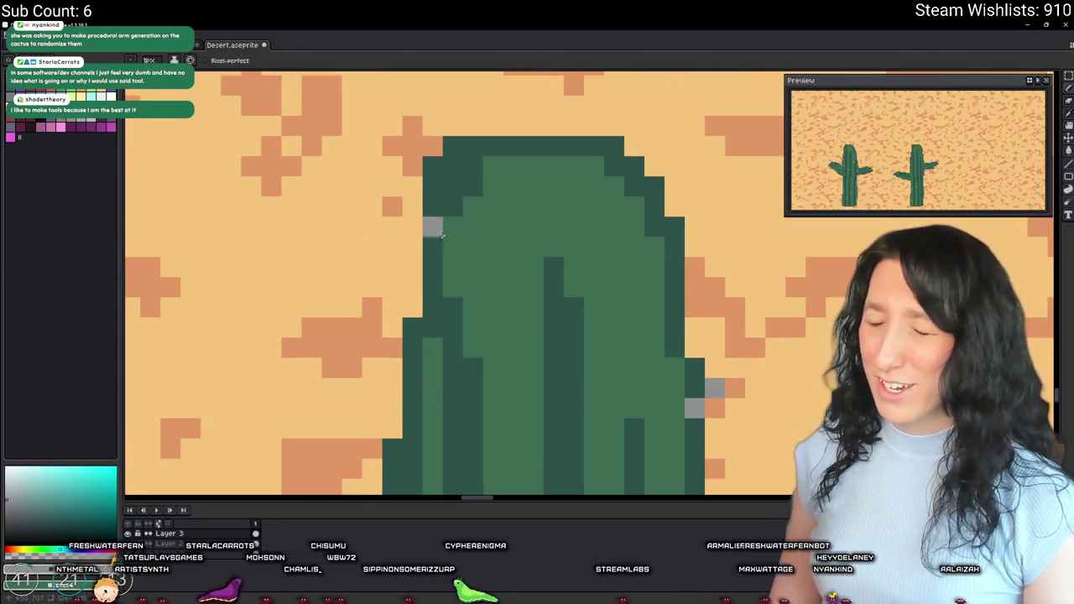
scroll(432, 263, down, 3)
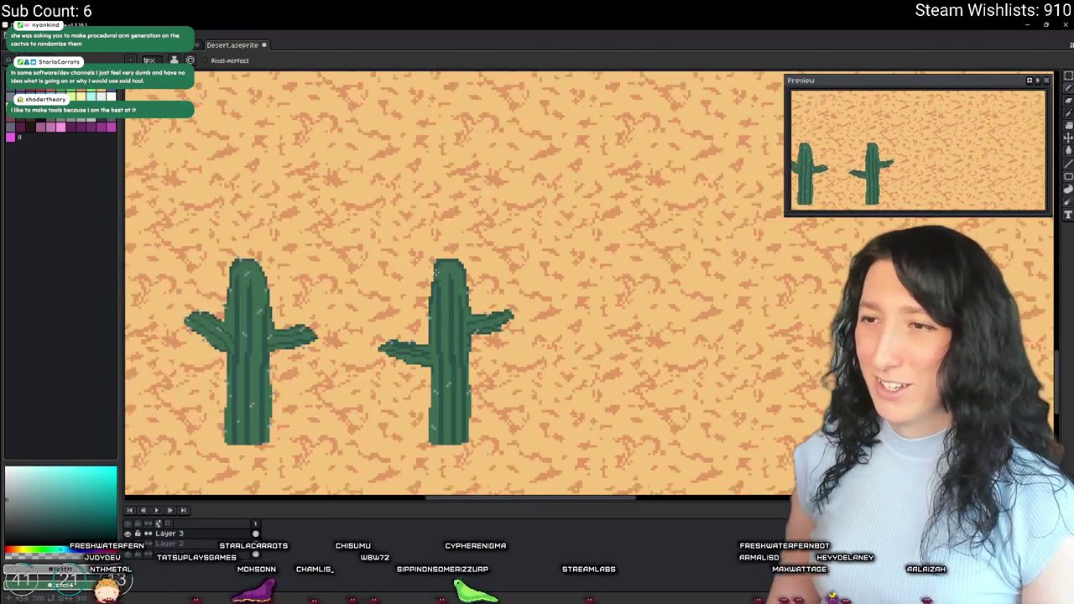
scroll(434, 271, up, 3)
scroll(423, 266, down, 1)
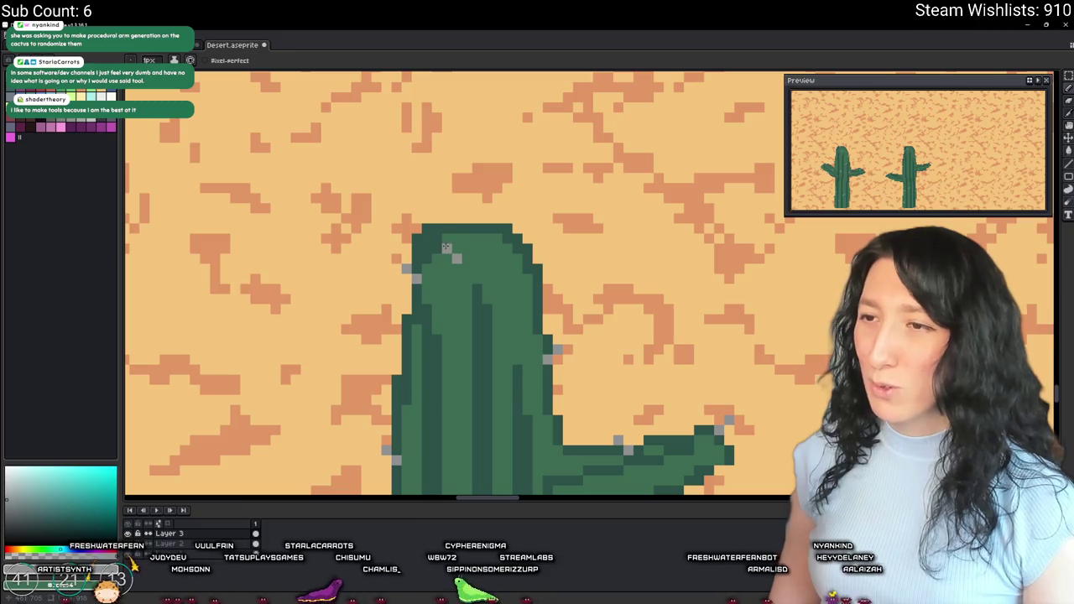
scroll(518, 249, down, 3)
scroll(524, 273, up, 2)
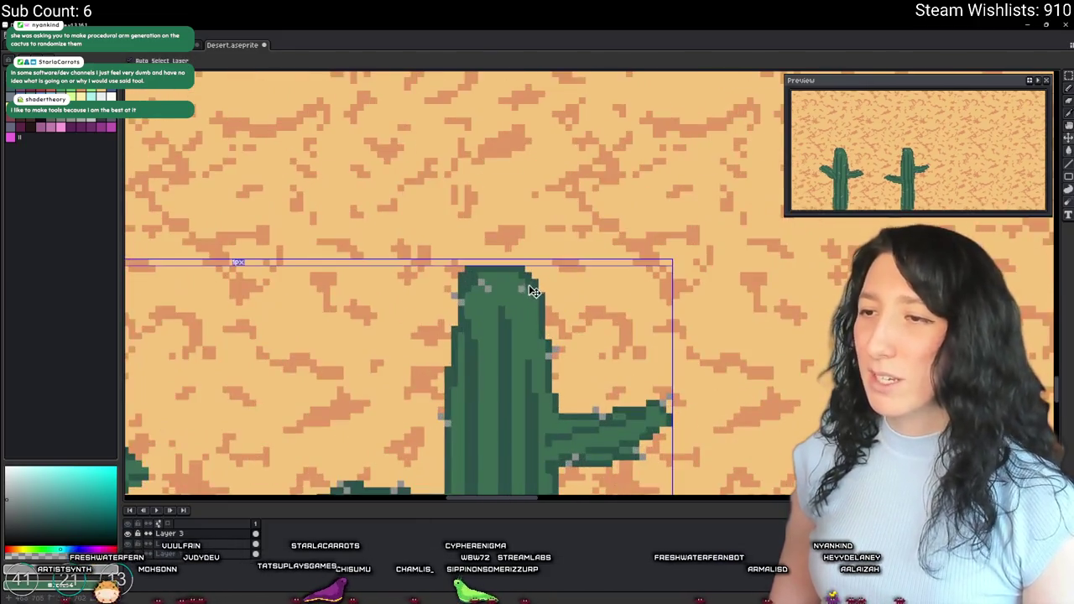
scroll(532, 279, down, 2)
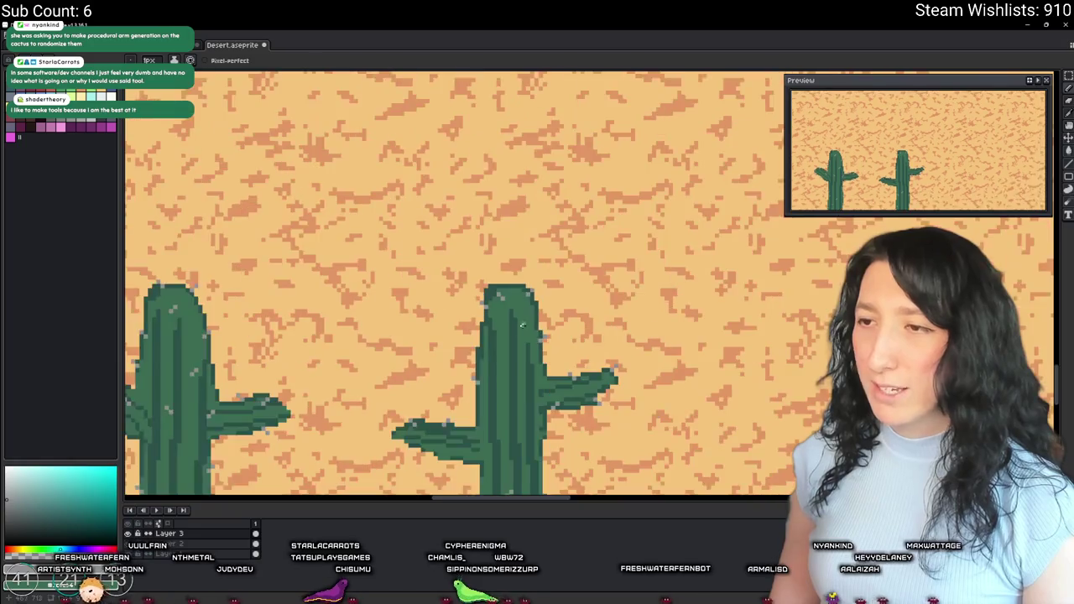
scroll(512, 272, up, 3)
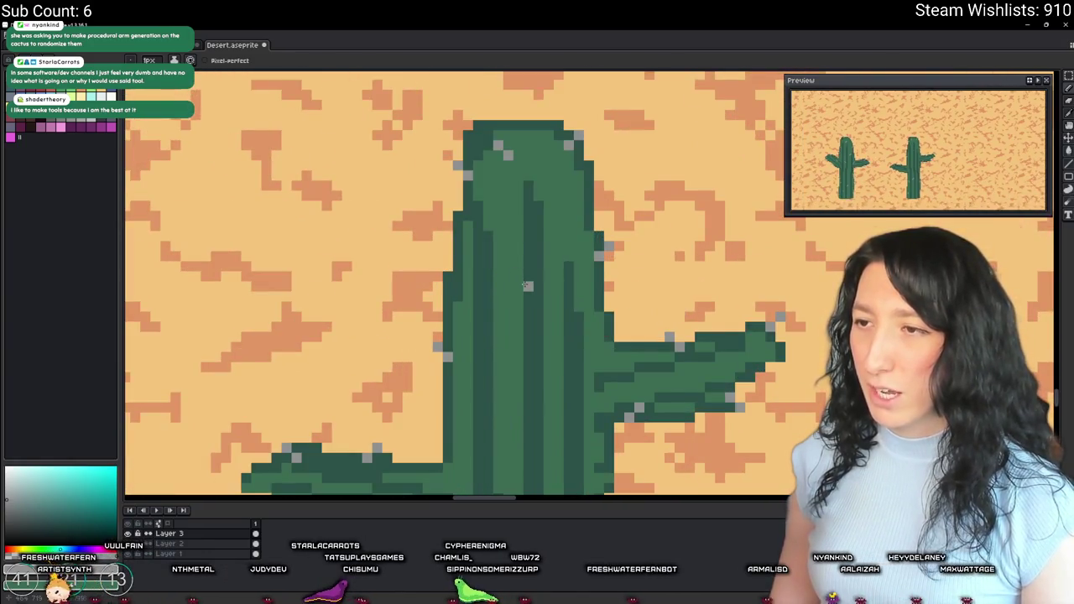
scroll(518, 275, down, 2)
scroll(516, 289, up, 3)
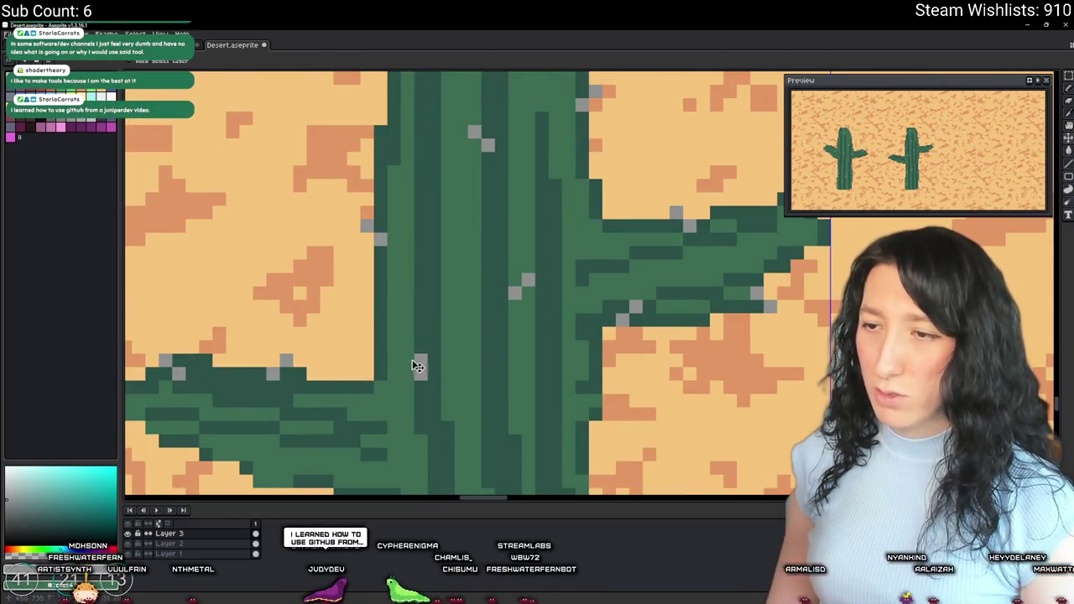
scroll(408, 360, down, 3)
scroll(499, 407, up, 3)
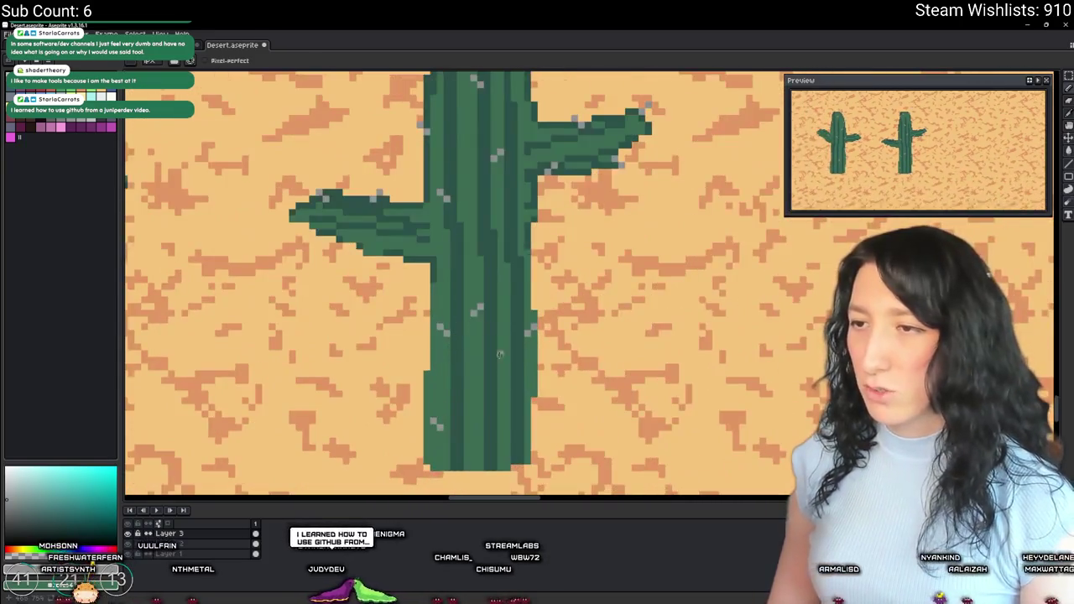
scroll(512, 392, down, 3)
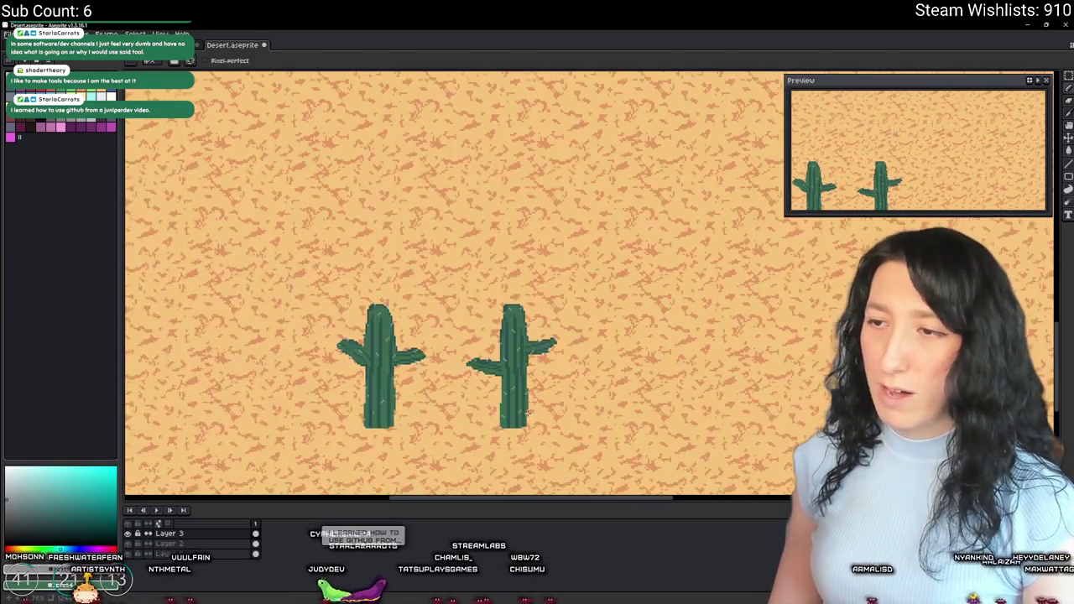
scroll(519, 410, up, 2)
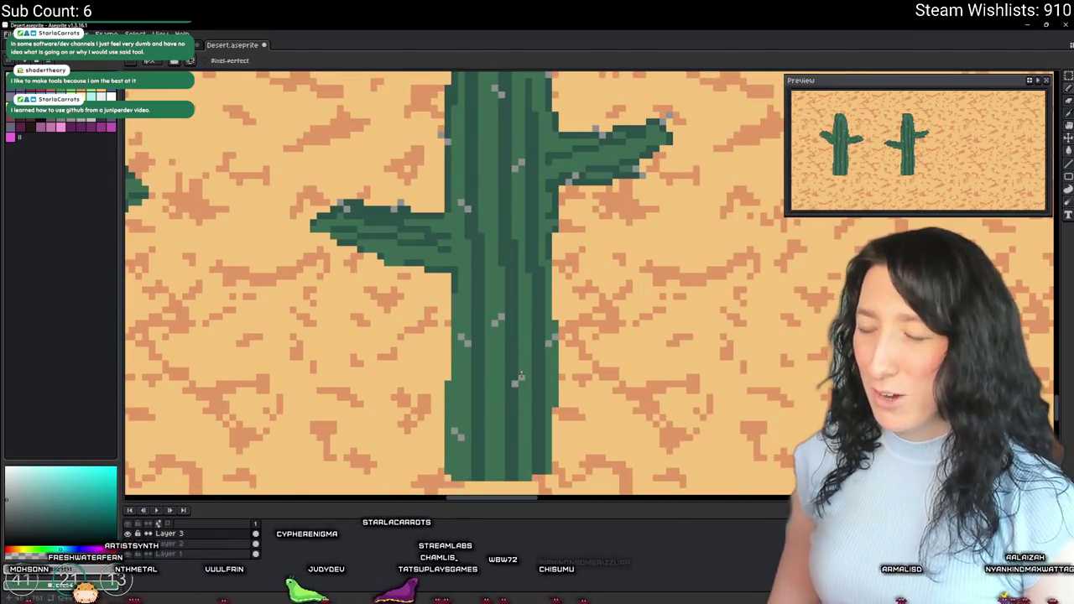
scroll(521, 375, down, 3)
scroll(530, 285, down, 2)
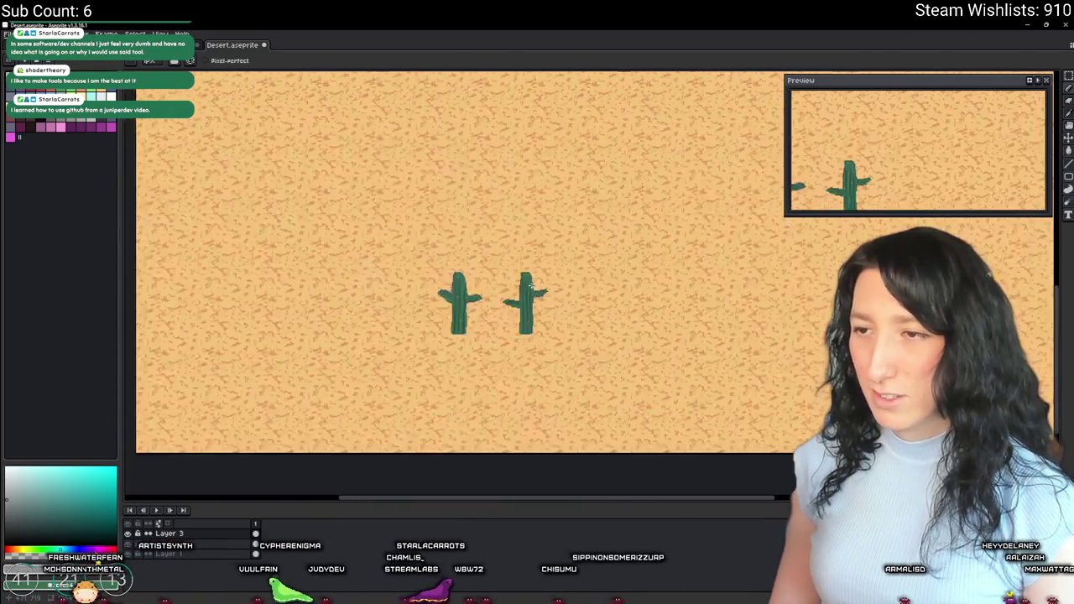
scroll(492, 325, up, 4)
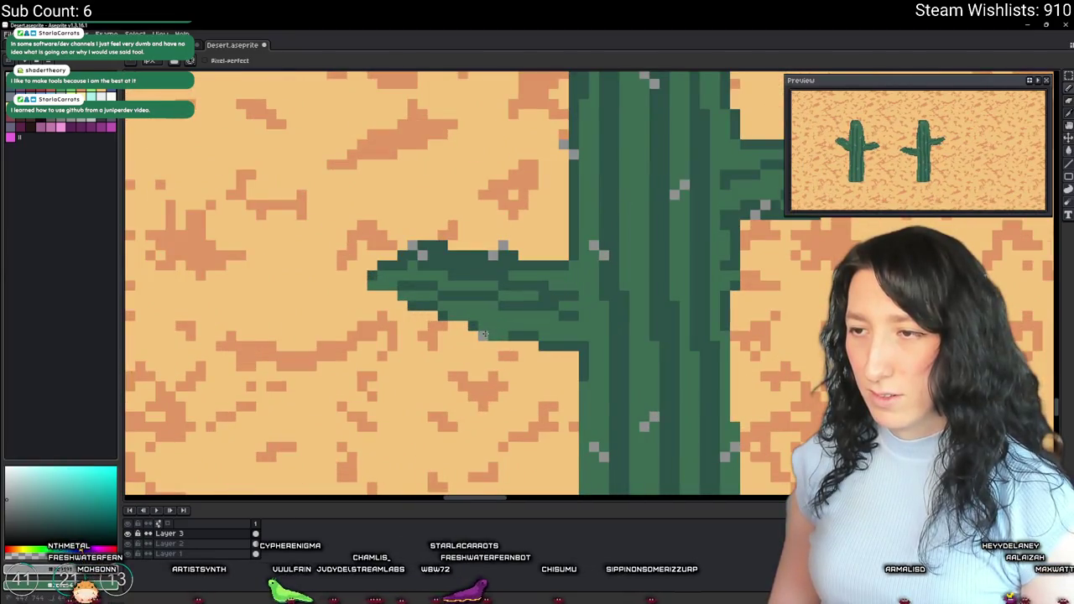
scroll(493, 325, down, 4)
scroll(511, 391, down, 3)
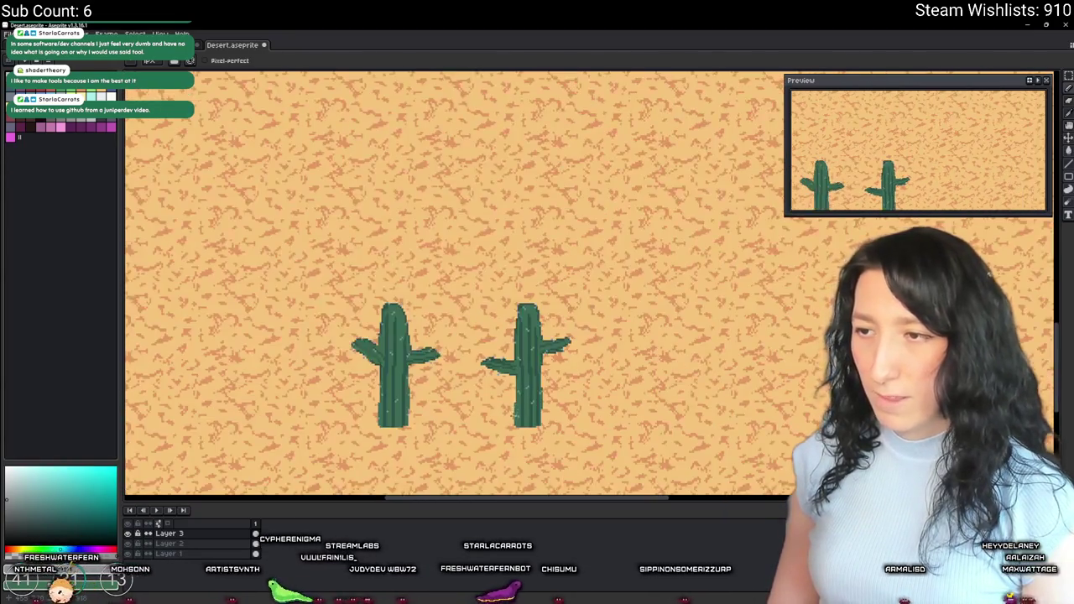
scroll(567, 342, up, 2)
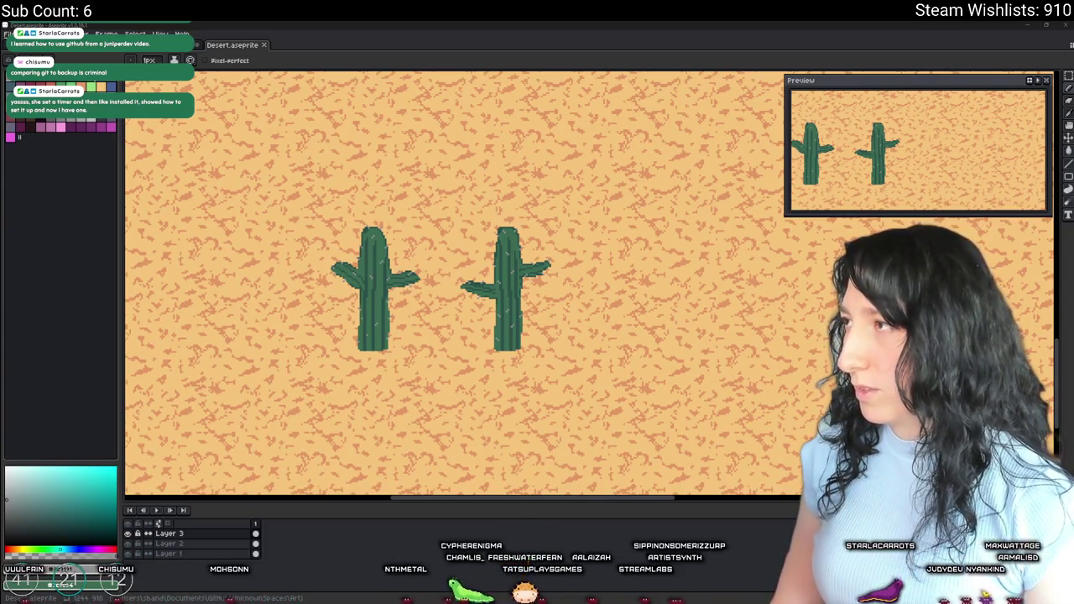
Step: Switch from Aseprite to the browser playing the Nintendo music video
key(alt+Tab)
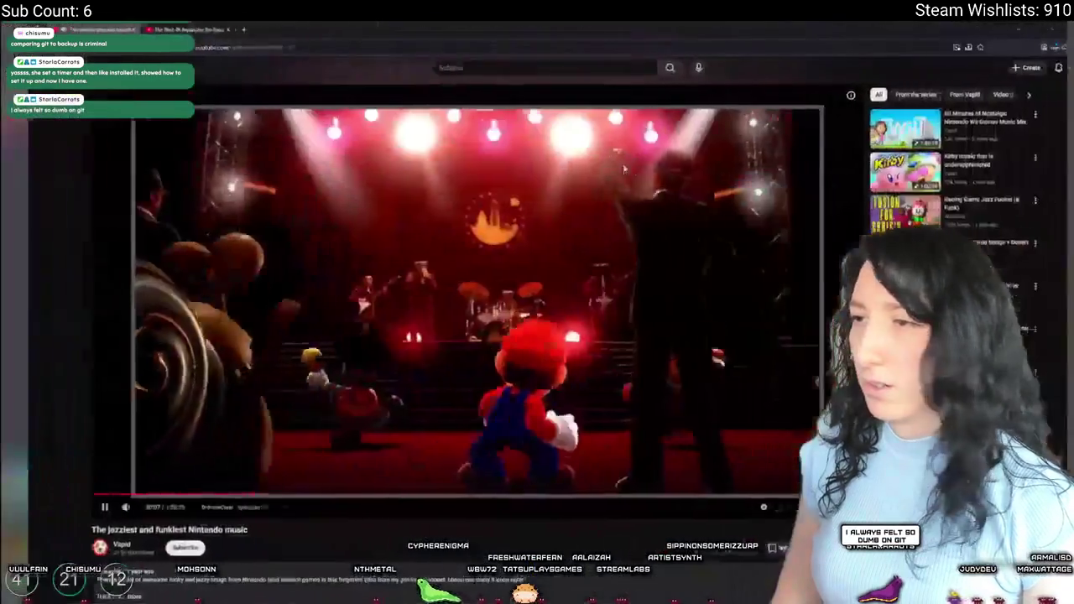
Step: Pause the Nintendo jazz video, scroll down to the comments, then restart the video
key(k)
scroll(420, 336, down, 4)
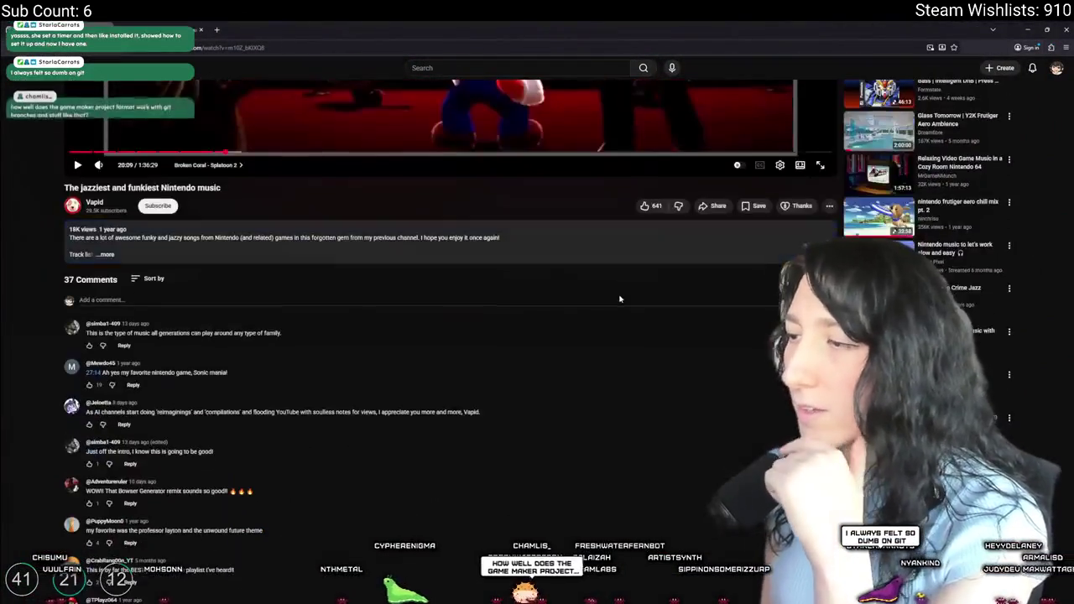
scroll(419, 336, down, 4)
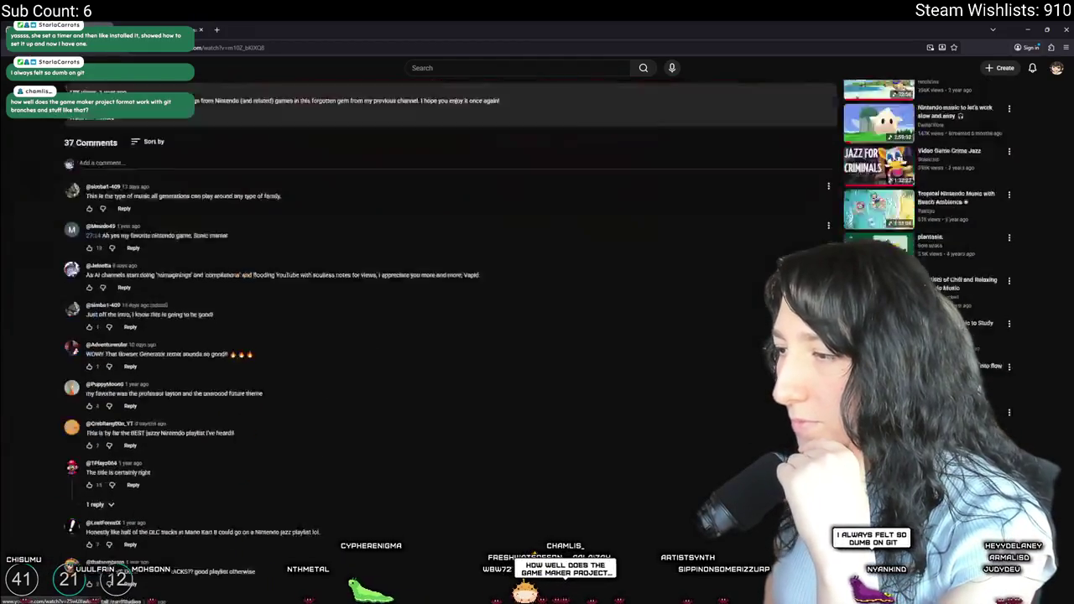
scroll(664, 456, up, 4)
scroll(664, 455, down, 6)
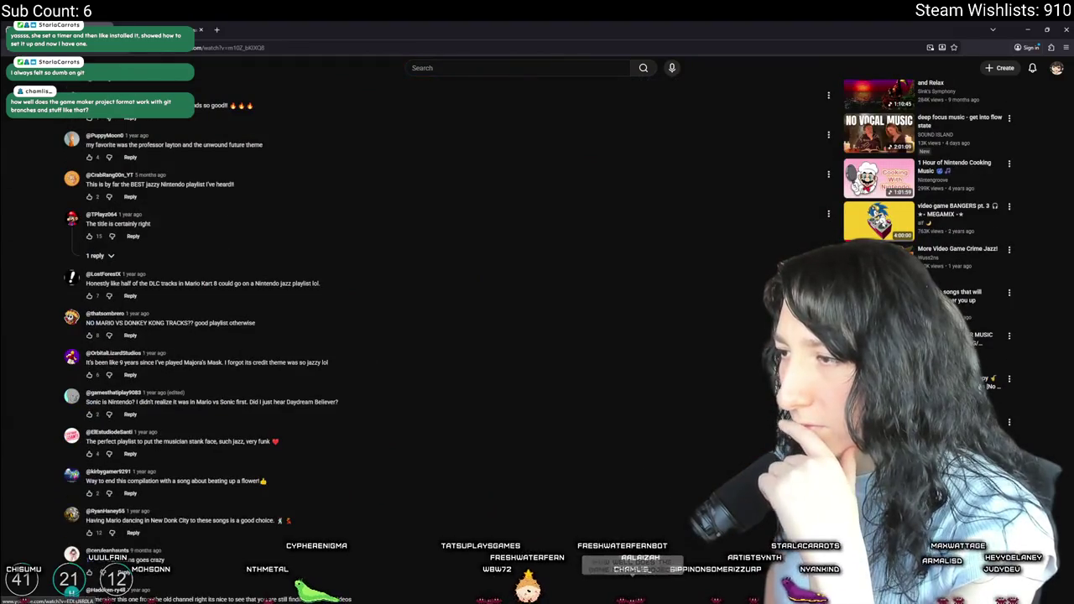
click(323, 599)
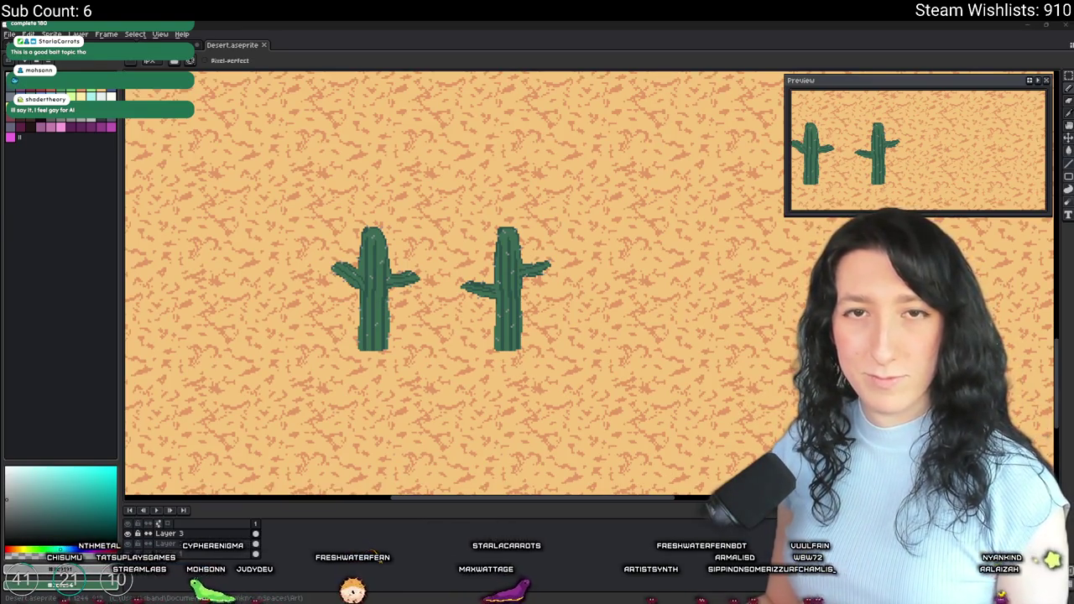
Step: Pan the Aseprite canvas across the two spined cacti on the sand
drag(450, 236, 529, 219)
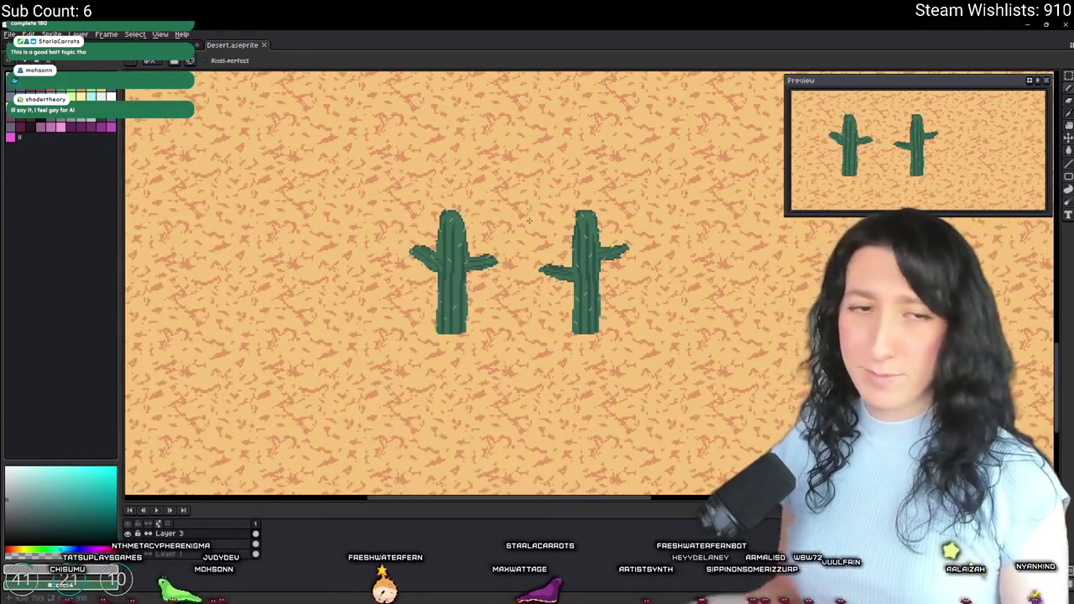